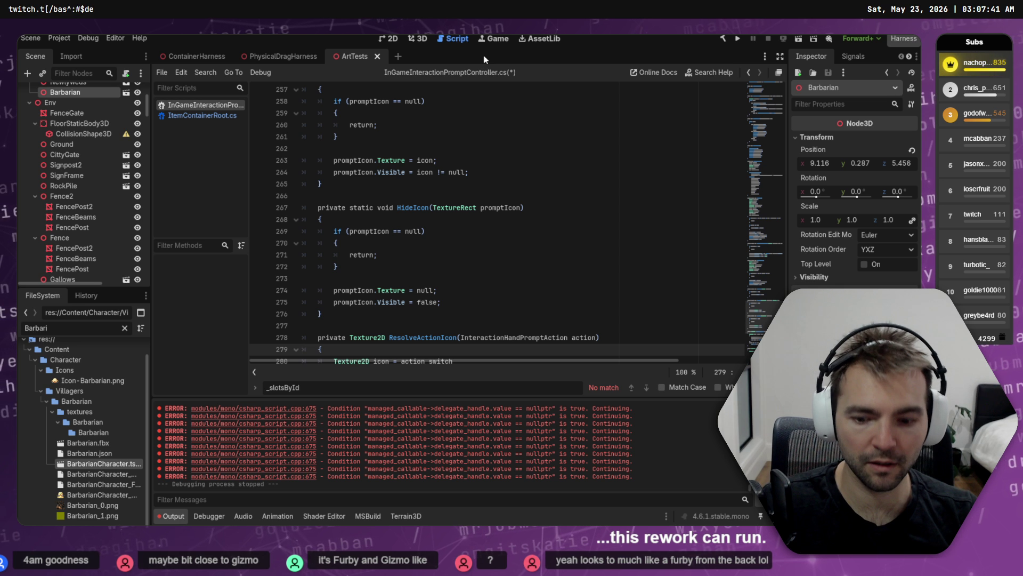
- Launch Environment / Container Harness from the Harness Launcher list (Ctrl+Shift+H)
{"action": "key", "text": "ctrl+shift+h"}
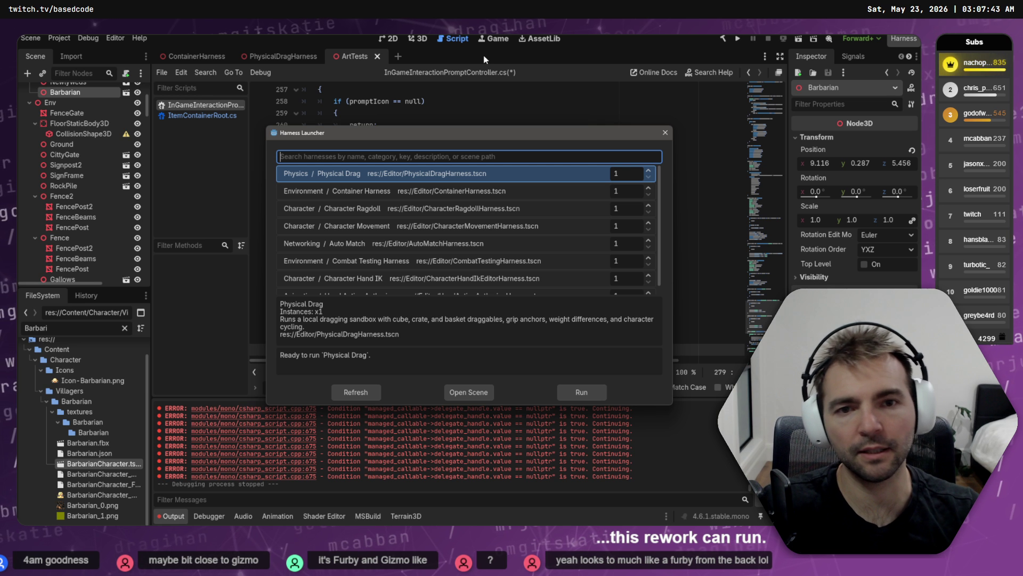
{"action": "key", "text": "Down"}
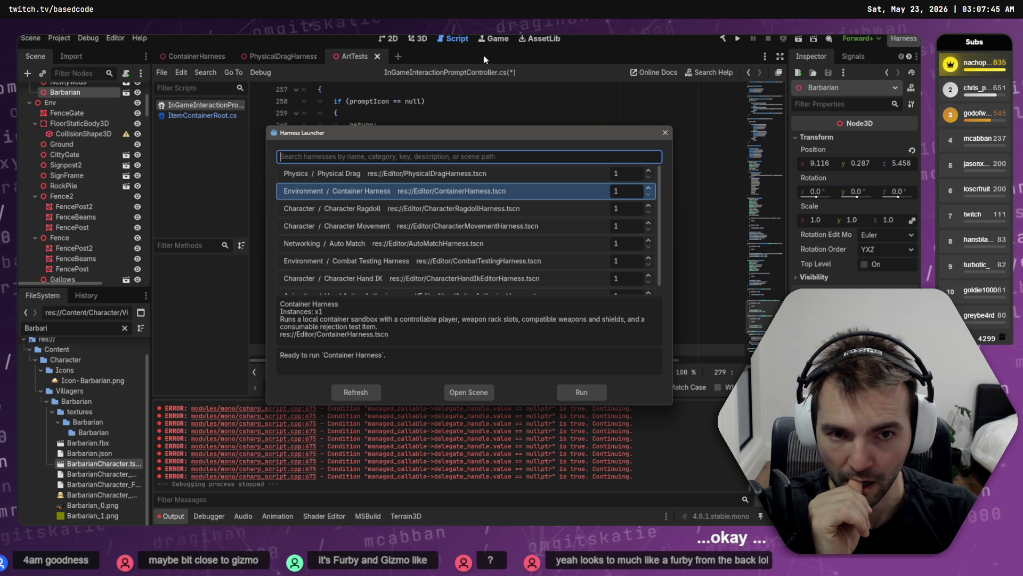
{"action": "key", "text": "Up"}
{"action": "key", "text": "Down"}
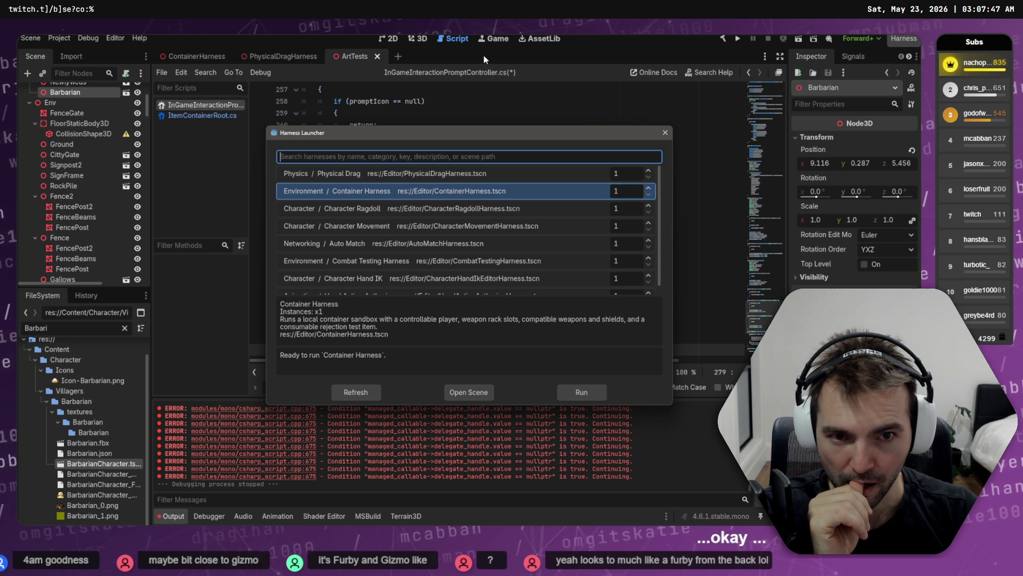
{"action": "key", "text": "Return"}
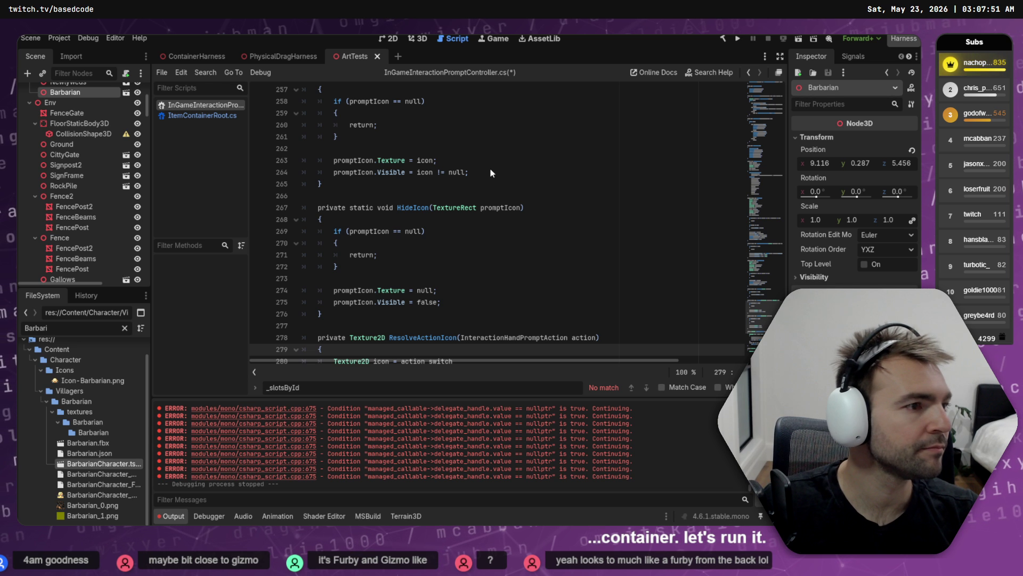
- In ChatGPT, edit the previous monster prompt and select the text after 'perspective to'
{"action": "key", "text": "alt+Tab"}
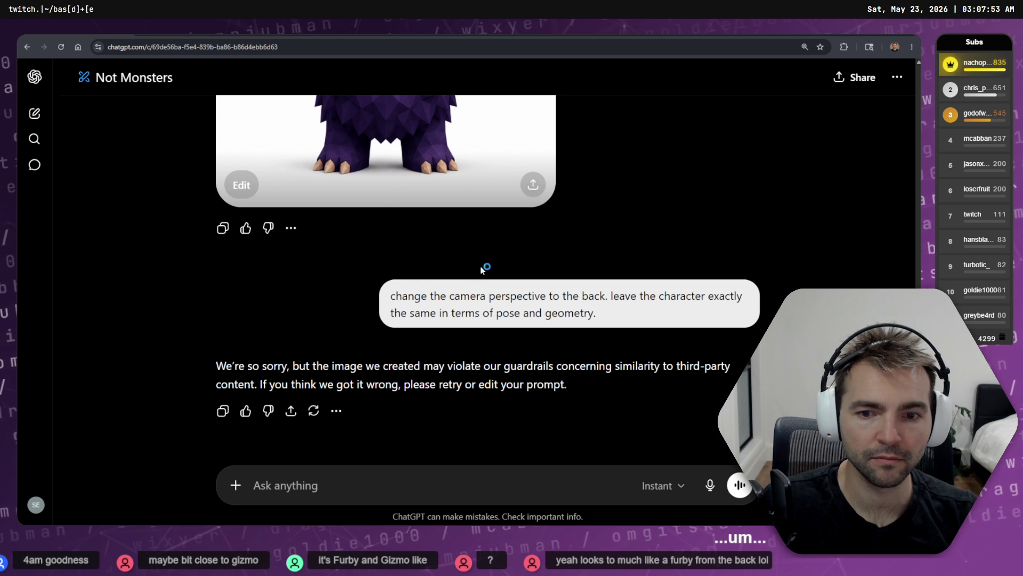
{"action": "scroll", "coordinate": [584, 257], "scroll_direction": "up", "scroll_amount": 5}
{"action": "scroll", "coordinate": [584, 257], "scroll_direction": "down", "scroll_amount": 5}
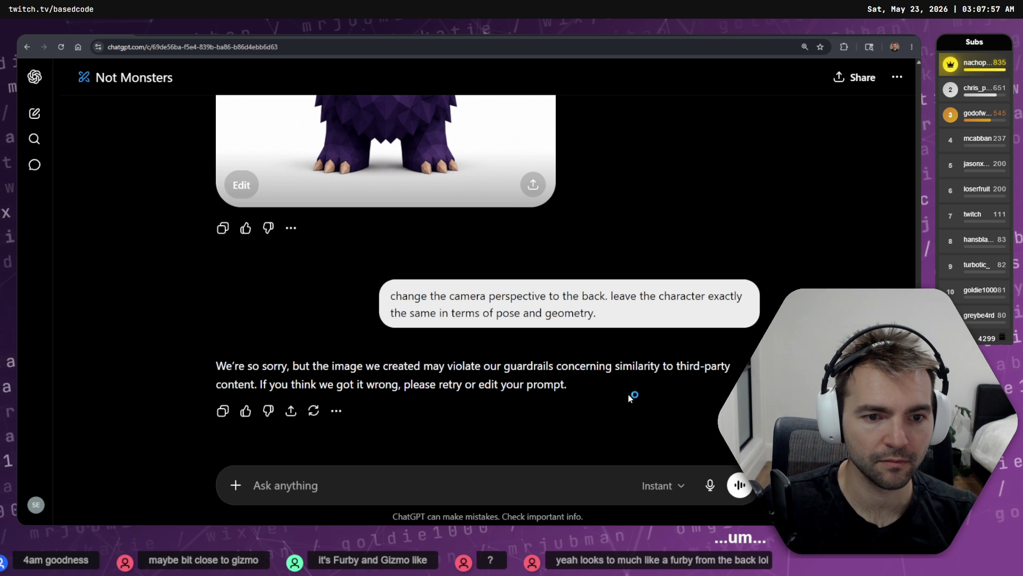
{"action": "left_click", "coordinate": [697, 341]}
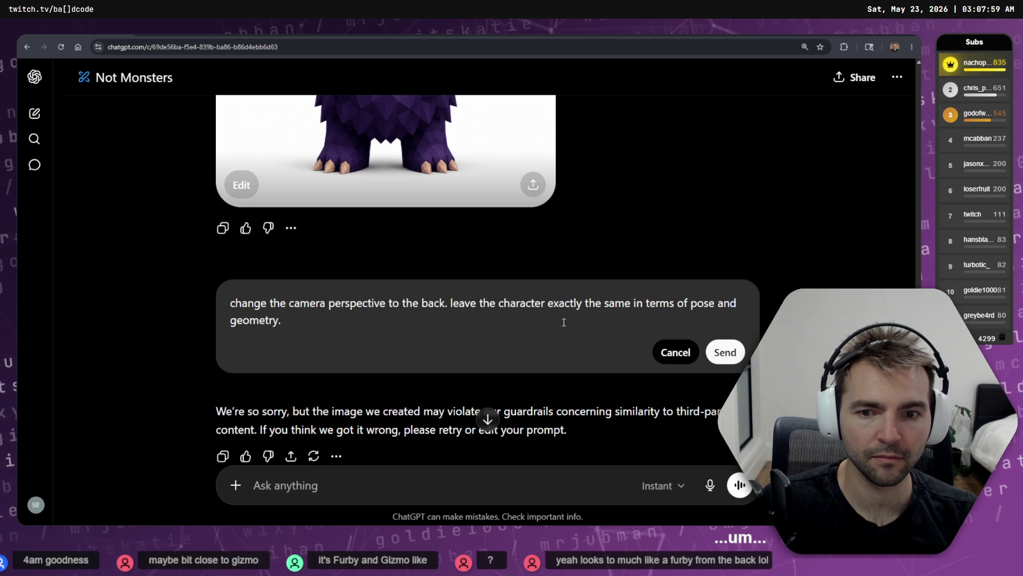
{"action": "key", "text": "Up"}
{"action": "key", "text": "ctrl+Right"}
{"action": "key", "text": "ctrl+Right"}
{"action": "key", "text": "ctrl+Right"}
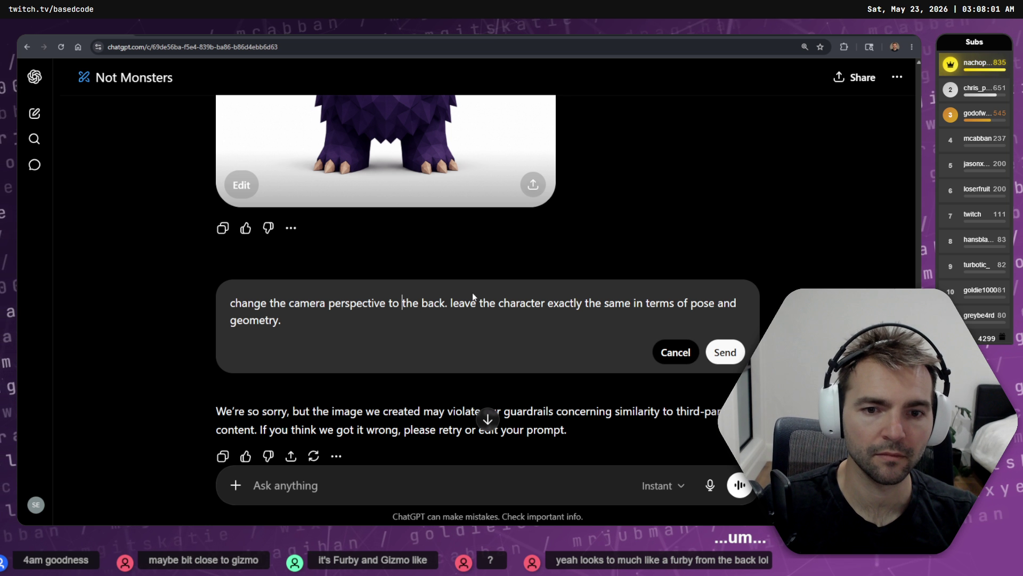
{"action": "key", "text": "shift+End"}
- Replace the selected ending with 'side on.' and resend the prompt
{"action": "scroll", "coordinate": [473, 292], "scroll_direction": "down", "scroll_amount": 1}
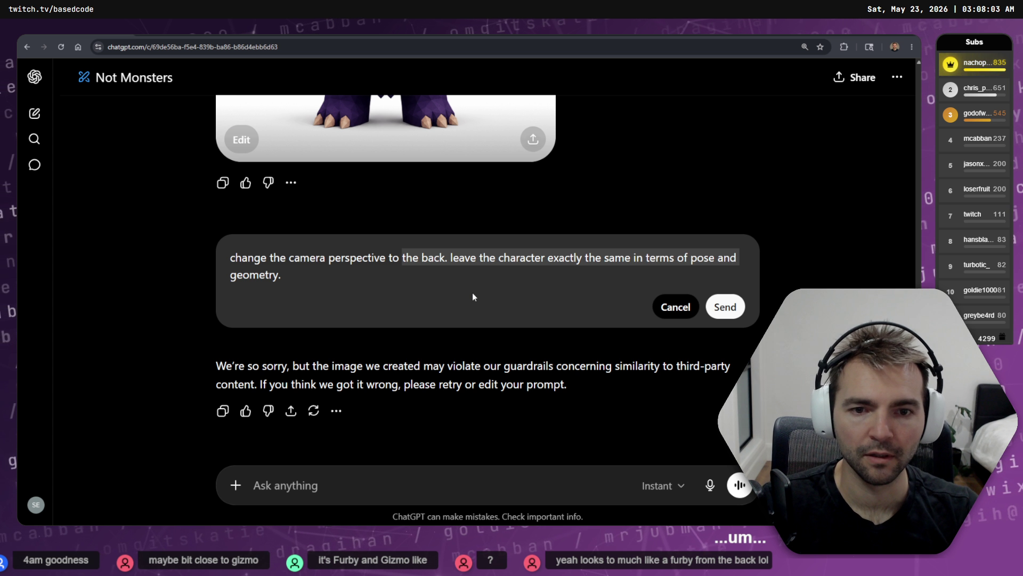
{"action": "key", "text": "BackSpace"}
{"action": "key", "text": "shift+End"}
{"action": "key", "text": "BackSpace"}
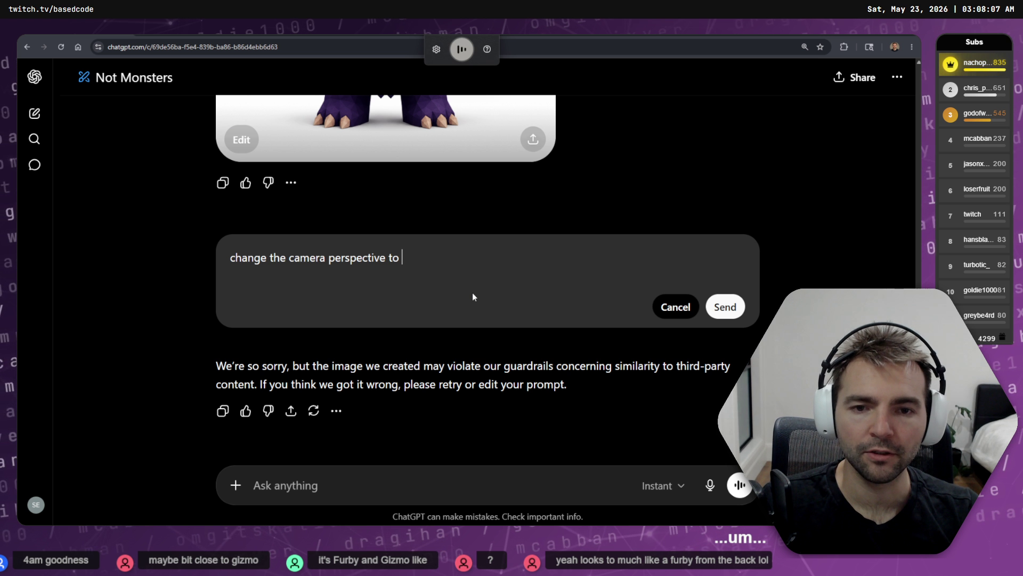
{"action": "type", "text": "sidon"}
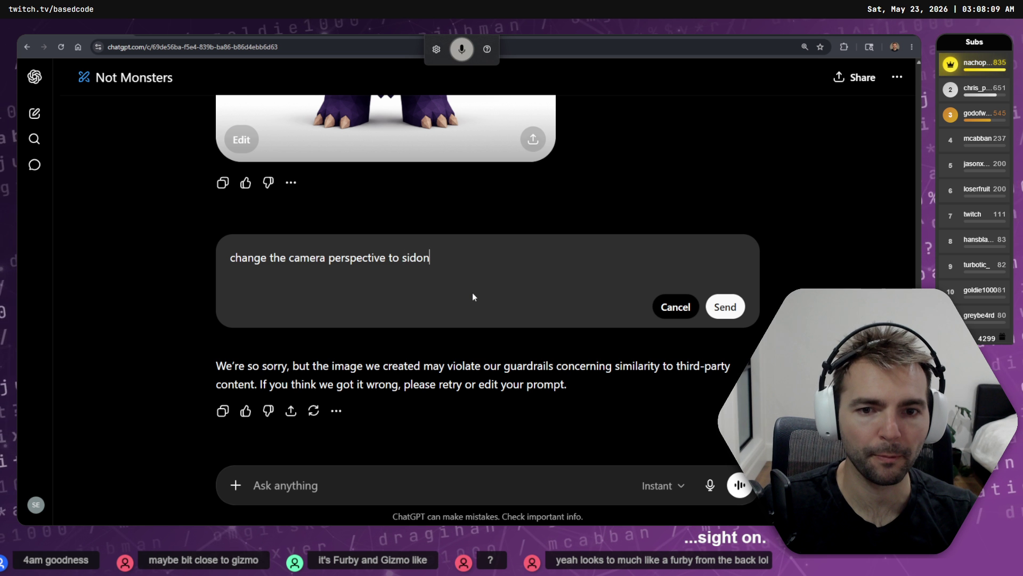
{"action": "key", "text": "BackSpace"}
{"action": "key", "text": "BackSpace"}
{"action": "type", "text": "e on."}
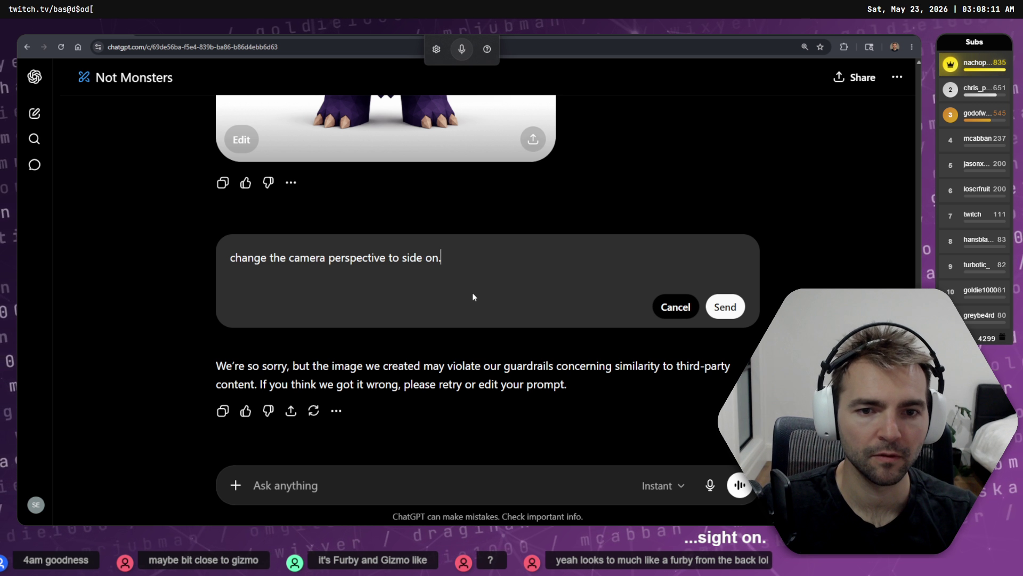
{"action": "key", "text": "Return"}
{"action": "key", "text": "alt+Tab"}
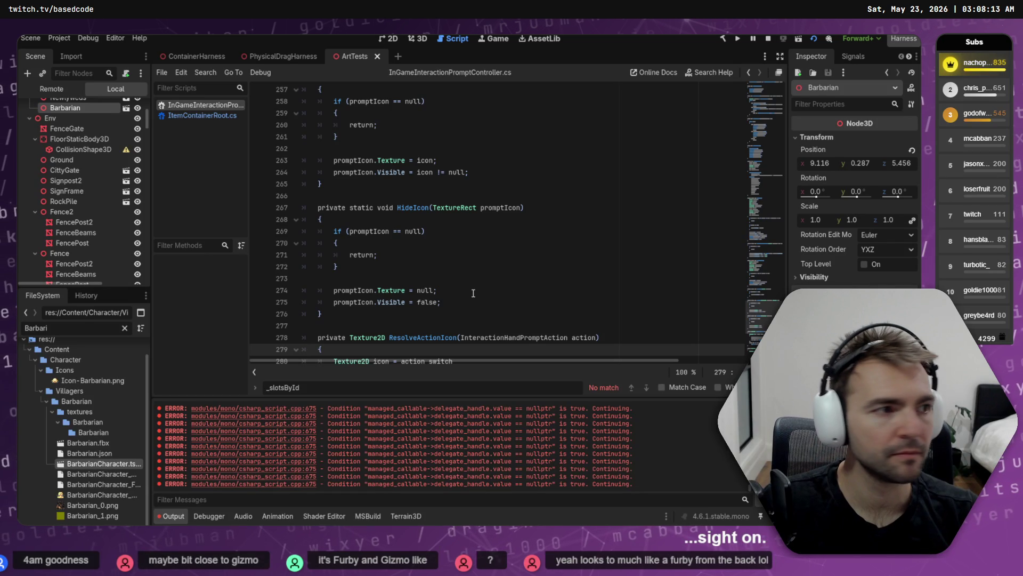
- Bring up the running Container Harness game with the character, weapon rack, crate and corn
{"action": "key", "text": "alt+Tab"}
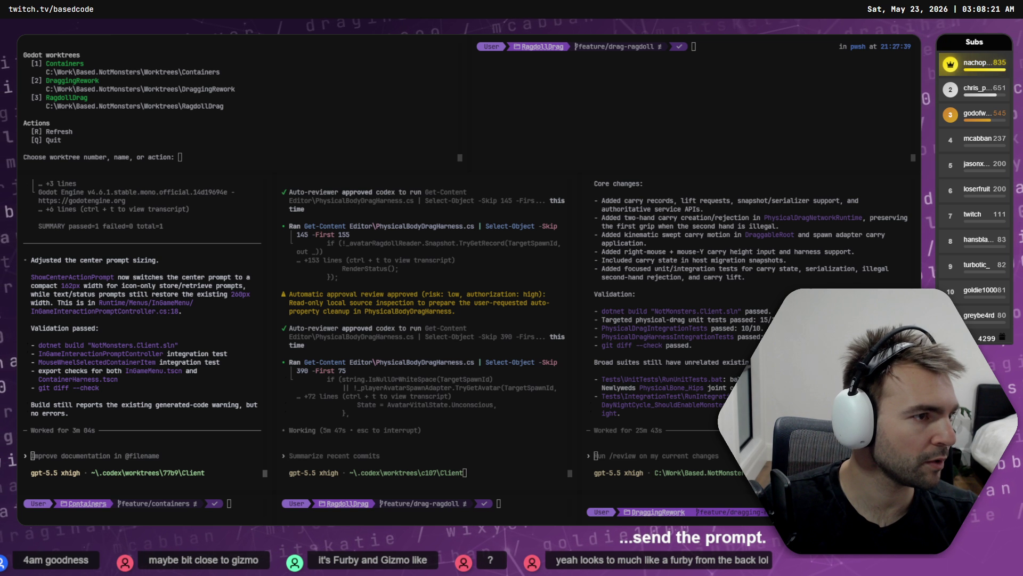
{"action": "key", "text": "alt+Tab"}
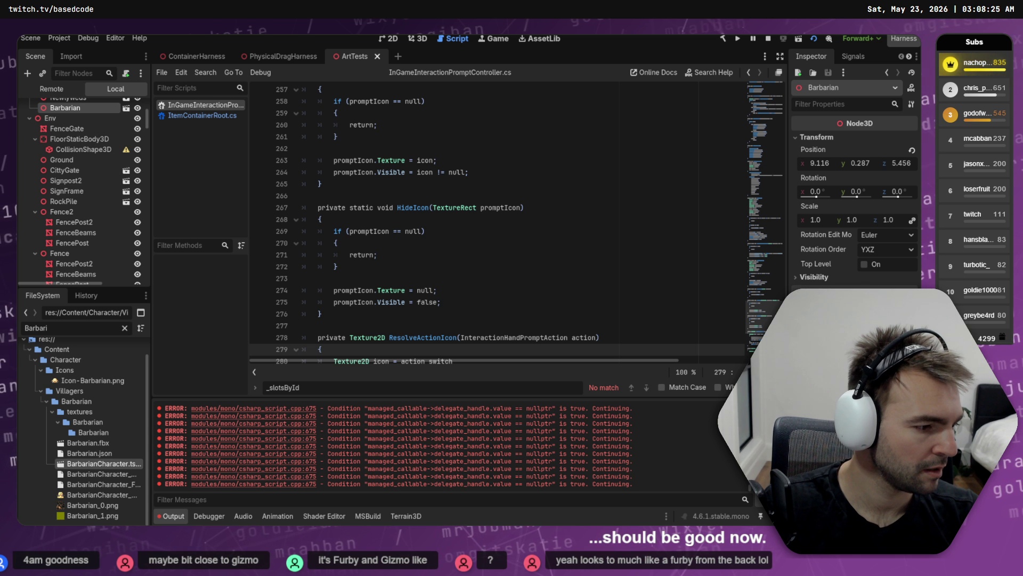
{"action": "key", "text": "alt+Tab"}
{"action": "key", "text": "a"}
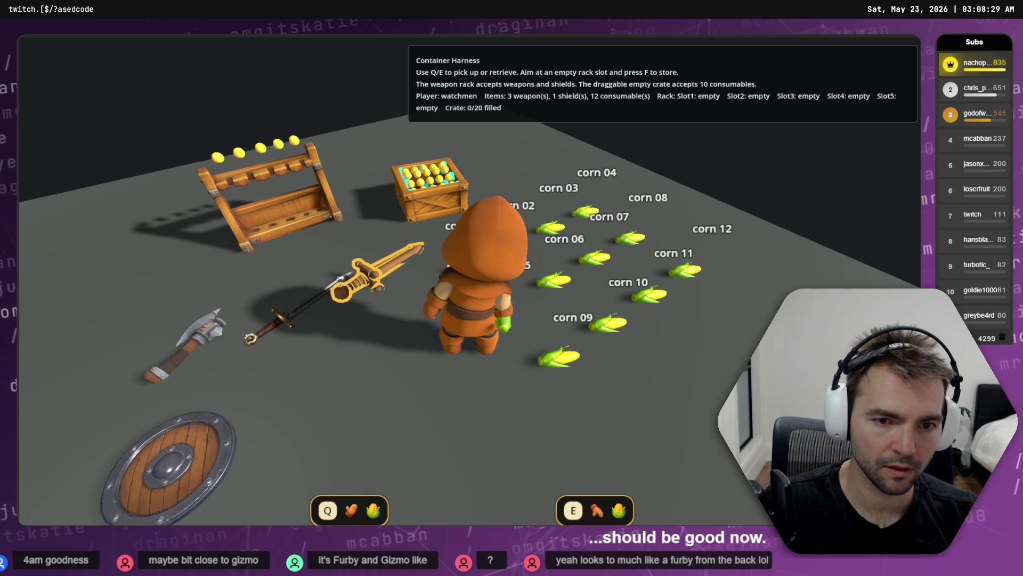
- Drop the sword, pick up a corn and store it in the crate
{"action": "key", "text": "a"}
{"action": "key", "text": "q"}
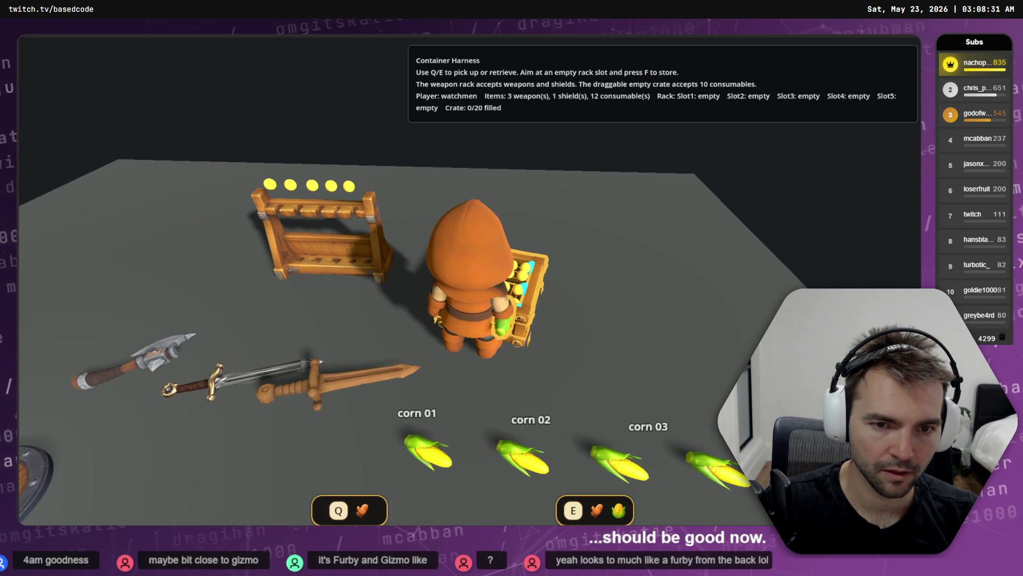
{"action": "key", "text": "d"}
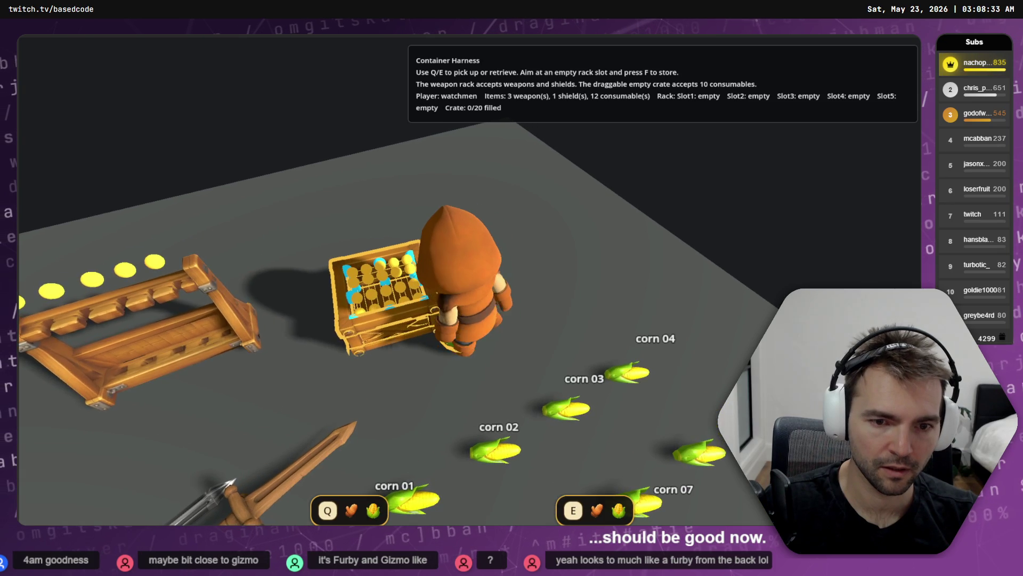
{"action": "key", "text": "s"}
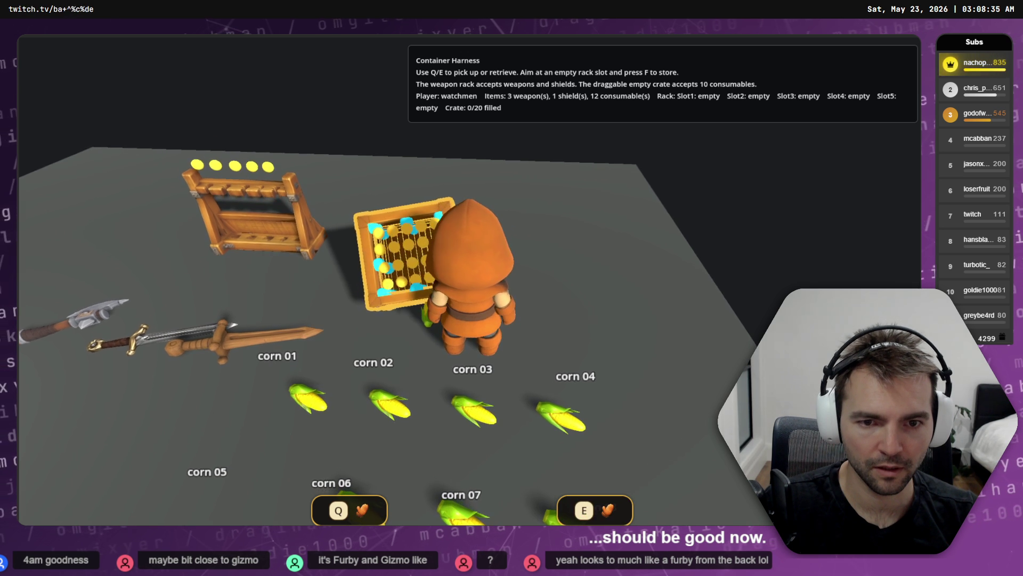
{"action": "key", "text": "a"}
{"action": "key", "text": "w"}
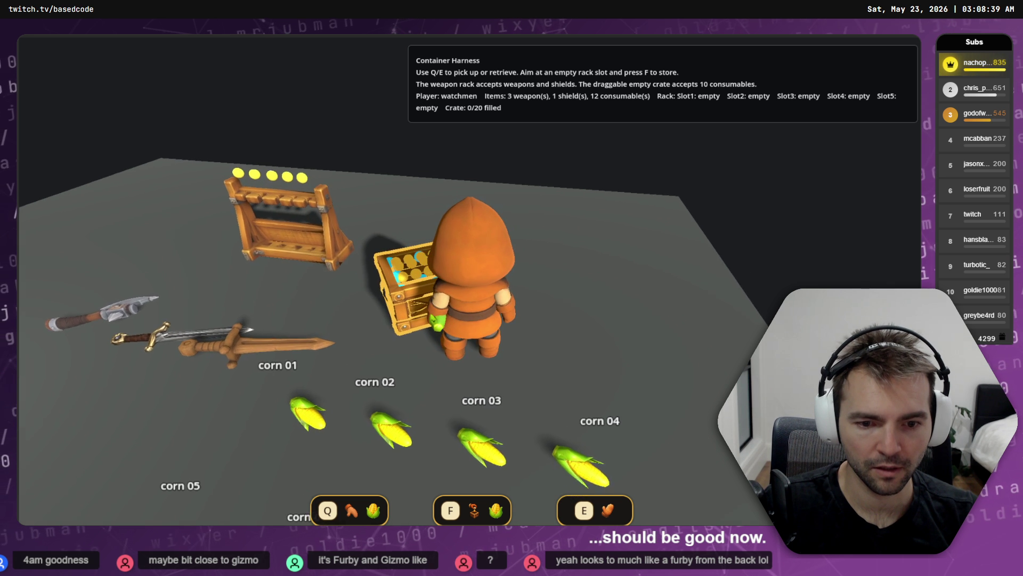
{"action": "key", "text": "f"}
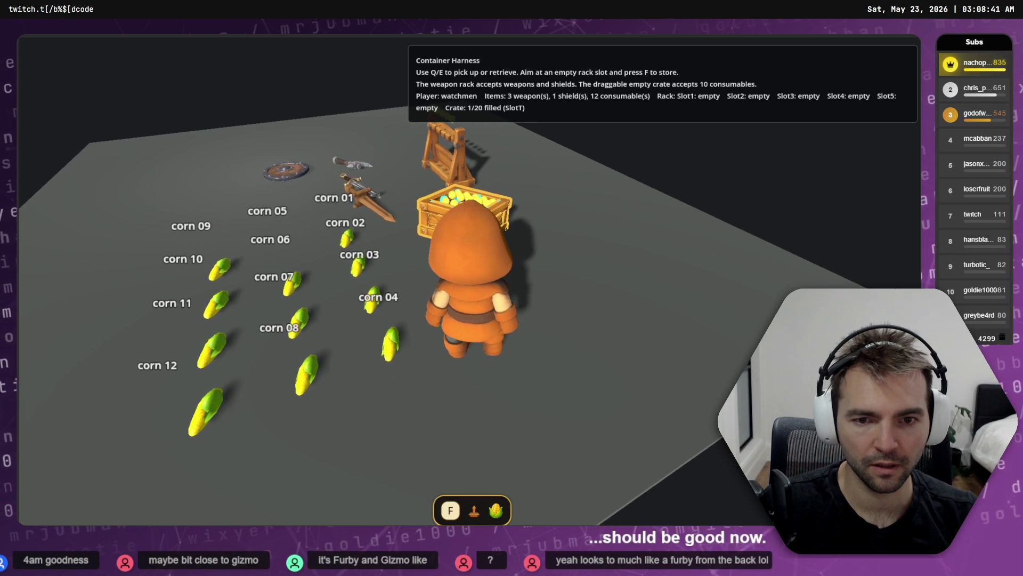
- Pick up a second corn and store it in the crate, orbiting around the character
{"action": "key", "text": "q"}
{"action": "key", "text": "a"}
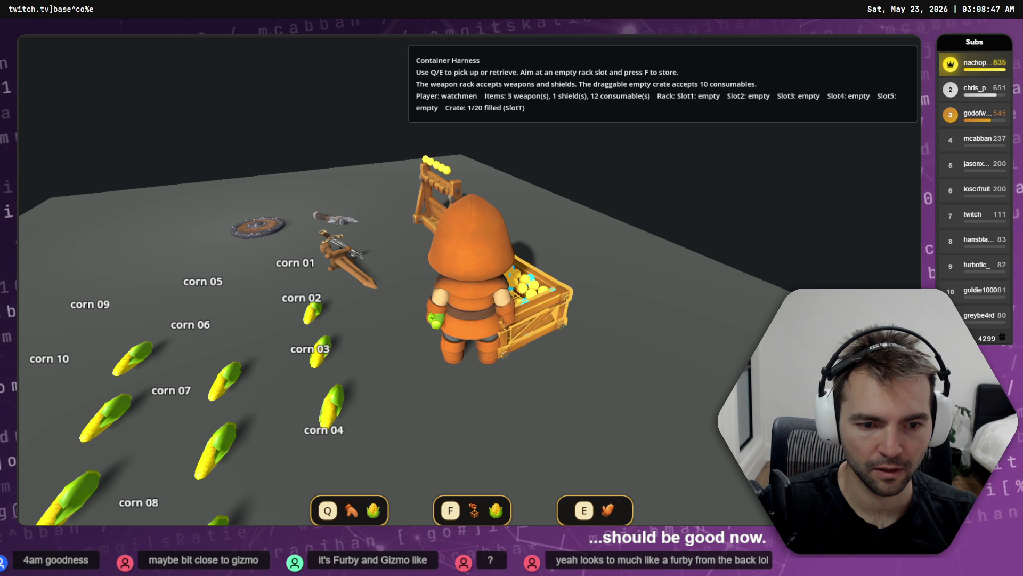
{"action": "key", "text": "d"}
{"action": "key", "text": "d"}
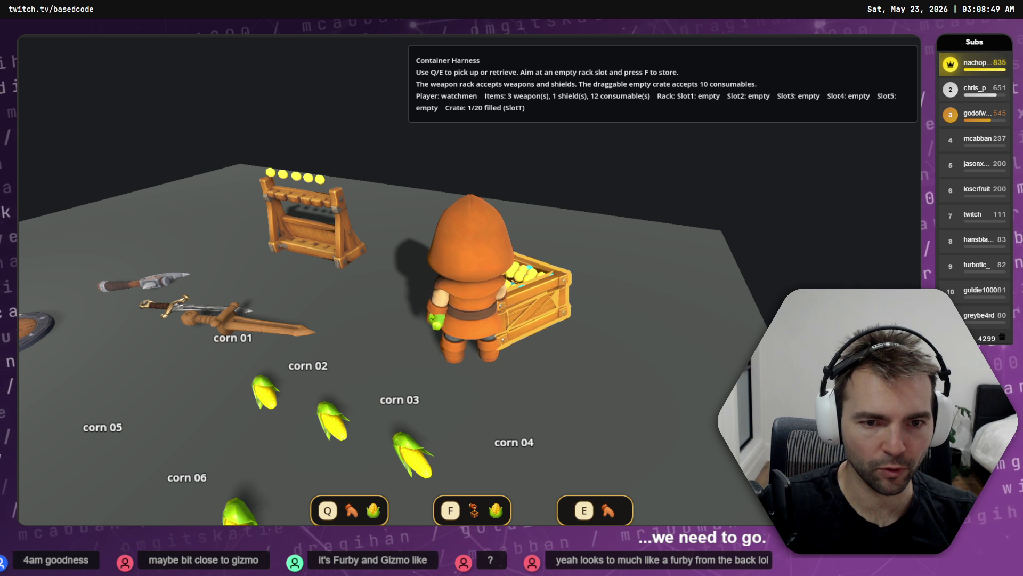
{"action": "key", "text": "f"}
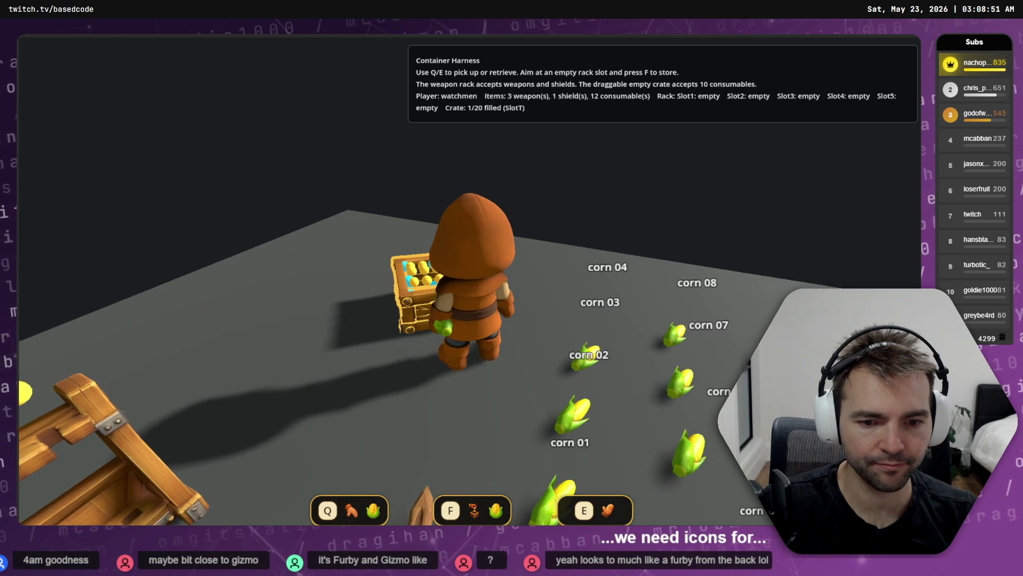
{"action": "key", "text": "d"}
{"action": "key", "text": "d"}
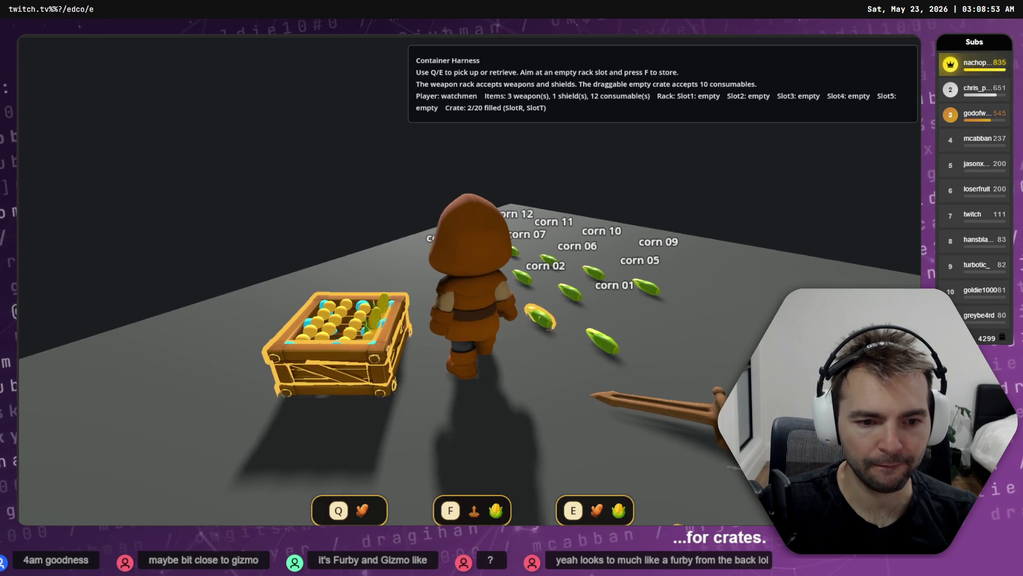
{"action": "key", "text": "d"}
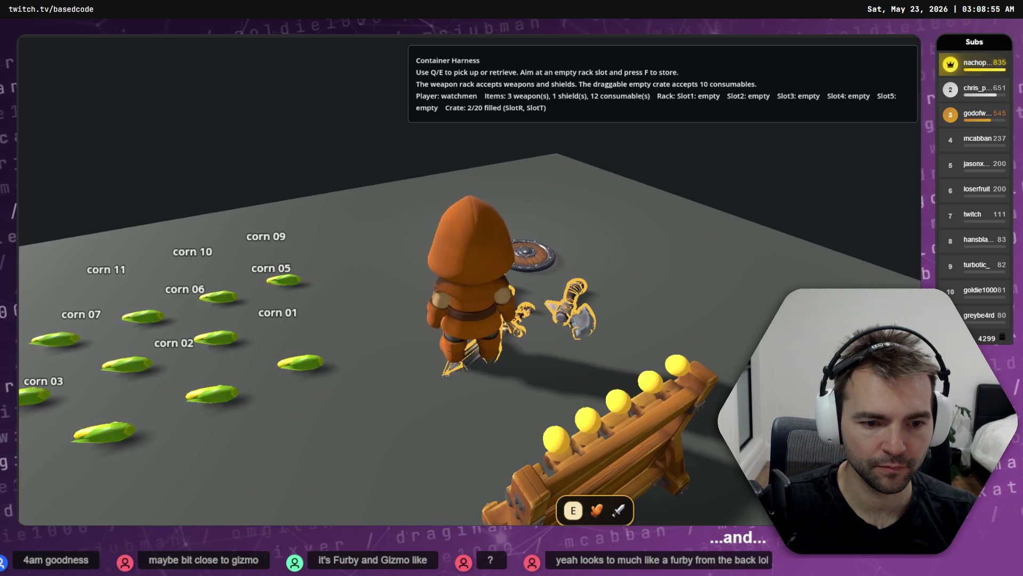
{"action": "key", "text": "d"}
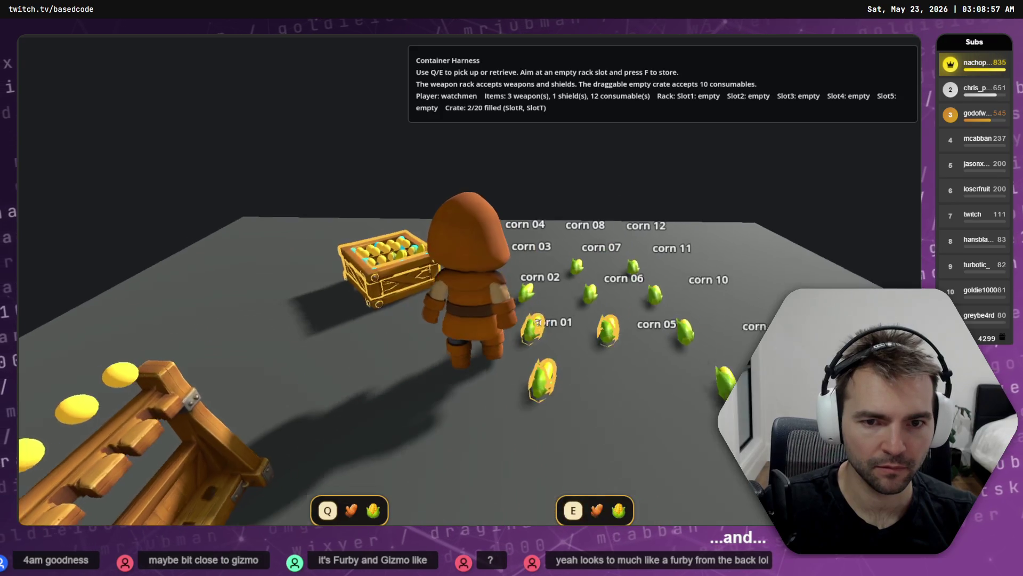
{"action": "key", "text": "d"}
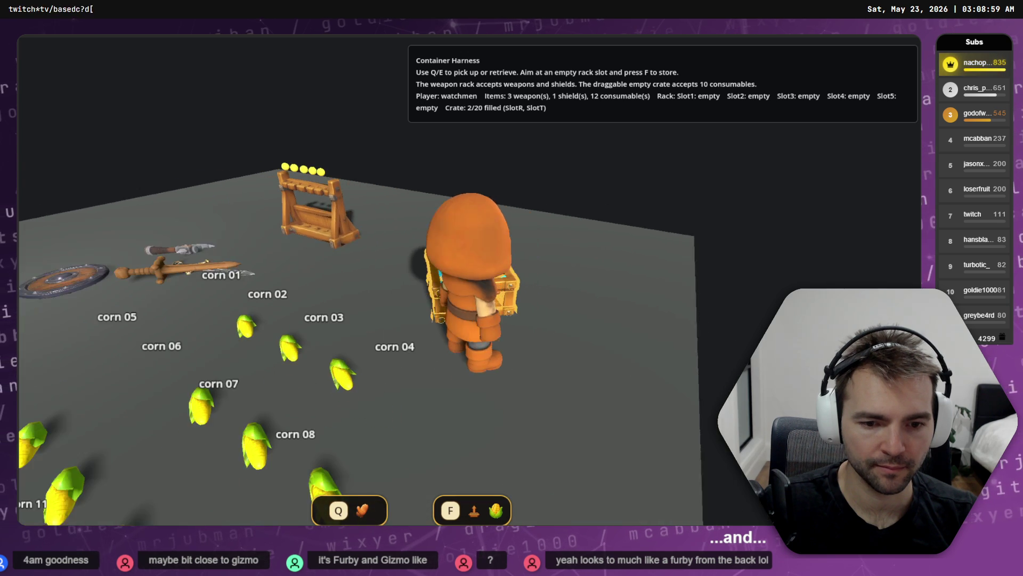
{"action": "key", "text": "d"}
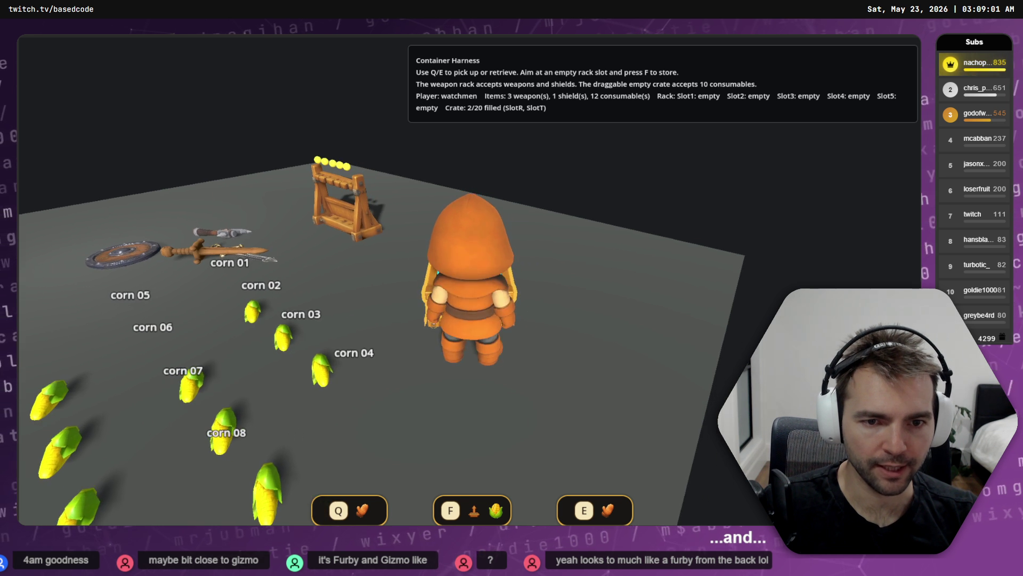
- Walk back to the corn-filled crate, drag it, then stop the game with F8
{"action": "key", "text": "d"}
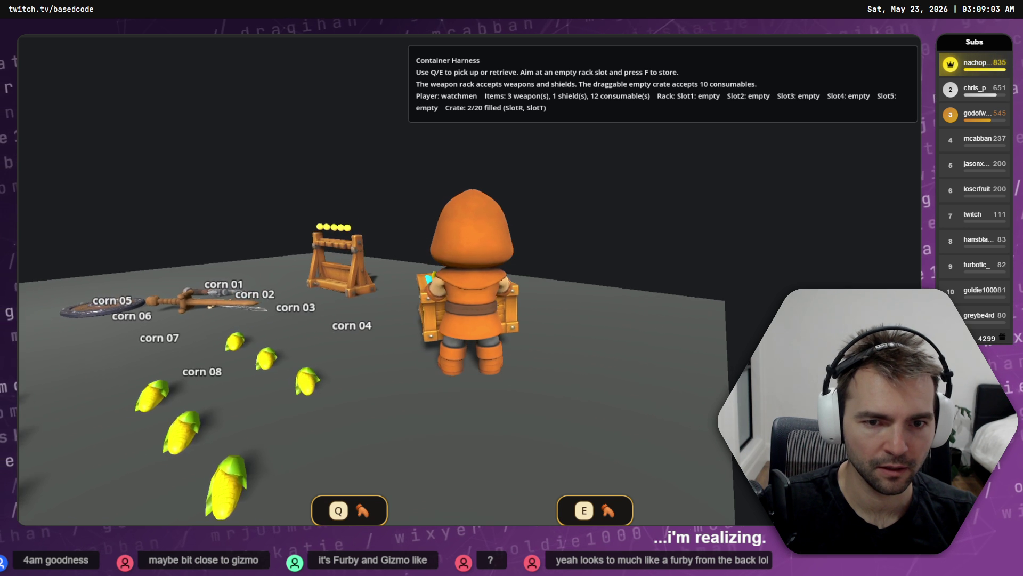
{"action": "key", "text": "d"}
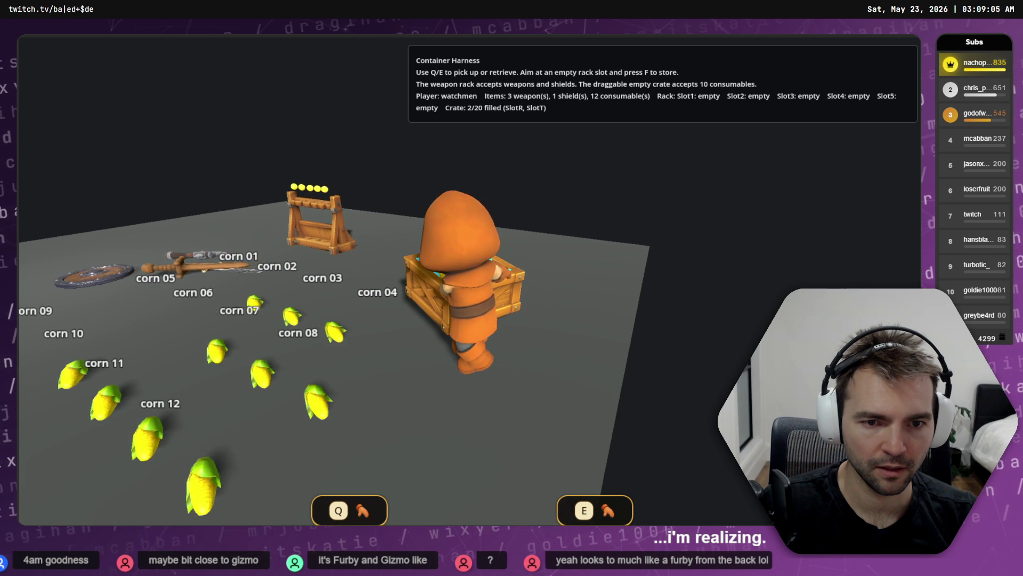
{"action": "key", "text": "d"}
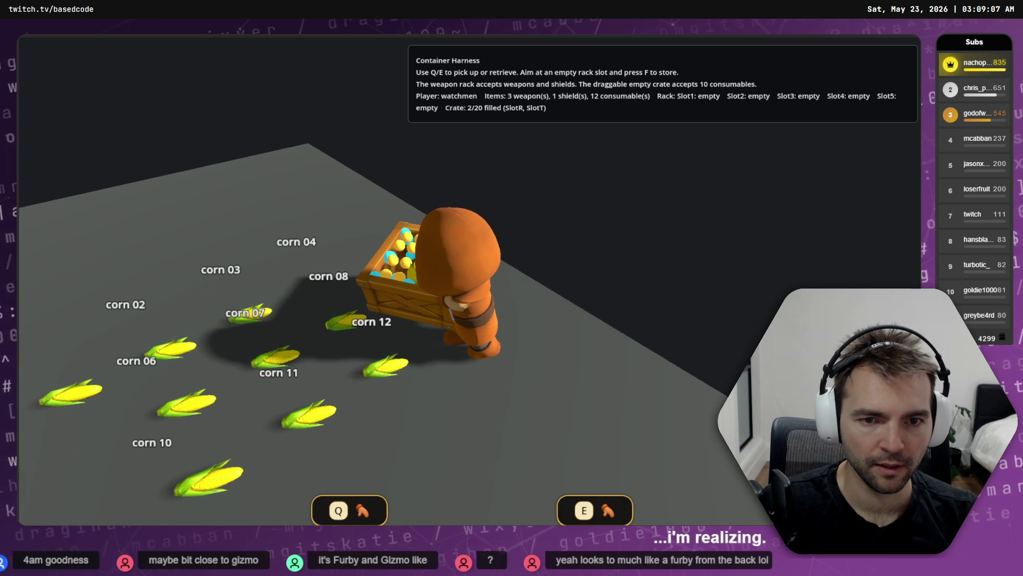
{"action": "key", "text": "d"}
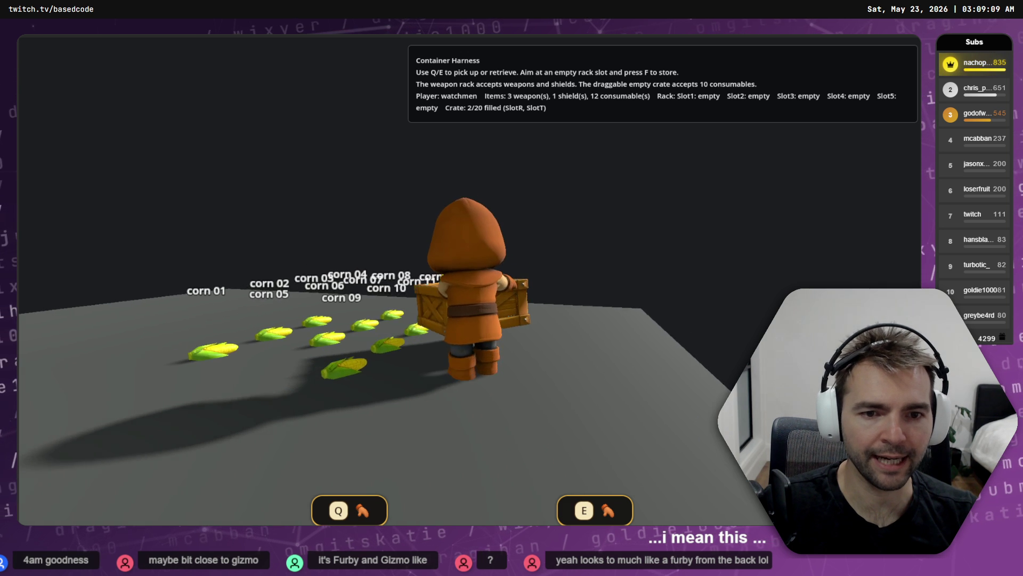
{"action": "key", "text": "d"}
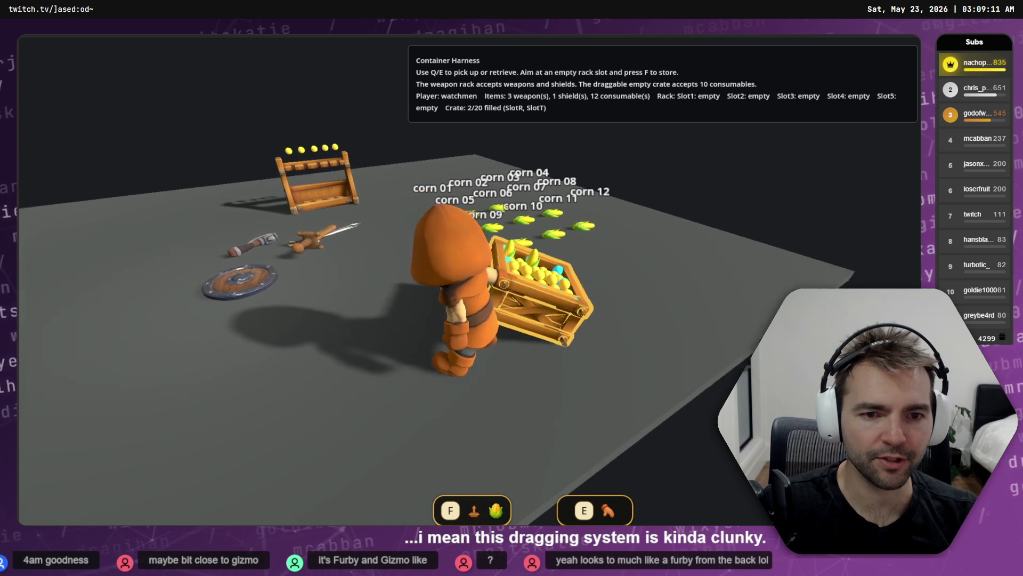
{"action": "key", "text": "d"}
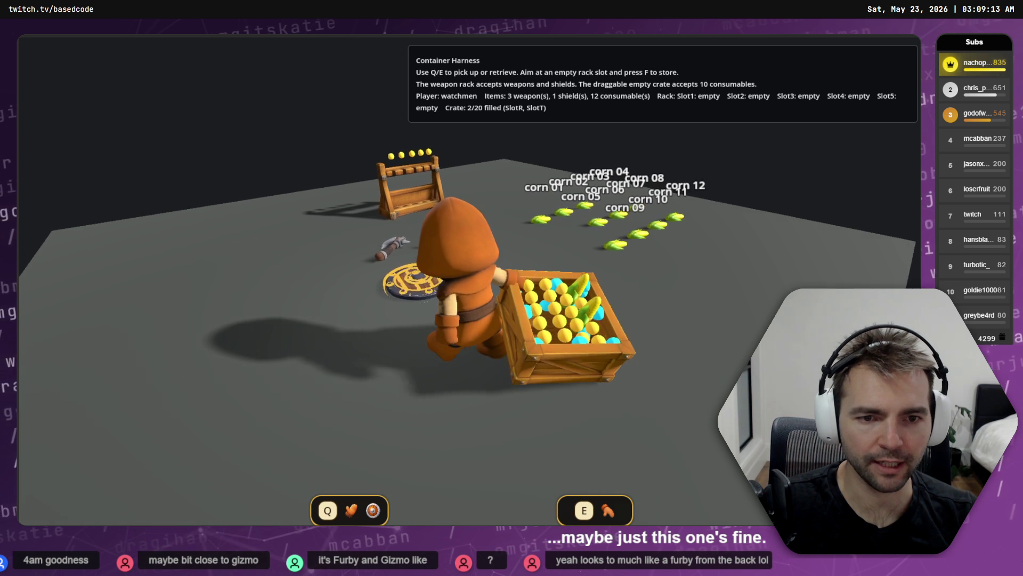
{"action": "key", "text": "d"}
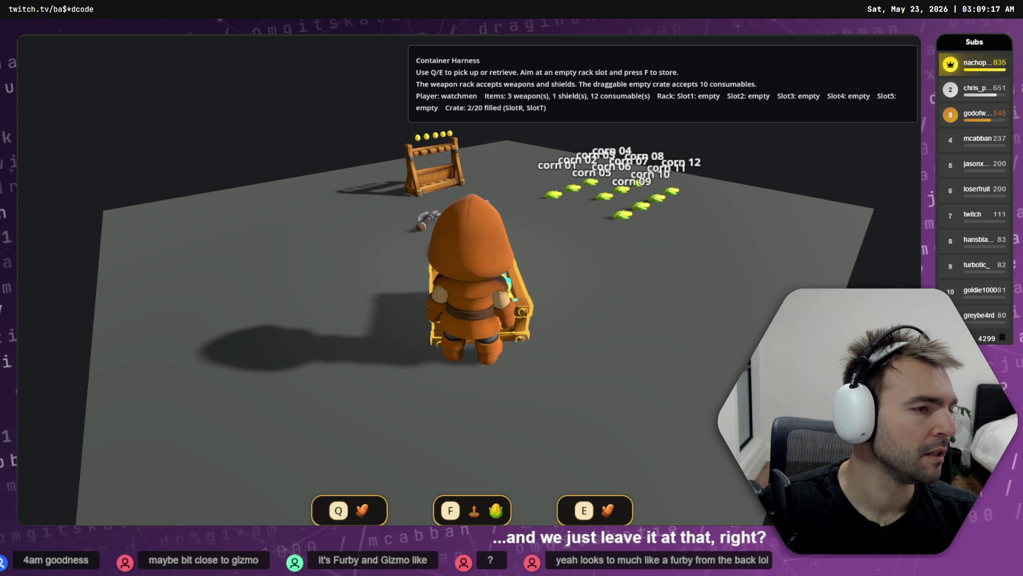
{"action": "key", "text": "F8"}
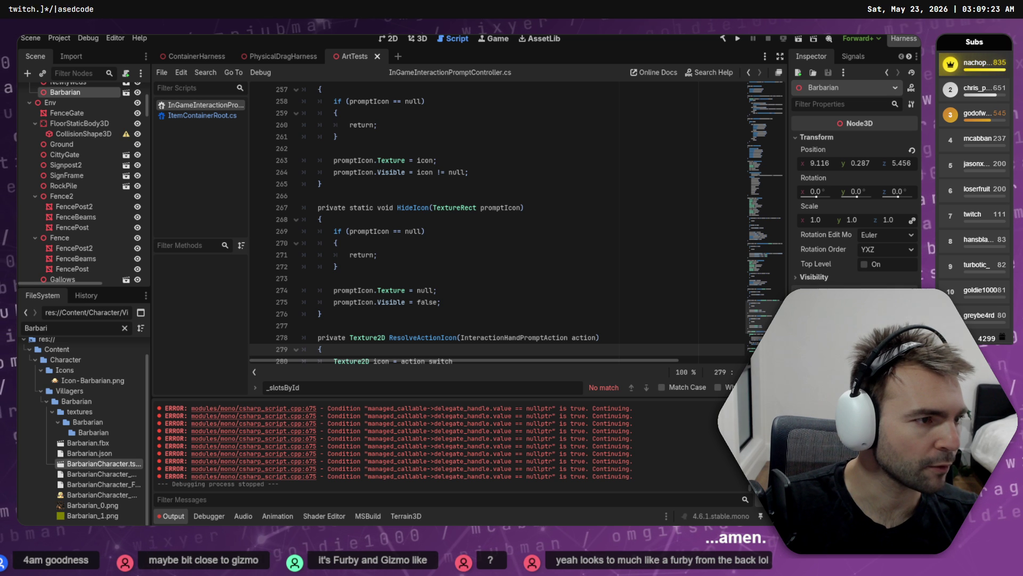
{"action": "key", "text": "alt+Tab"}
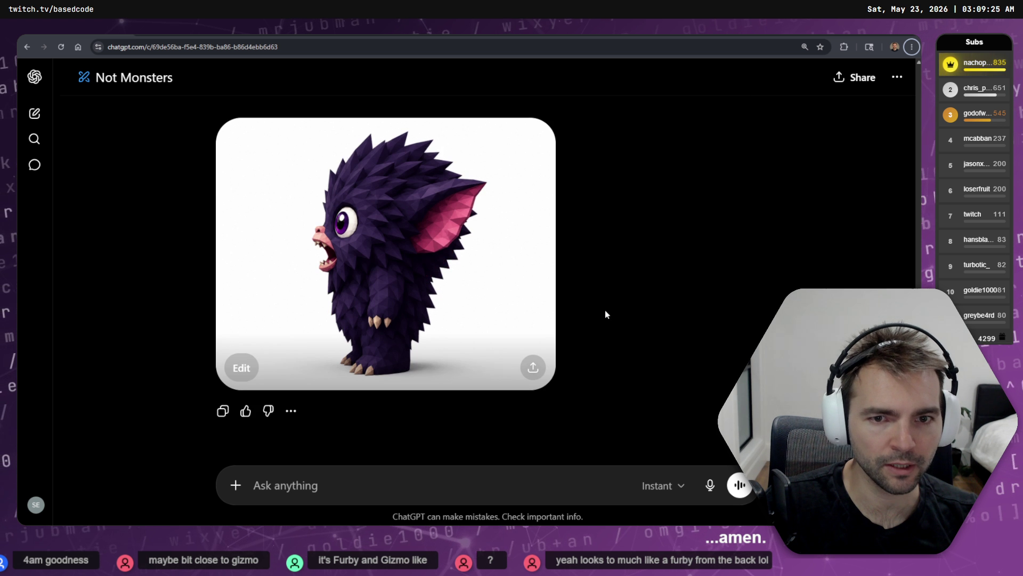
{"action": "left_click", "coordinate": [448, 264]}
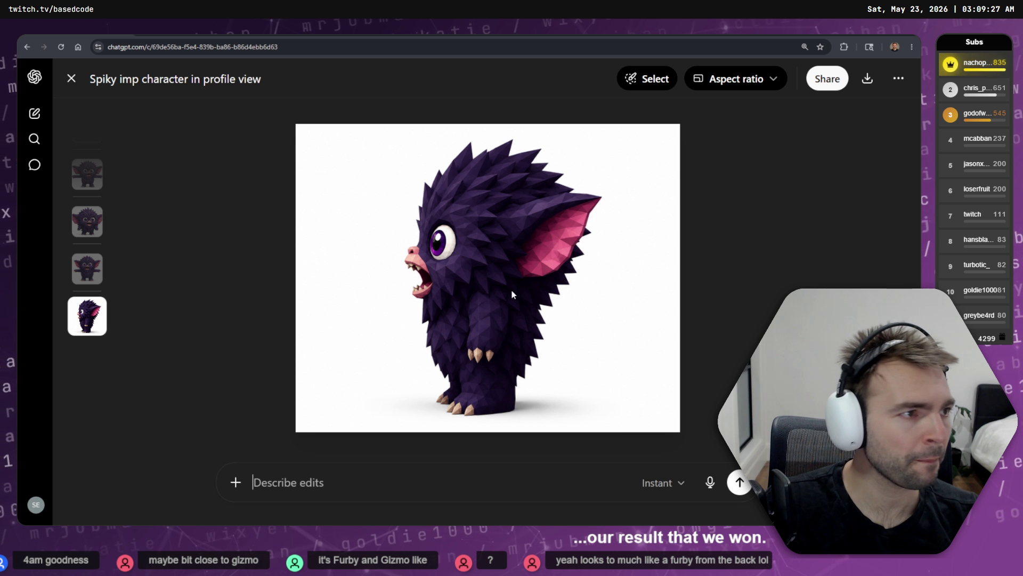
{"action": "left_click_drag", "start_coordinate": [510, 290], "coordinate": [1022, 224]}
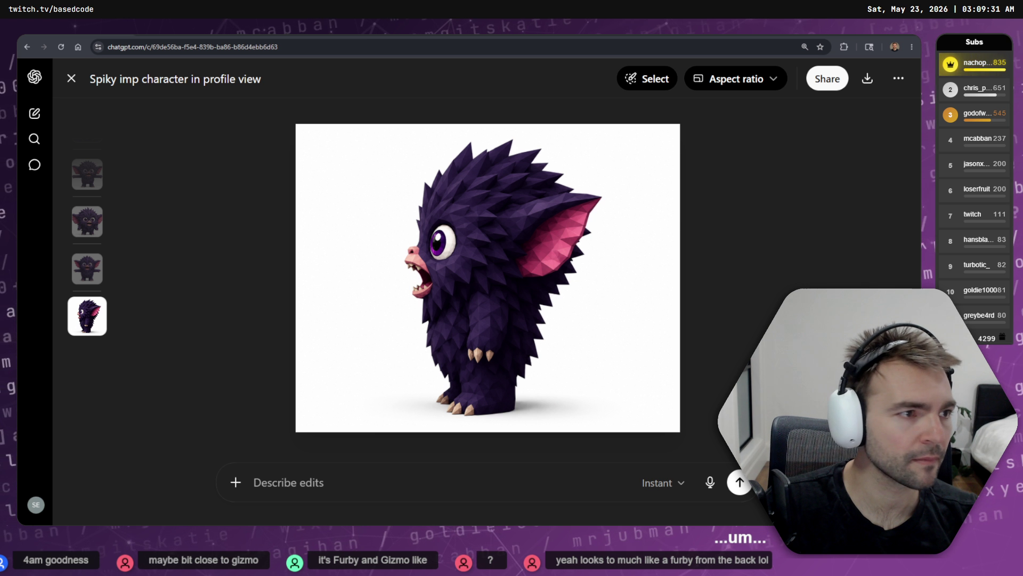
{"action": "key", "text": "Escape"}
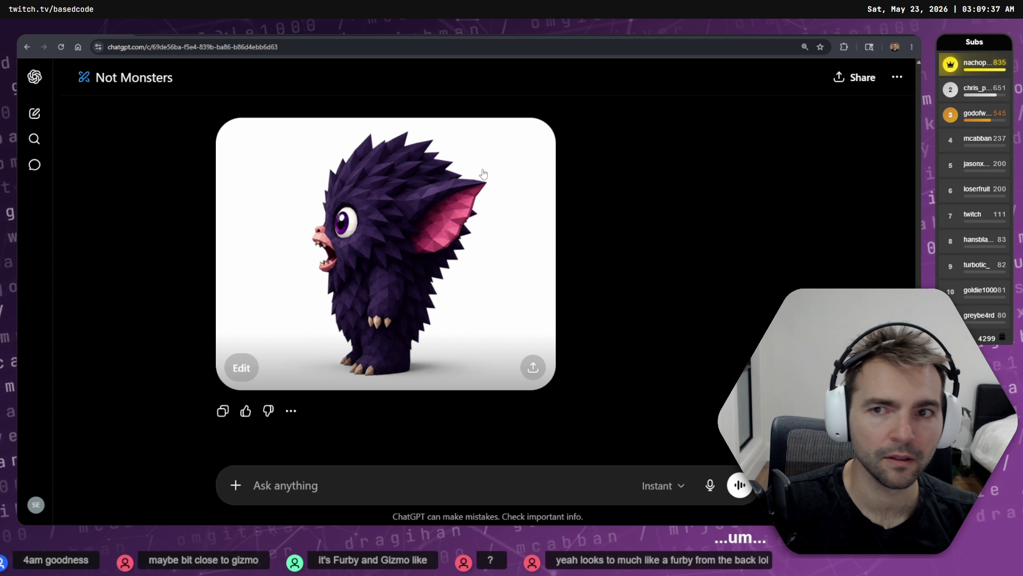
{"action": "key", "text": "alt+Tab"}
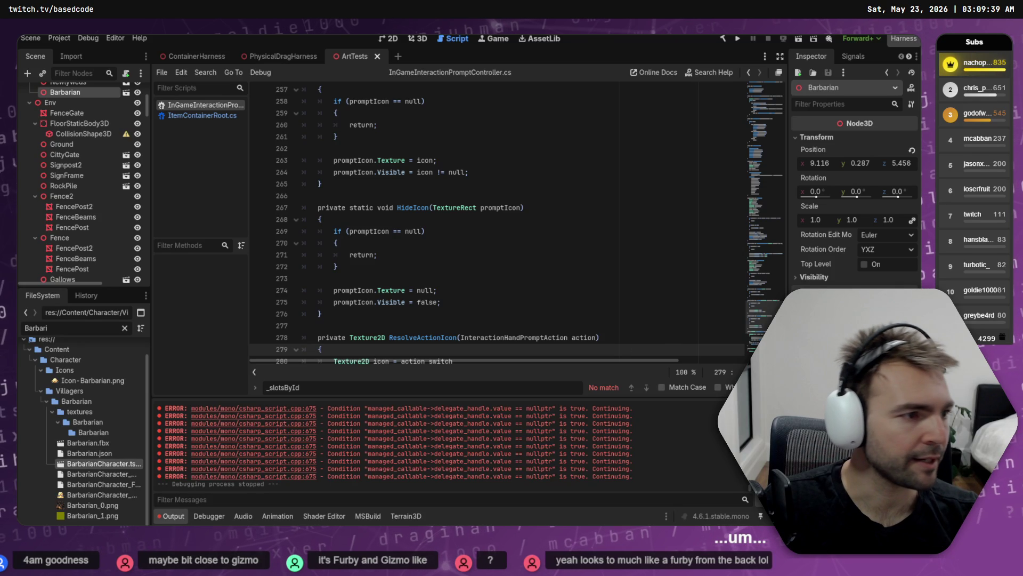
{"action": "key", "text": "alt+Tab"}
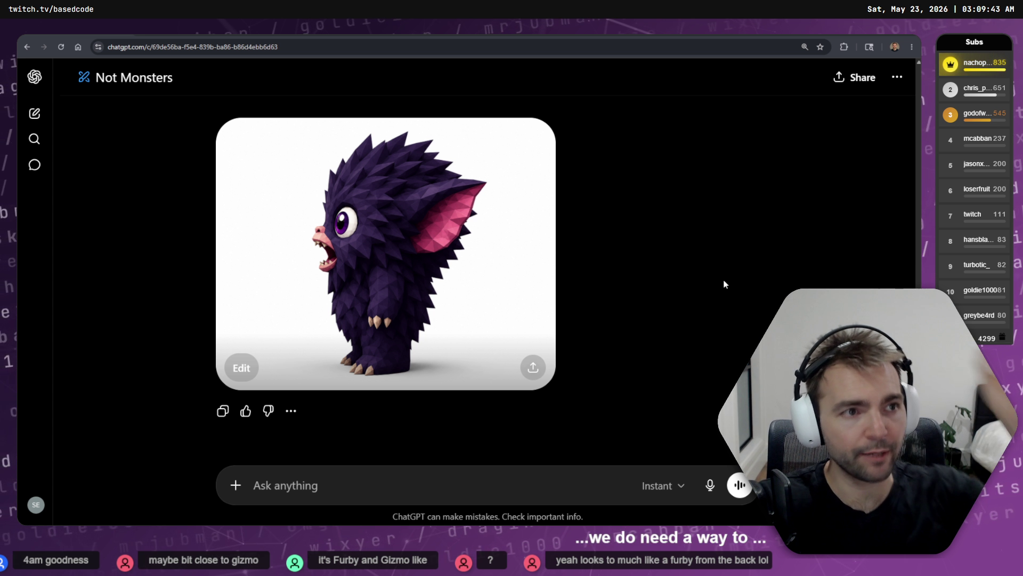
{"action": "key", "text": "alt+Tab"}
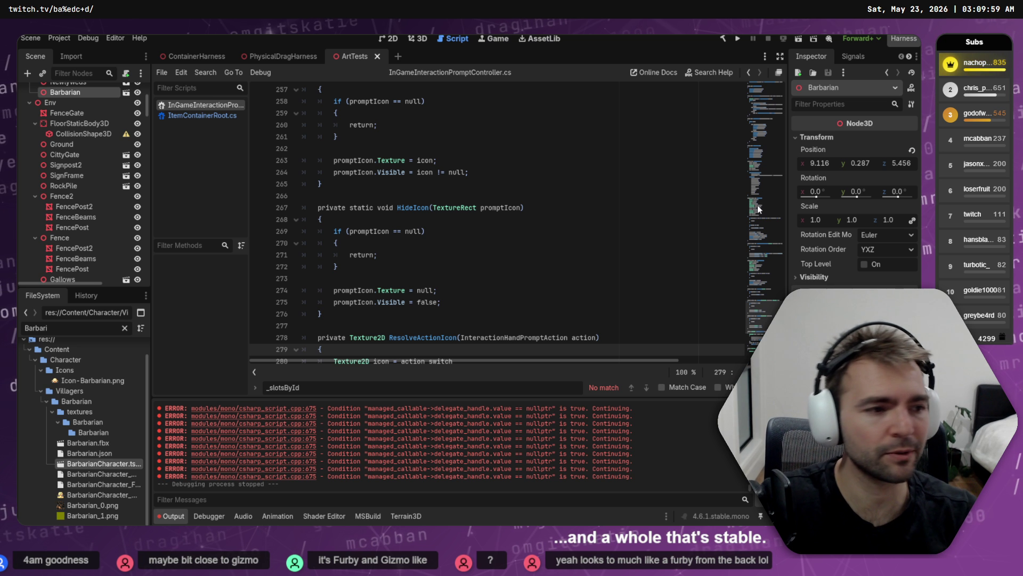
- Review the staged and unstaged harness file diffs in Fork's RagdollDrag repo
{"action": "key", "text": "alt+Tab"}
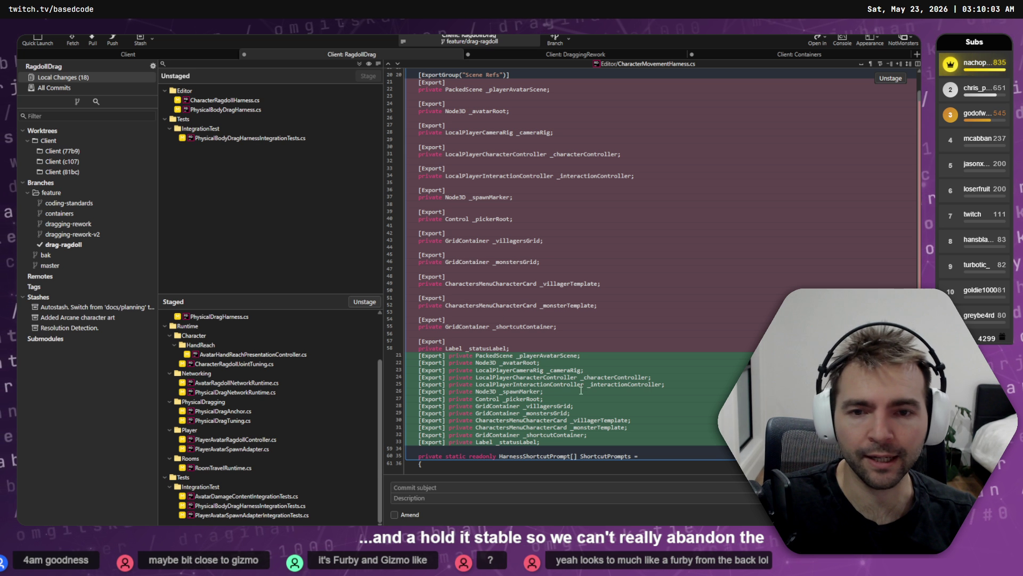
{"action": "left_click", "coordinate": [250, 316]}
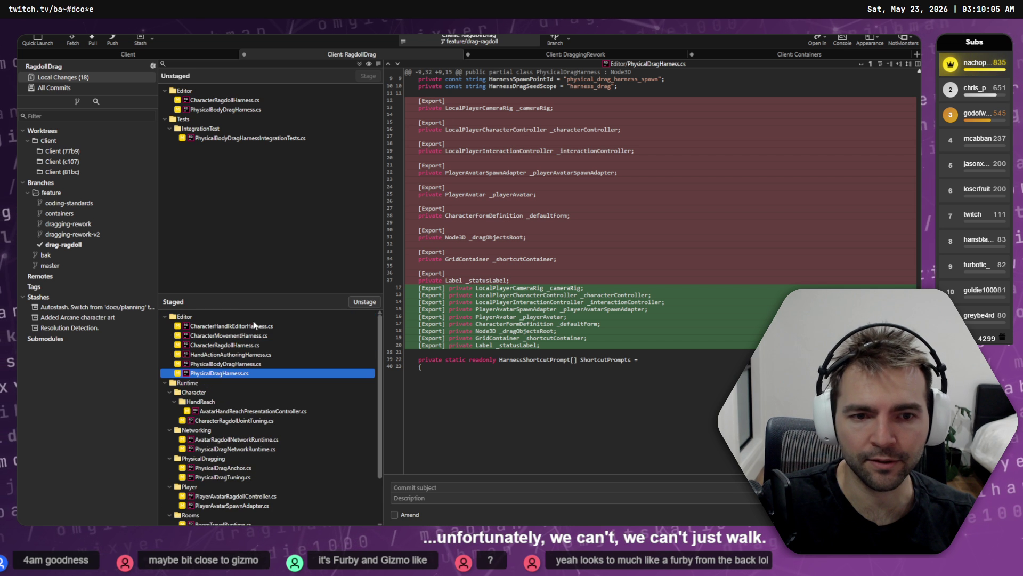
{"action": "left_click", "coordinate": [283, 326]}
{"action": "left_click", "coordinate": [243, 99]}
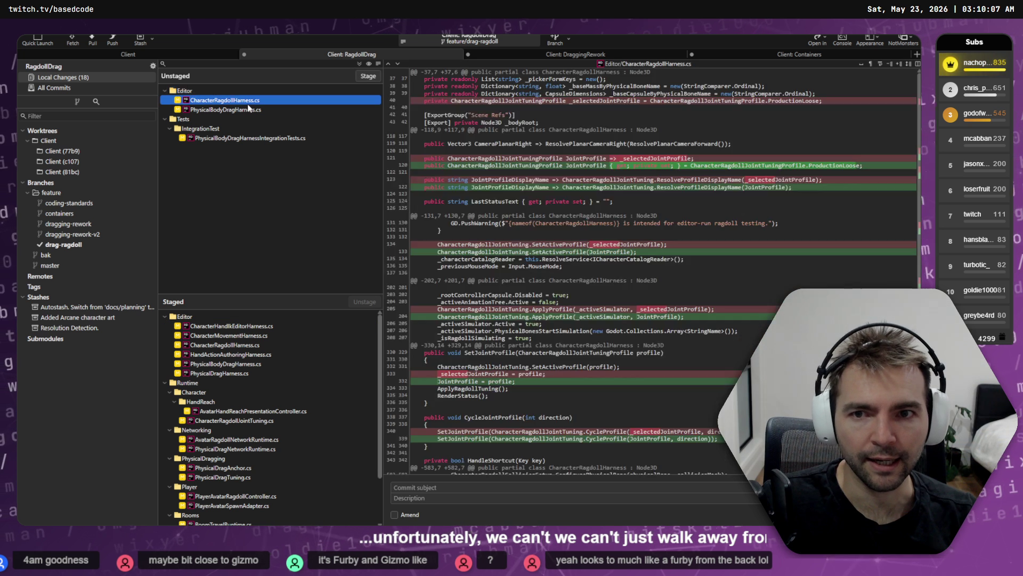
{"action": "left_click", "coordinate": [249, 109]}
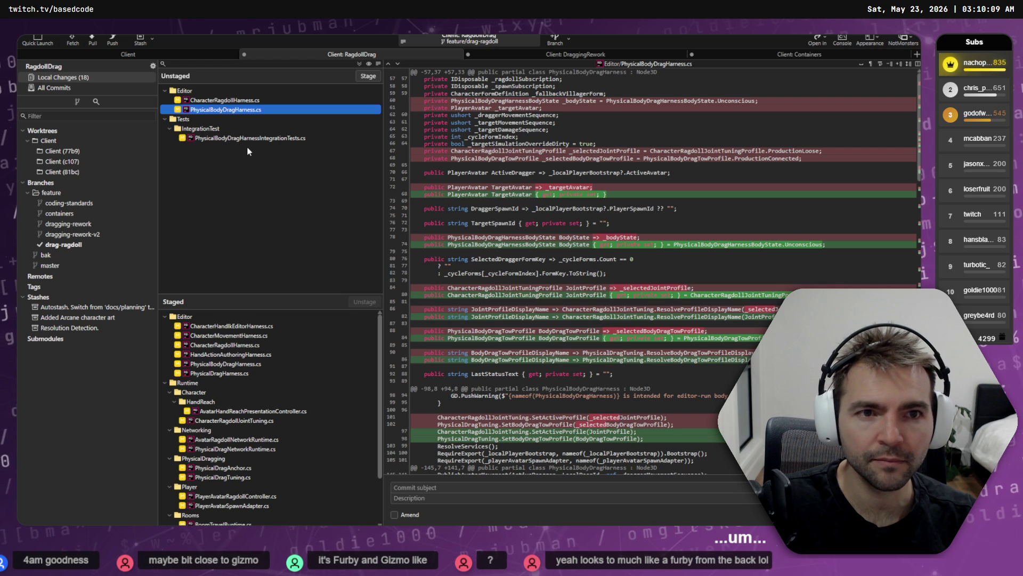
{"action": "left_click", "coordinate": [249, 138]}
- Select and stage all remaining unstaged RagdollDrag files
{"action": "left_click", "coordinate": [375, 92], "text": "shift"}
{"action": "left_click", "coordinate": [372, 78]}
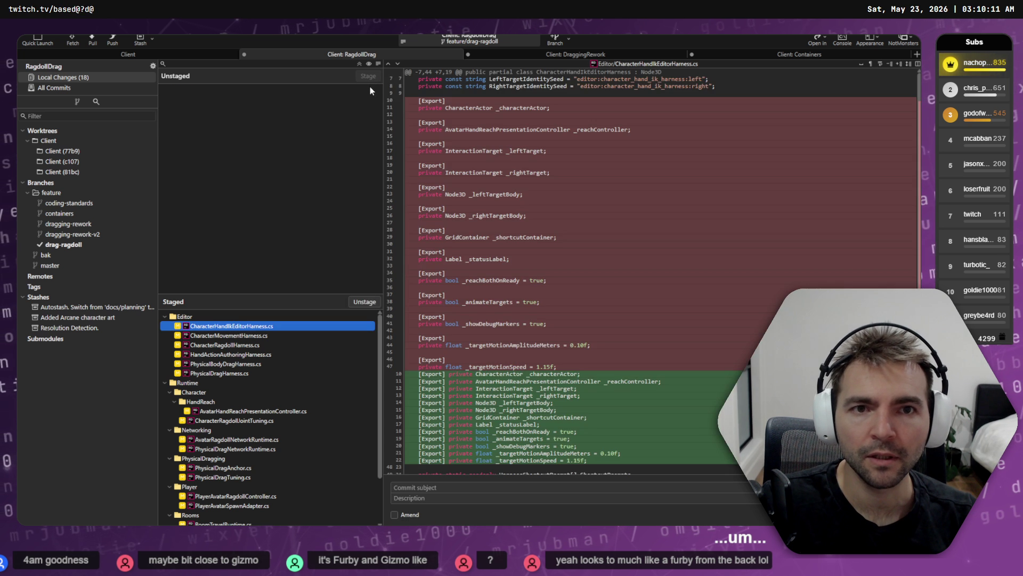
{"action": "key", "text": "alt+Tab"}
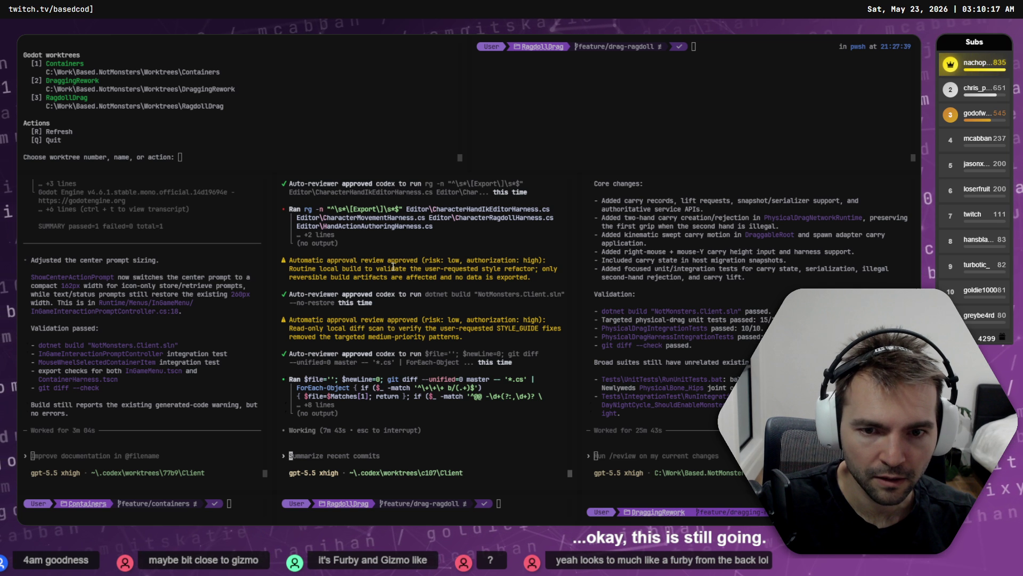
{"action": "key", "text": "alt+Tab"}
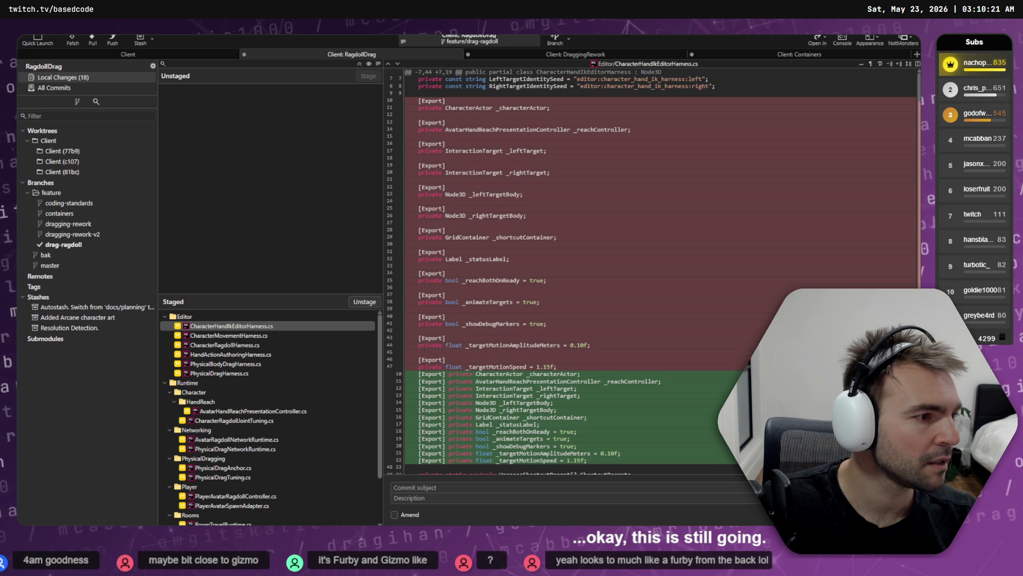
{"action": "key", "text": "alt+Tab"}
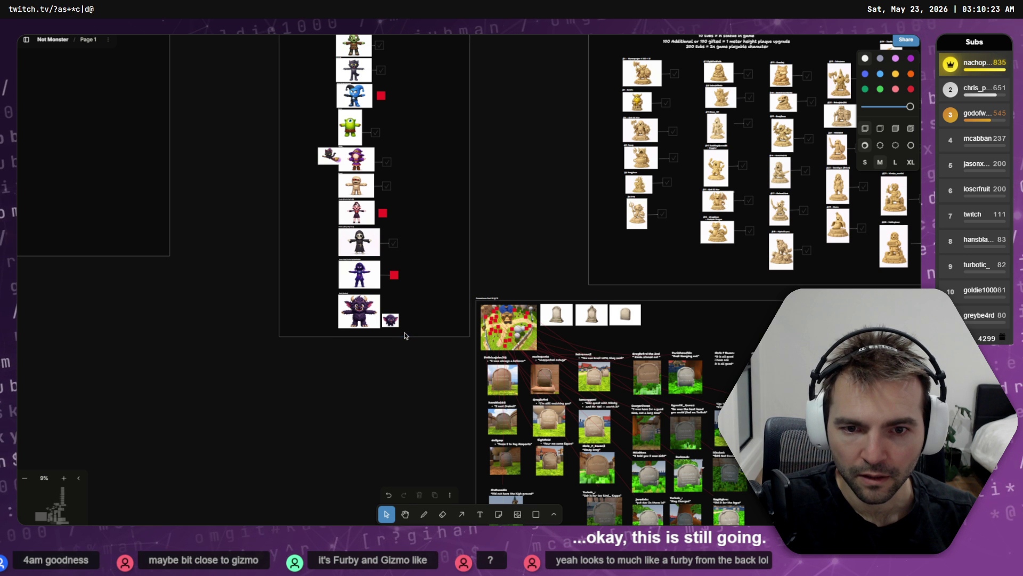
- Zoom in on the purple monster images in tldraw, then return to Fork's staged diff
{"action": "scroll", "coordinate": [404, 335], "scroll_direction": "up", "scroll_amount": 10}
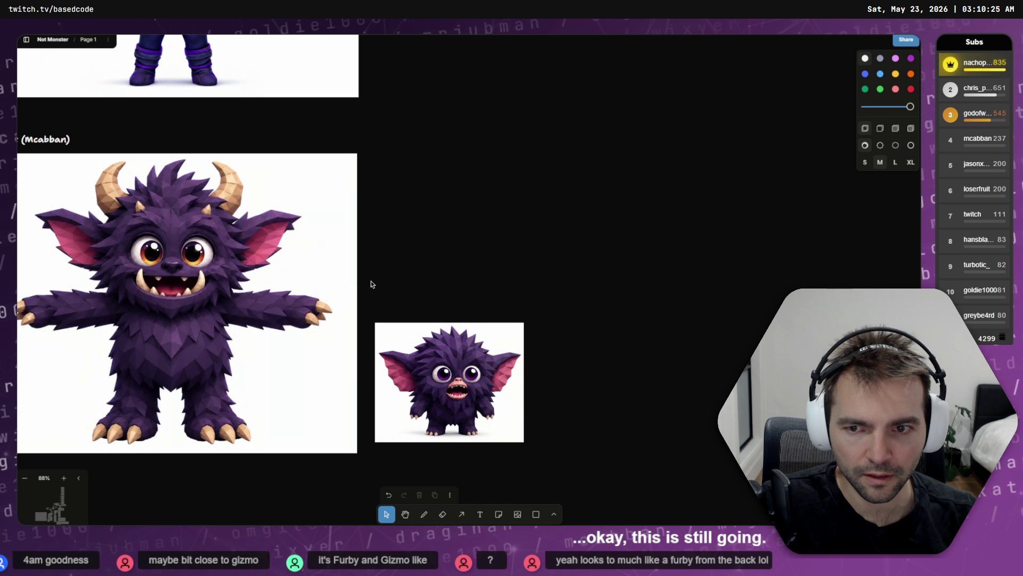
{"action": "scroll", "coordinate": [372, 284], "scroll_direction": "down", "scroll_amount": 5}
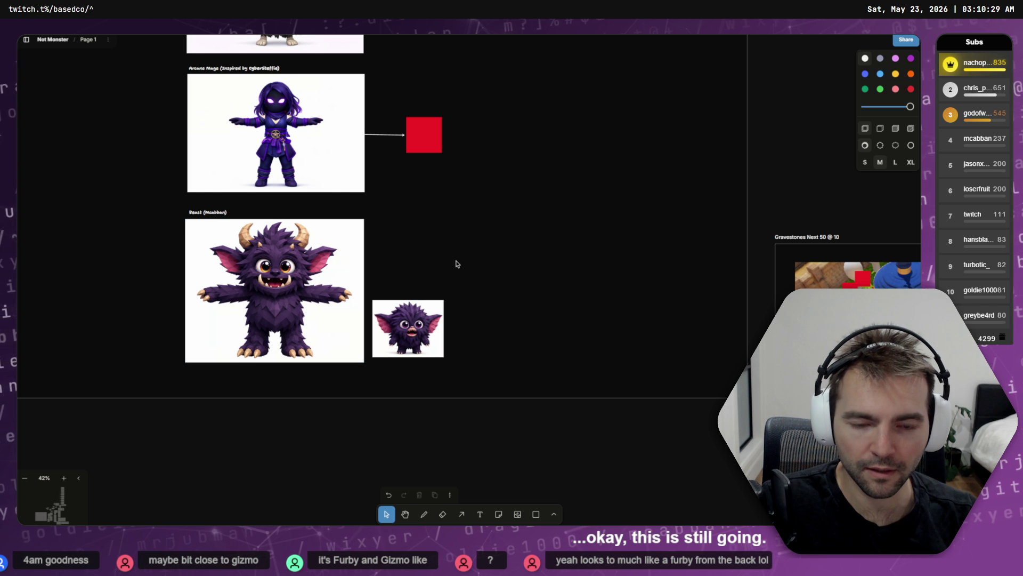
{"action": "key", "text": "alt+Tab"}
{"action": "left_click", "coordinate": [438, 262]}
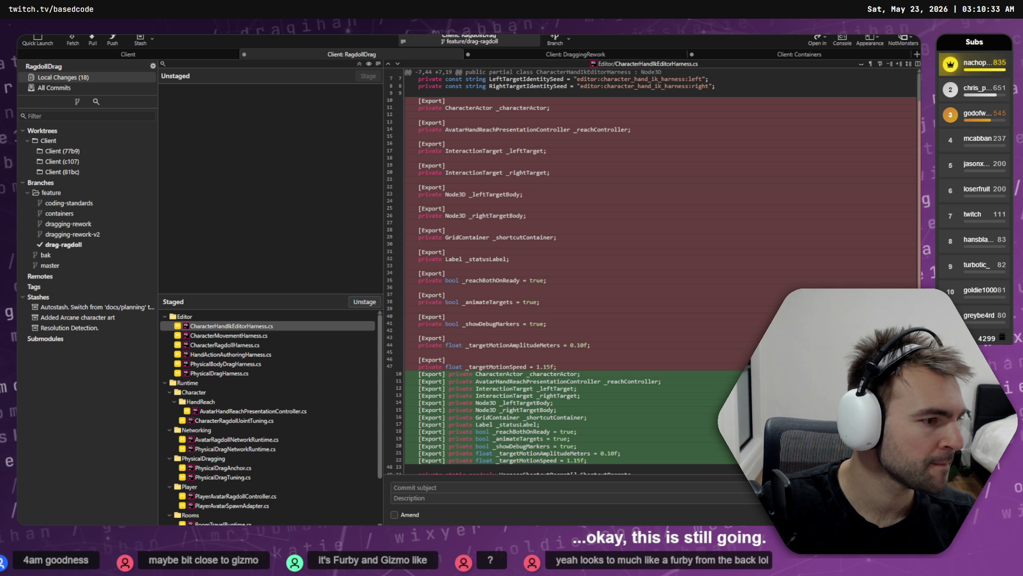
- Glance at the proposals markdown and codex terminal, then review the 18 staged RagdollDrag changes
{"action": "key", "text": "alt+Tab"}
{"action": "left_click", "coordinate": [579, 325]}
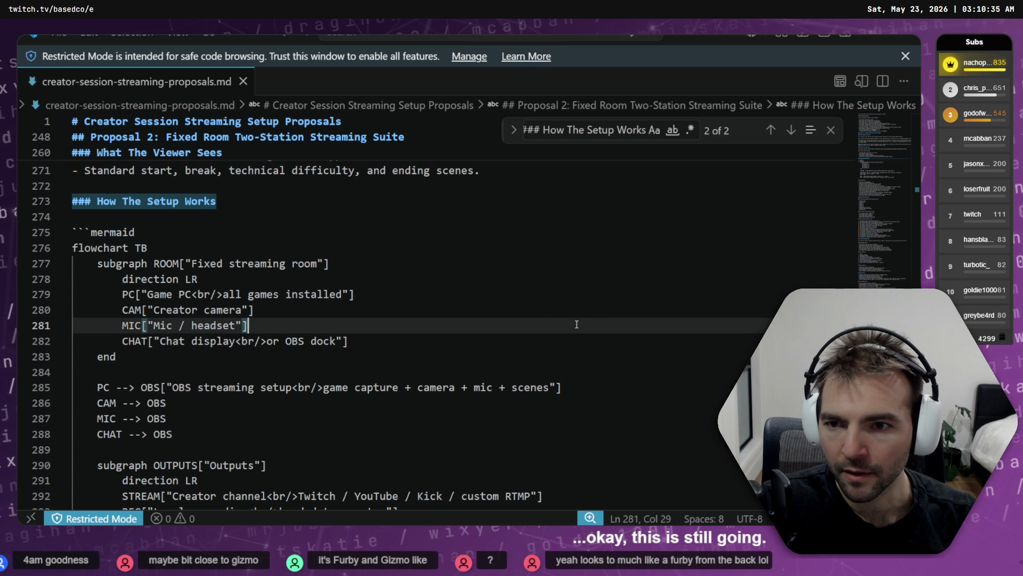
{"action": "key", "text": "alt+Tab"}
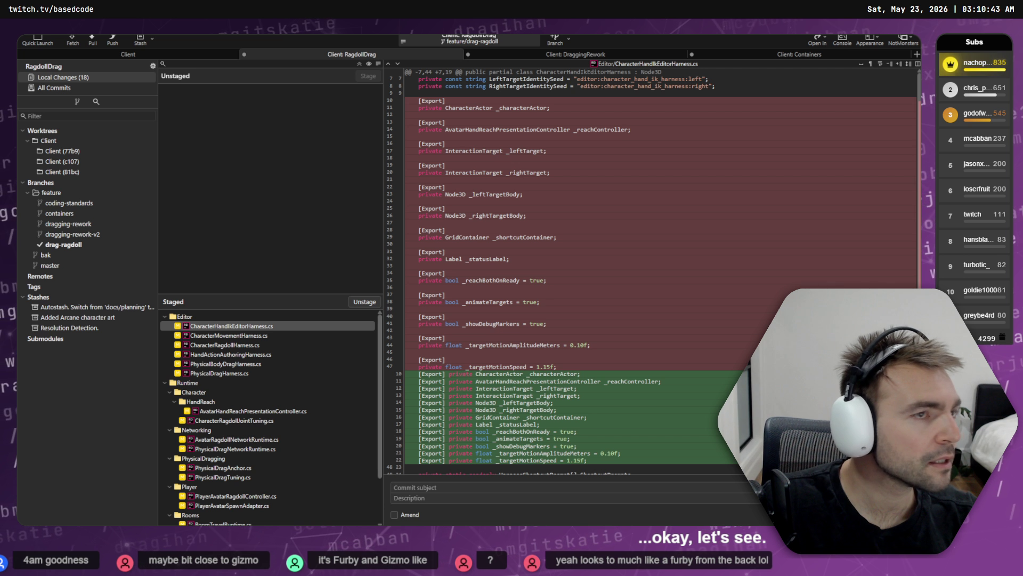
{"action": "mouse_move", "coordinate": [557, 235]}
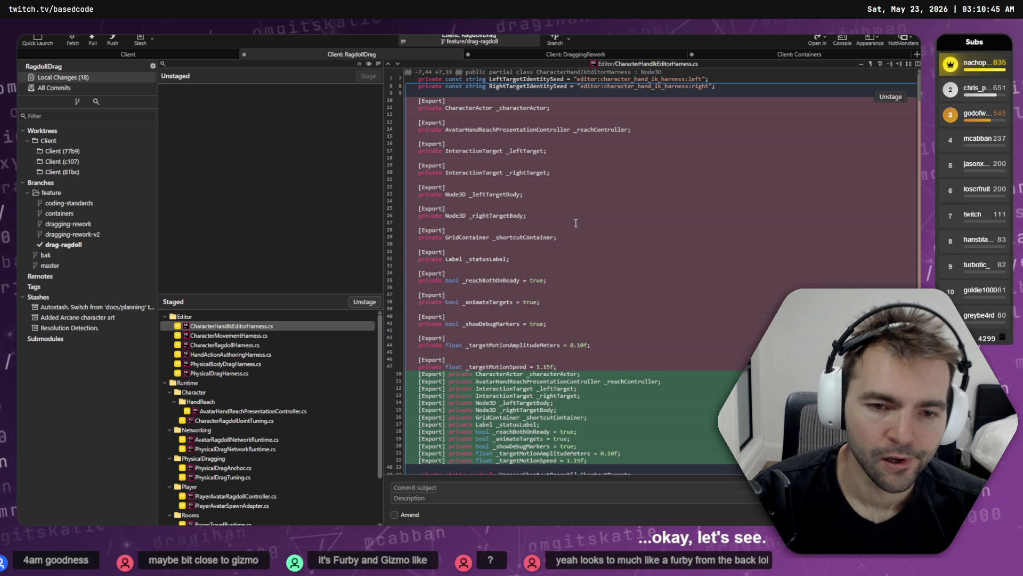
{"action": "key", "text": "alt+Tab"}
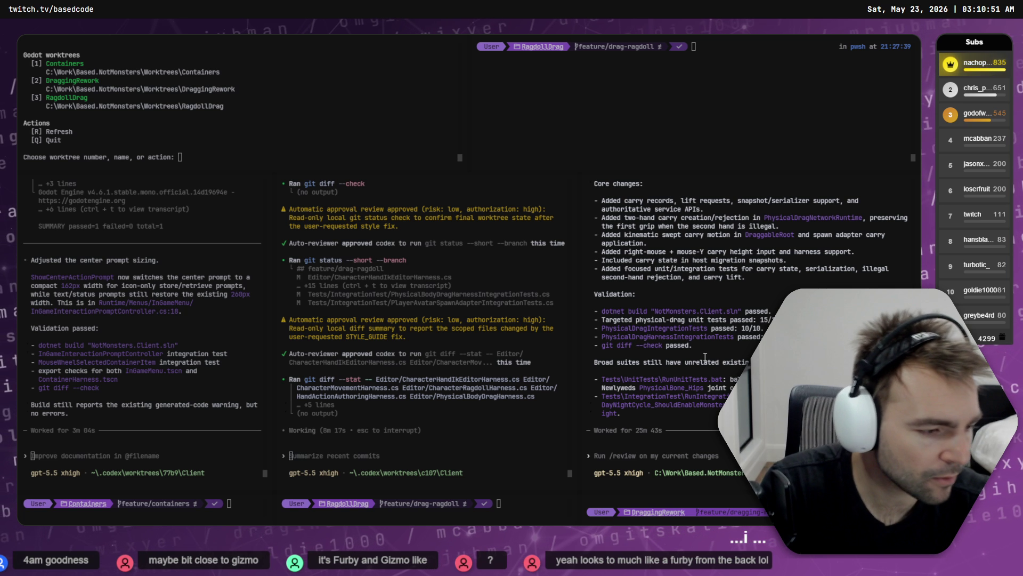
{"action": "key", "text": "alt+Tab"}
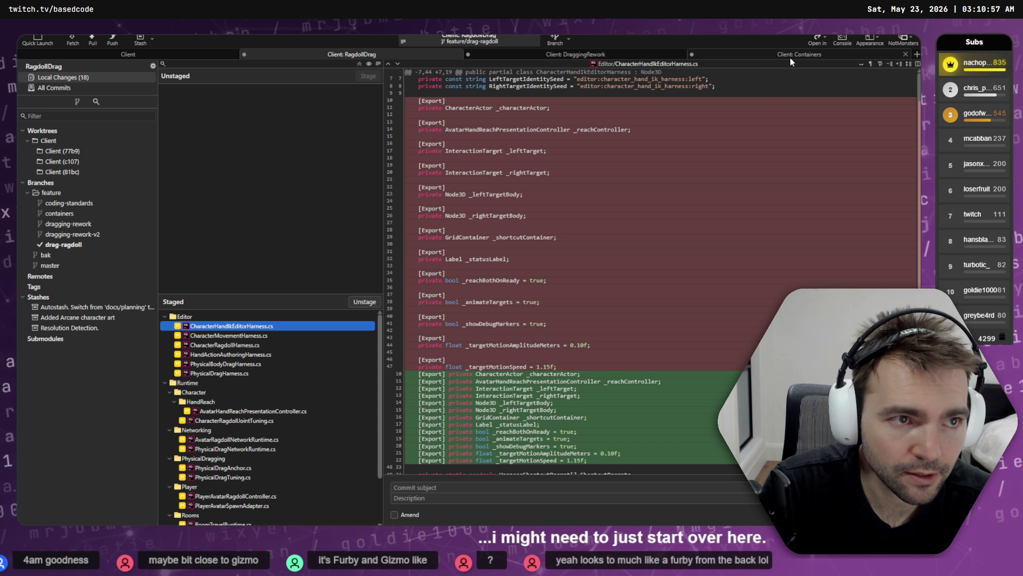
- Open the DraggingRework worktree, review PhysicalDragSnapshot.cs, and stage all 25 changed files
{"action": "left_click", "coordinate": [666, 55]}
{"action": "left_click", "coordinate": [270, 206]}
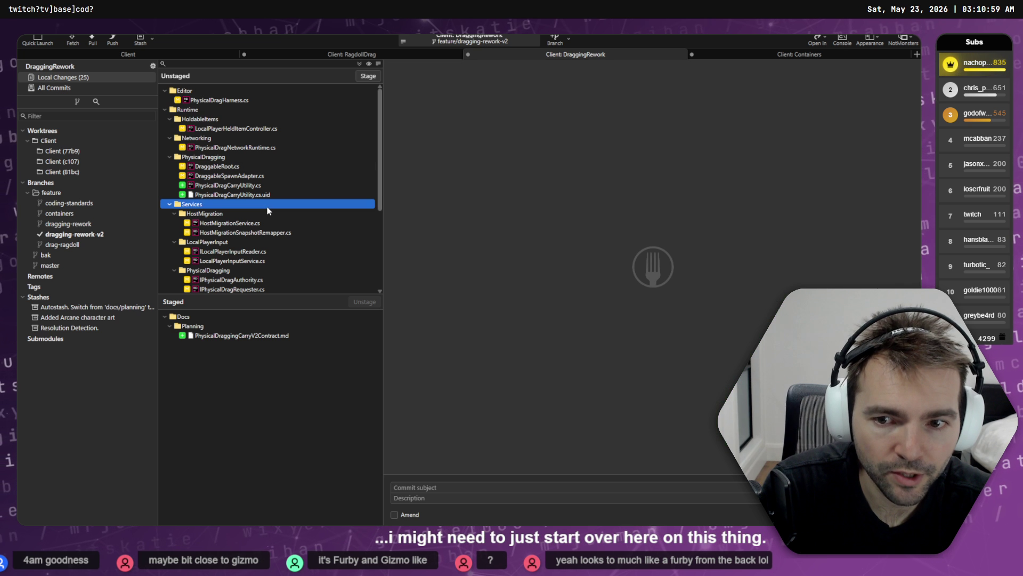
{"action": "scroll", "coordinate": [270, 208], "scroll_direction": "down", "scroll_amount": 5}
{"action": "left_click", "coordinate": [269, 214]}
{"action": "key", "text": "ctrl+a"}
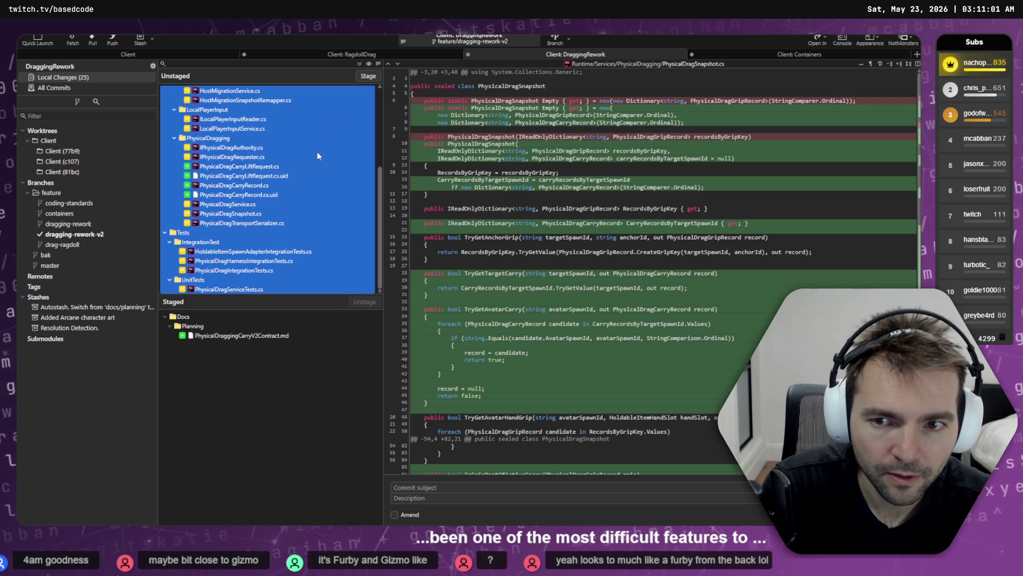
{"action": "left_click", "coordinate": [367, 76]}
- Commit them as 'Failed attempt at implemetning v2 drag.' and view the branch history
{"action": "left_click", "coordinate": [422, 487]}
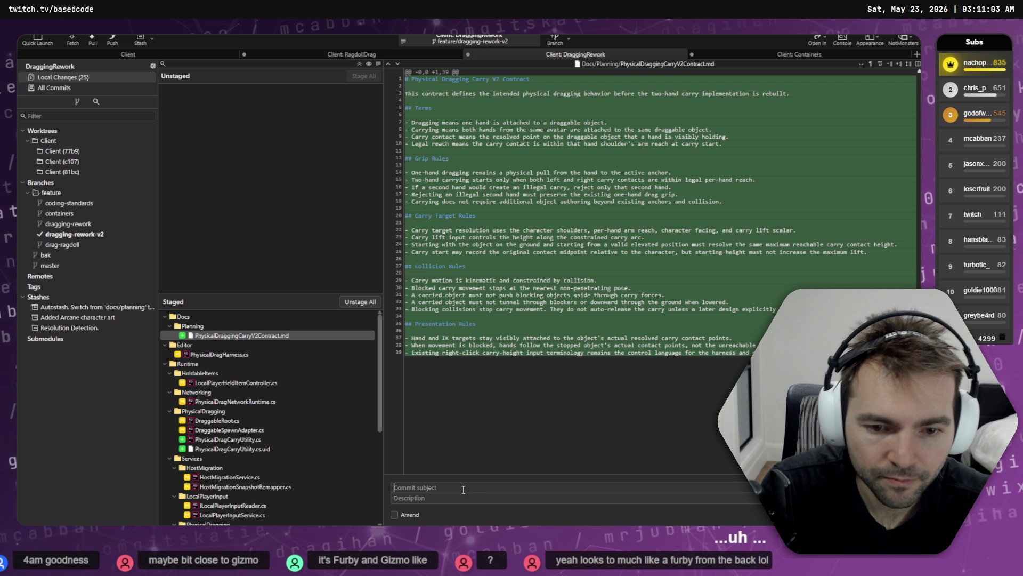
{"action": "type", "text": "Failed attm"}
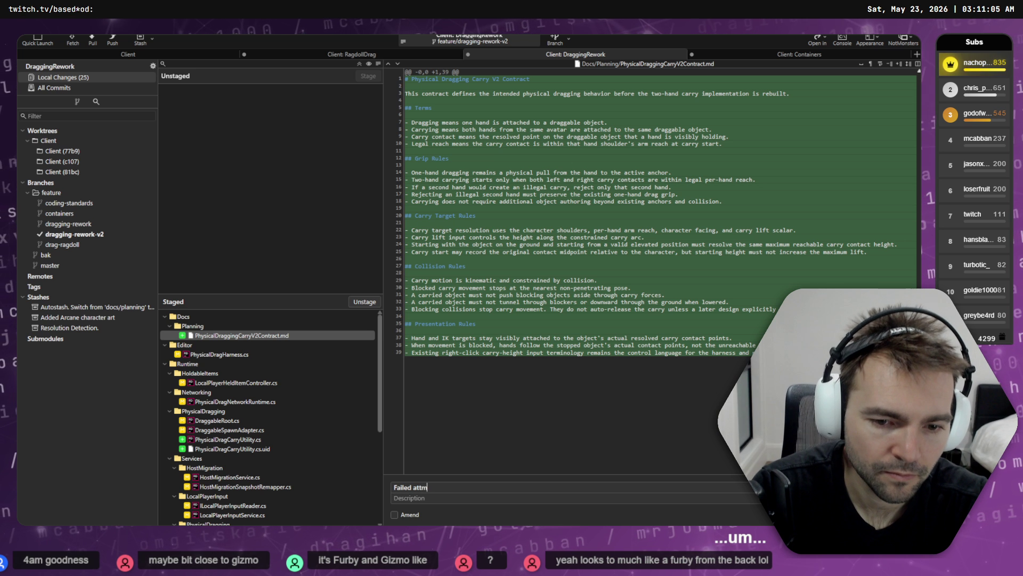
{"action": "key", "text": "BackSpace"}
{"action": "type", "text": "empt at implemetning v2 "}
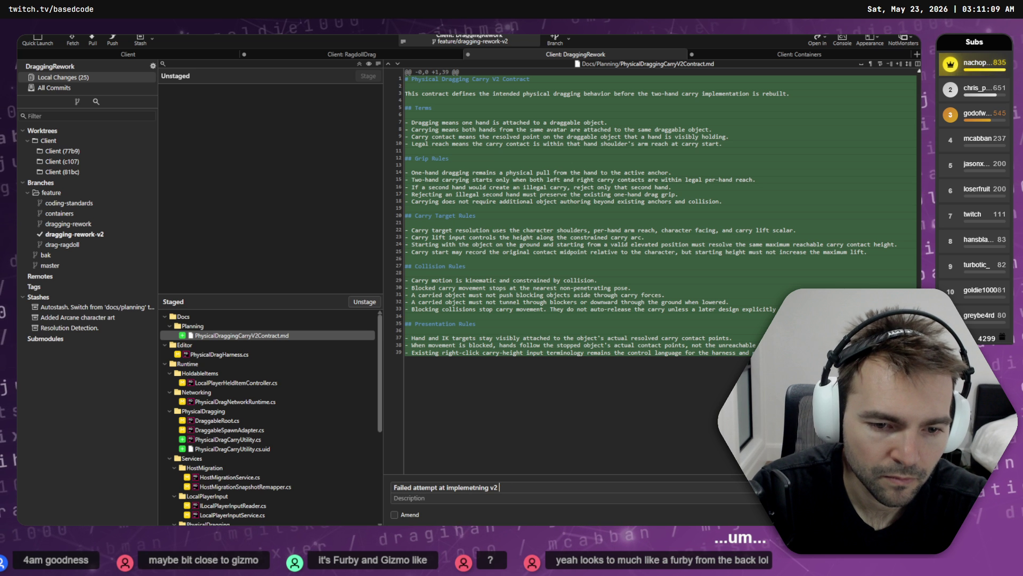
{"action": "type", "text": "drag."}
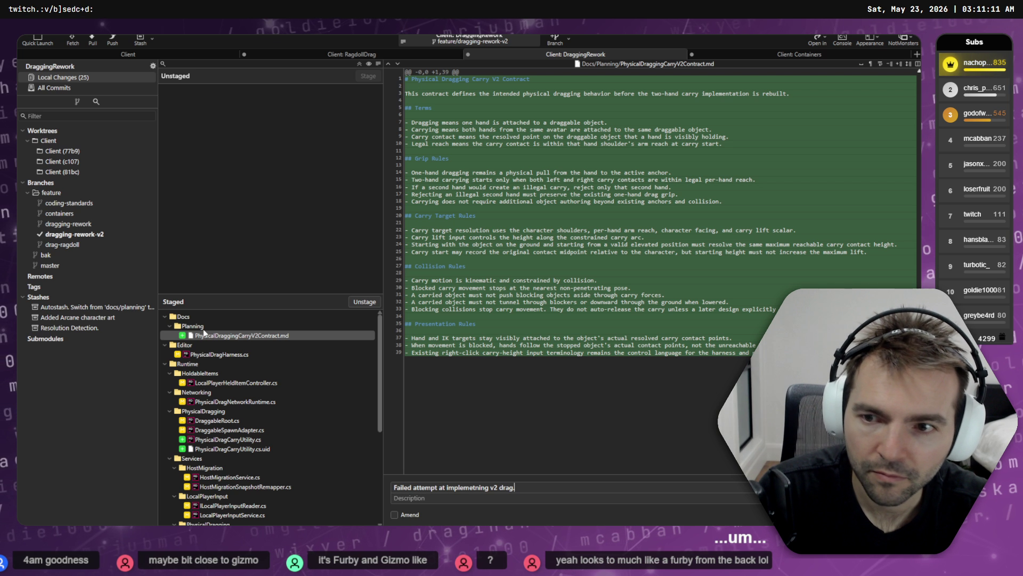
{"action": "key", "text": "ctrl+Return"}
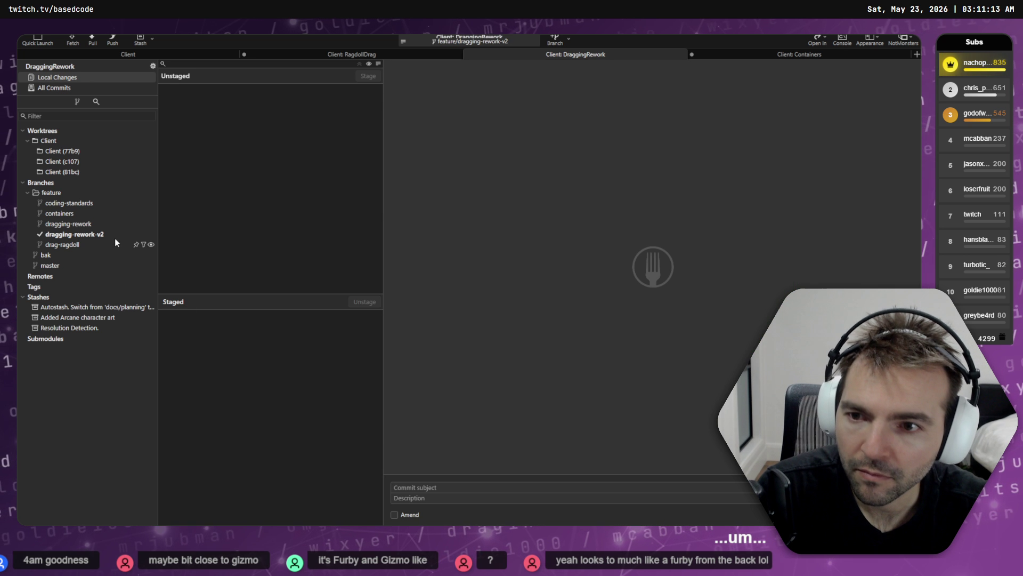
{"action": "left_click", "coordinate": [109, 233]}
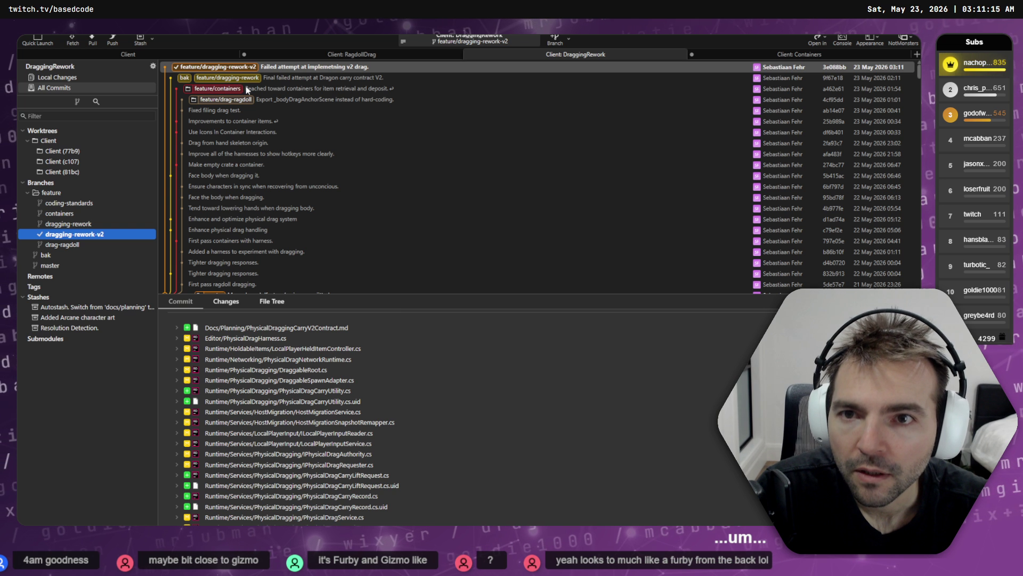
- Attempt to check out the master commit, dismiss the error, and start a new branch from it
{"action": "scroll", "coordinate": [229, 133], "scroll_direction": "down", "scroll_amount": 5}
{"action": "double_click", "coordinate": [214, 166]}
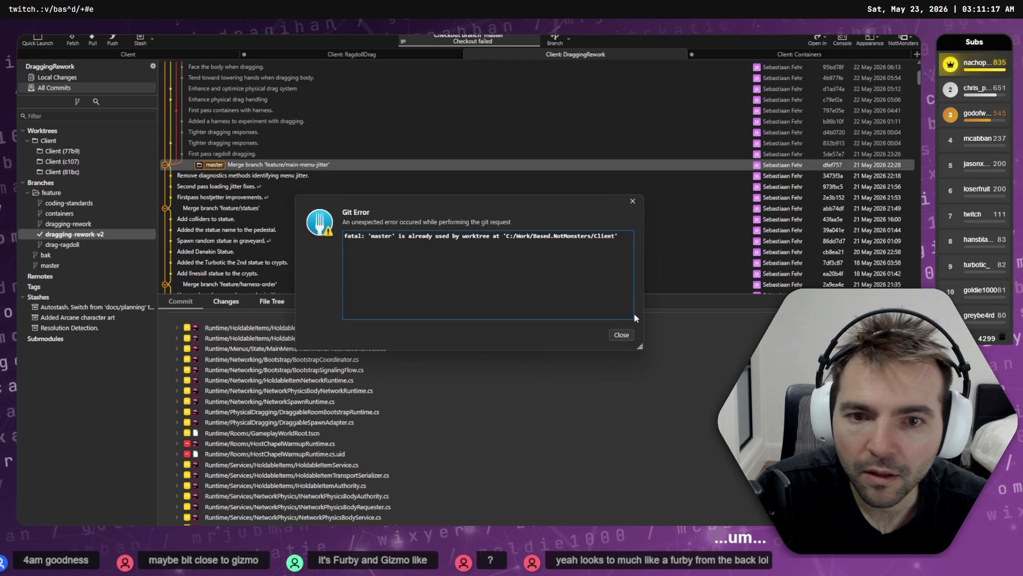
{"action": "left_click", "coordinate": [618, 334]}
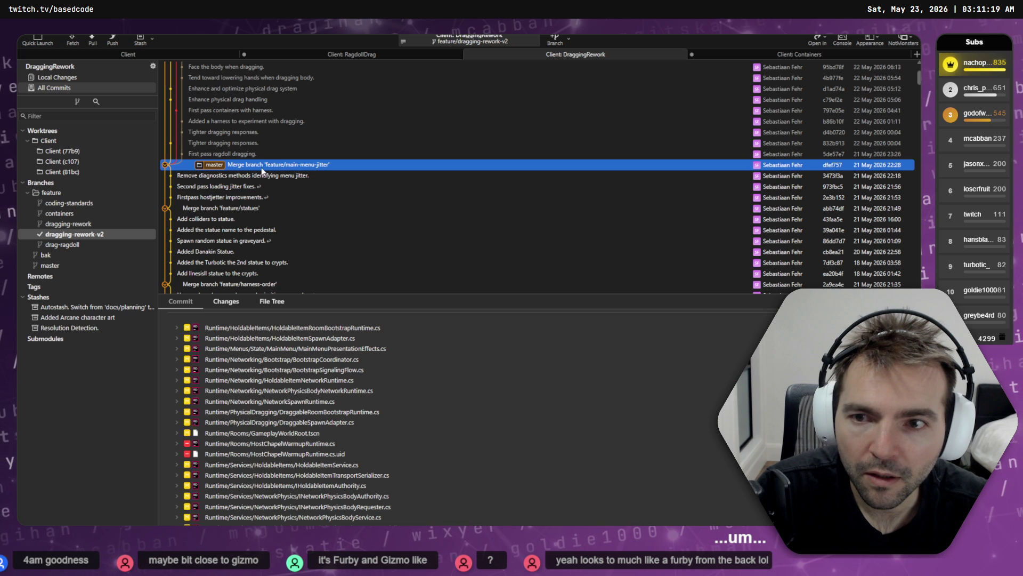
{"action": "right_click", "coordinate": [270, 166]}
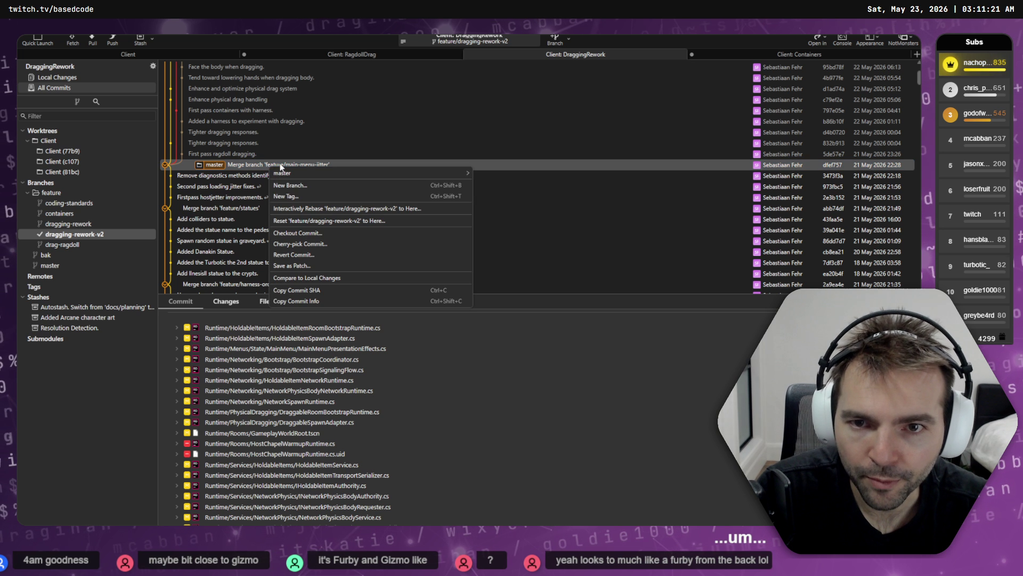
{"action": "left_click", "coordinate": [396, 183]}
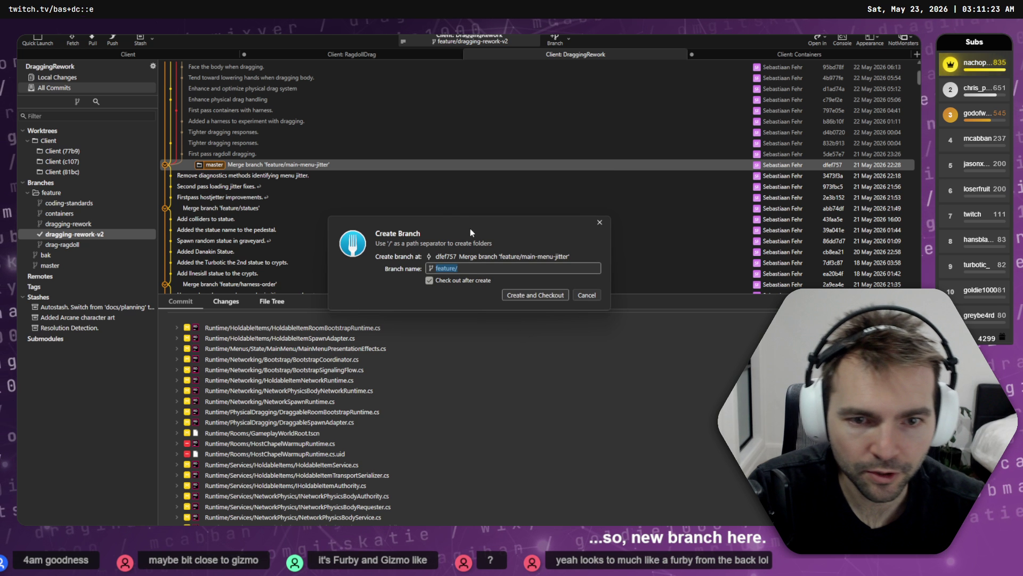
- Name the branch feature/dragging-rework-v3 and create and check it out
{"action": "key", "text": "End"}
{"action": "type", "text": "c"}
{"action": "key", "text": "BackSpace"}
{"action": "type", "text": "dragging-w"}
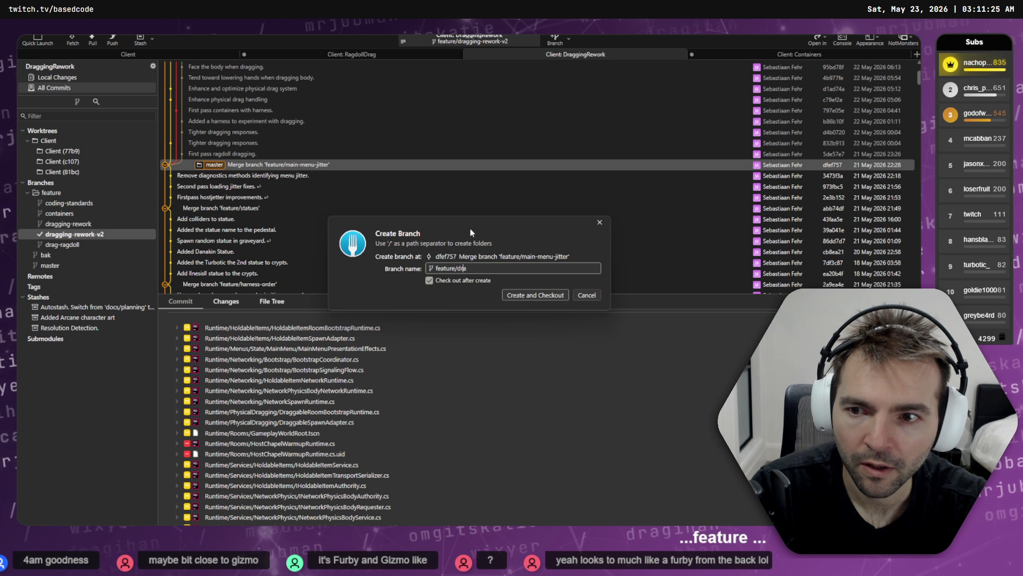
{"action": "key", "text": "BackSpace"}
{"action": "type", "text": "rewordk"}
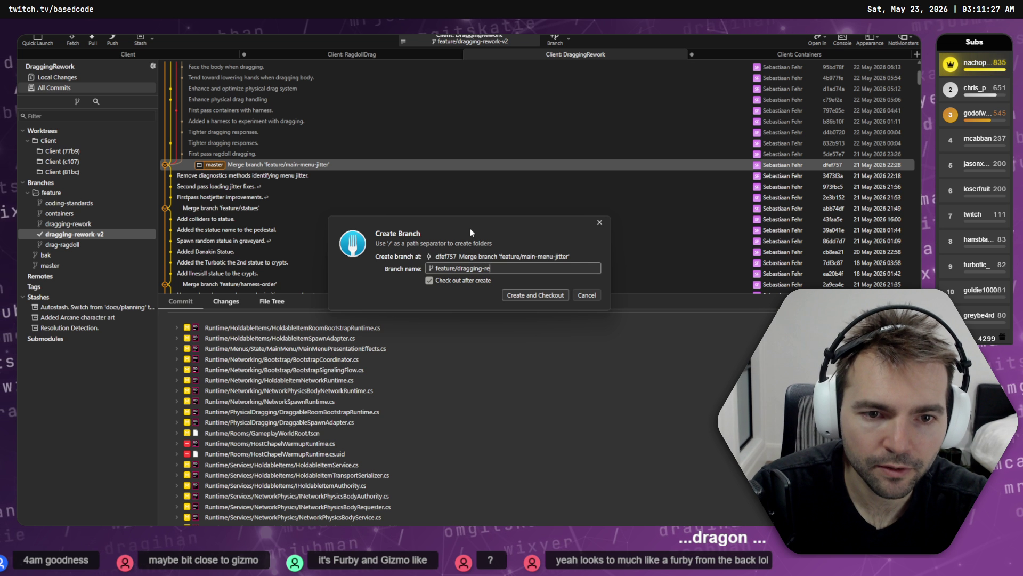
{"action": "key", "text": "BackSpace"}
{"action": "key", "text": "BackSpace"}
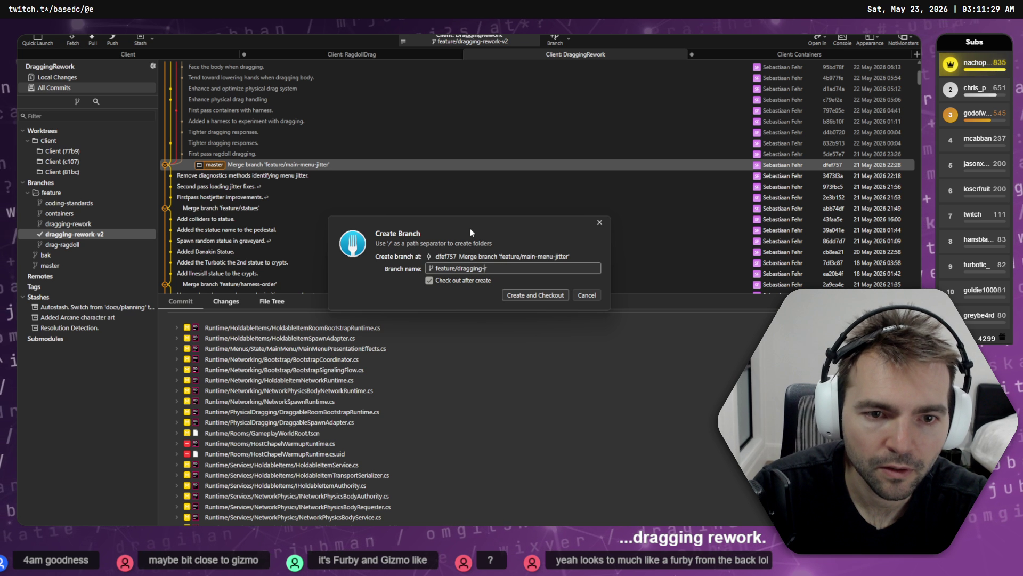
{"action": "type", "text": "k-v3"}
{"action": "key", "text": "Return"}
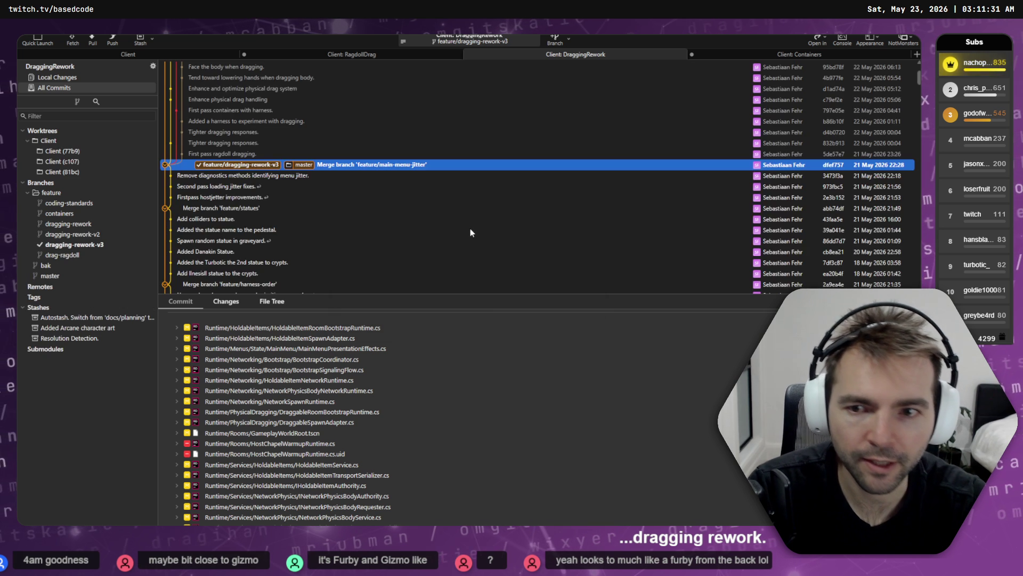
- Quit the old Codex session, confirm a clean tree with git status, and relaunch codex
{"action": "key", "text": "alt+Tab"}
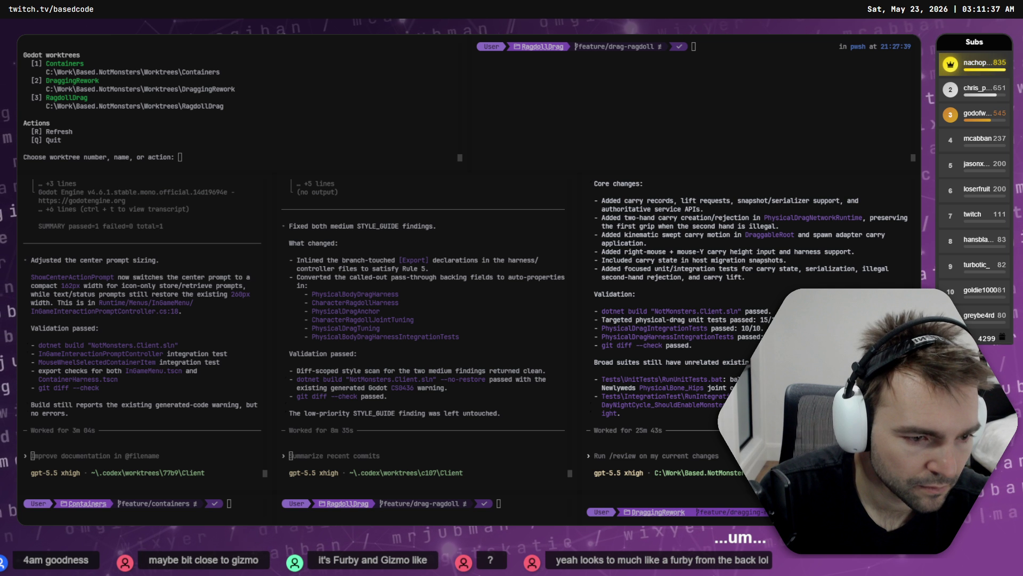
{"action": "key", "text": "ctrl+c"}
{"action": "key", "text": "ctrl+c"}
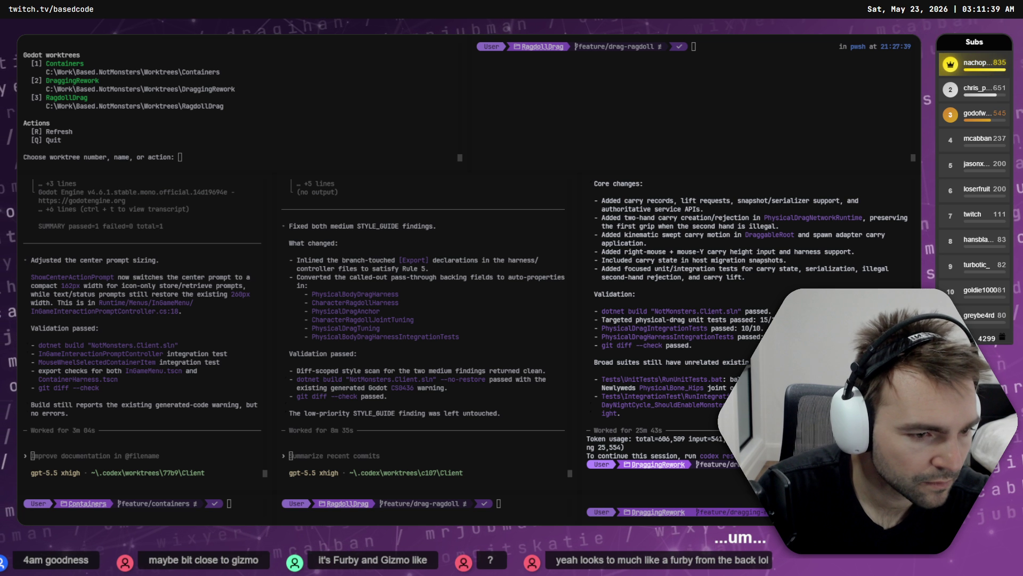
{"action": "type", "text": "git status"}
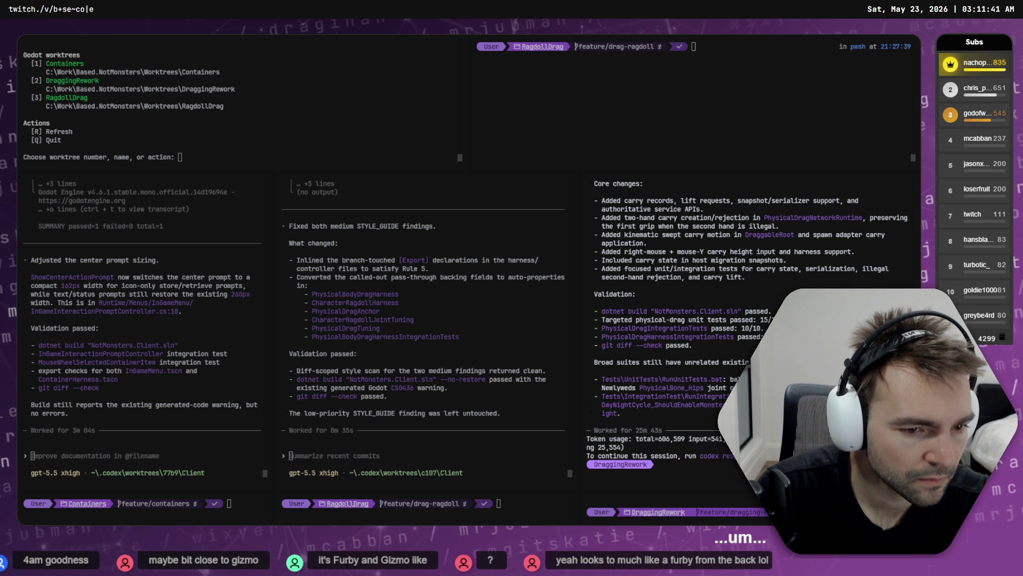
{"action": "key", "text": "Return"}
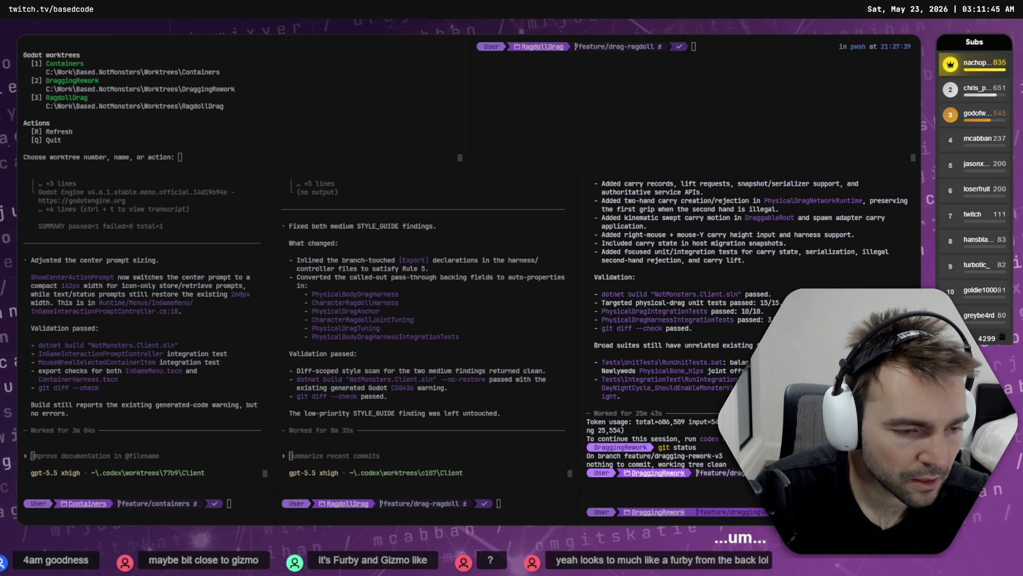
{"action": "type", "text": "codex"}
{"action": "key", "text": "Return"}
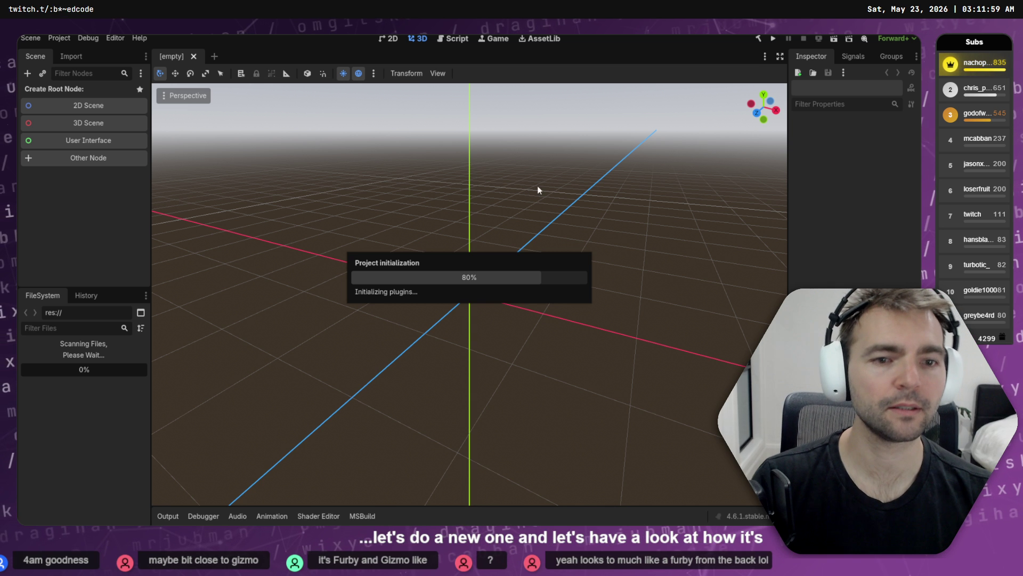
- View the purple spiky monster image in ChatGPT, then bring up its Hunyuan 3D mesh
{"action": "key", "text": "alt+Tab"}
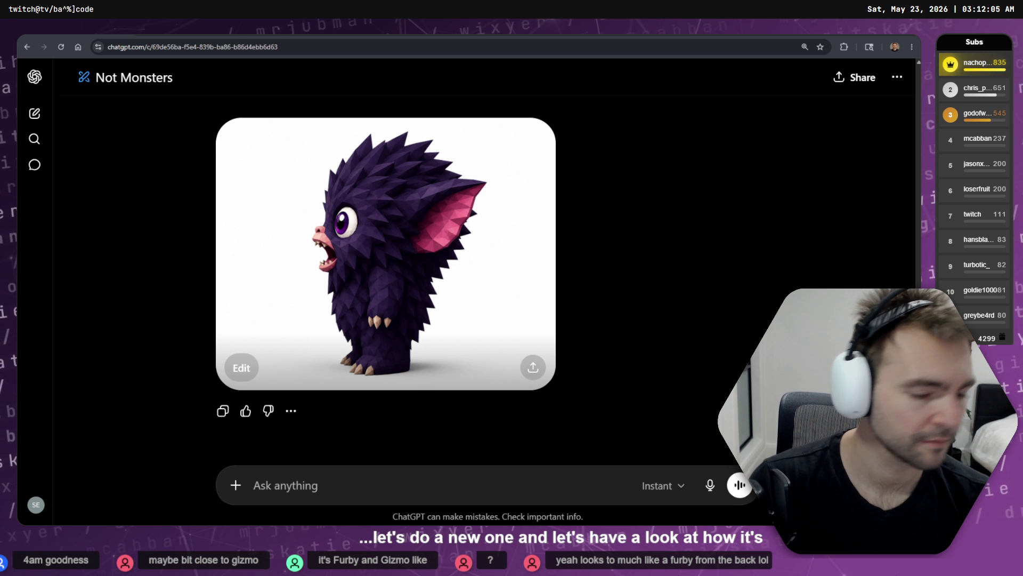
{"action": "key", "text": "alt+Tab"}
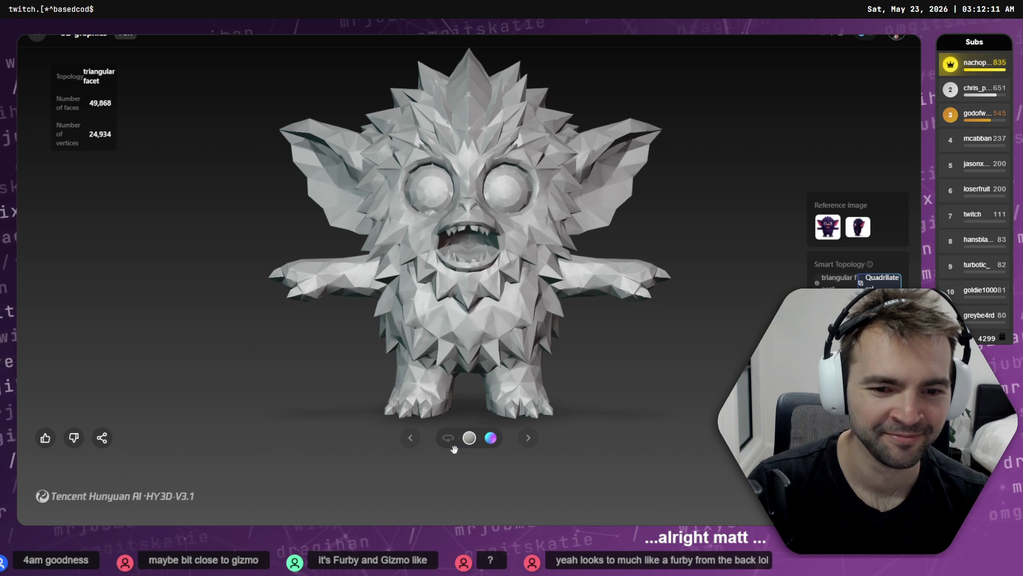
- Auto-rotate the monster mesh in Hunyuan 3D to inspect every side, then return to ChatGPT
{"action": "left_click", "coordinate": [449, 441]}
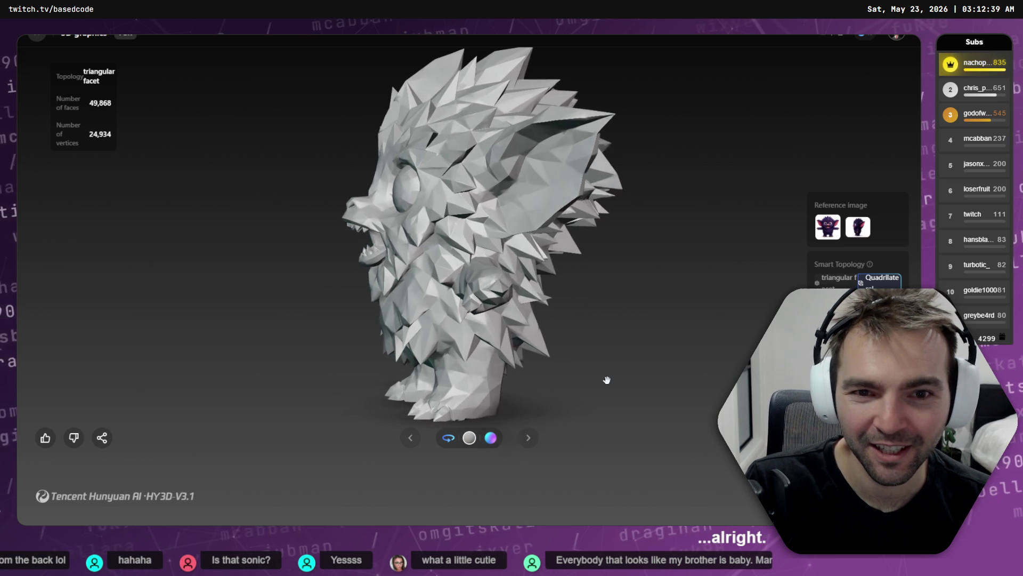
{"action": "key", "text": "alt+Tab"}
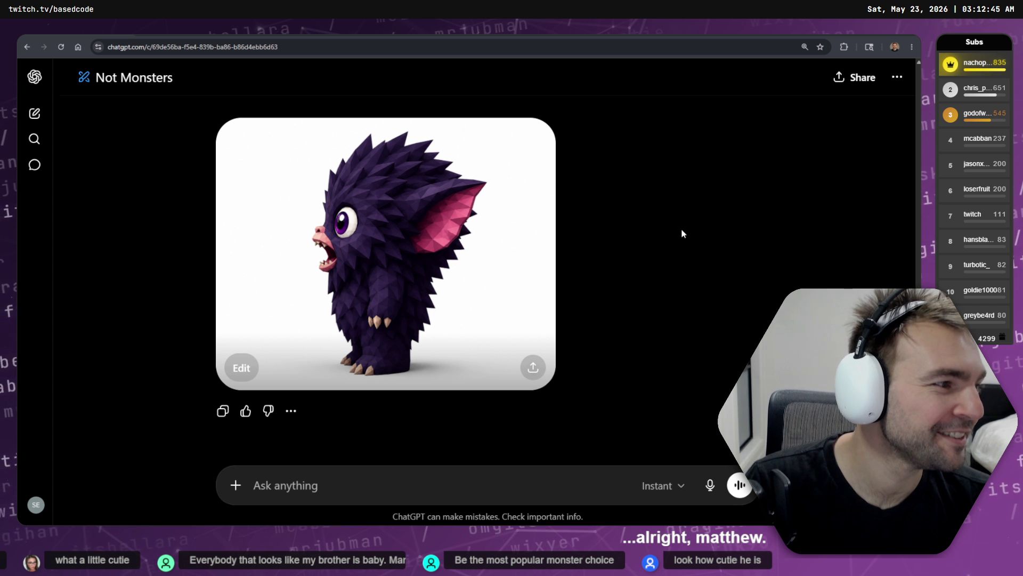
- Switch to the Godot editor showing the PhysicalDragHarness scene with crates, cubes and basket
{"action": "key", "text": "alt+Tab"}
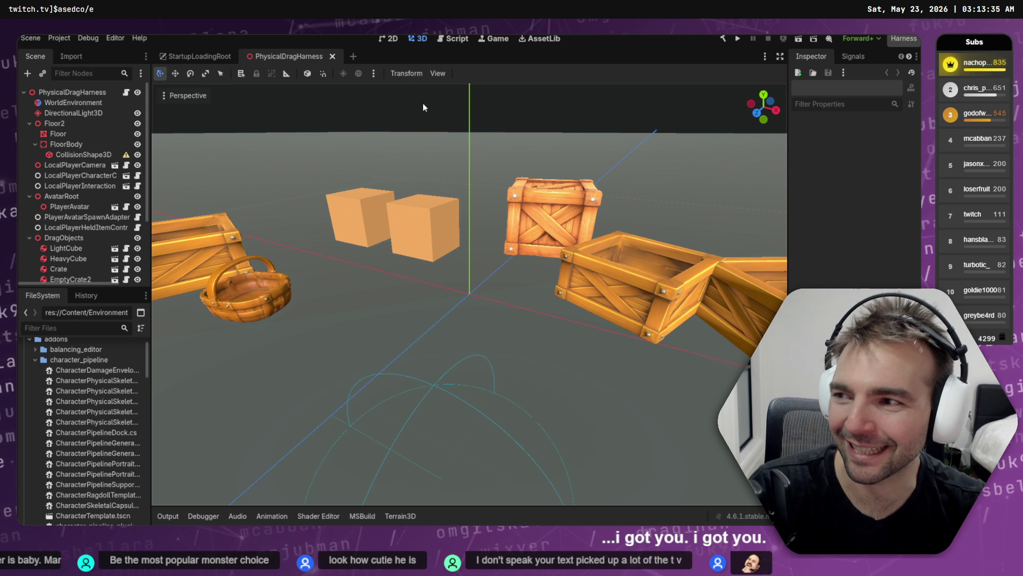
- Delete the old Beast image from the tldraw monster board
{"action": "mouse_move", "coordinate": [423, 103]}
{"action": "left_mouse_down"}
{"action": "mouse_move", "coordinate": [383, 106]}
{"action": "mouse_move", "coordinate": [581, 197]}
{"action": "left_mouse_up"}
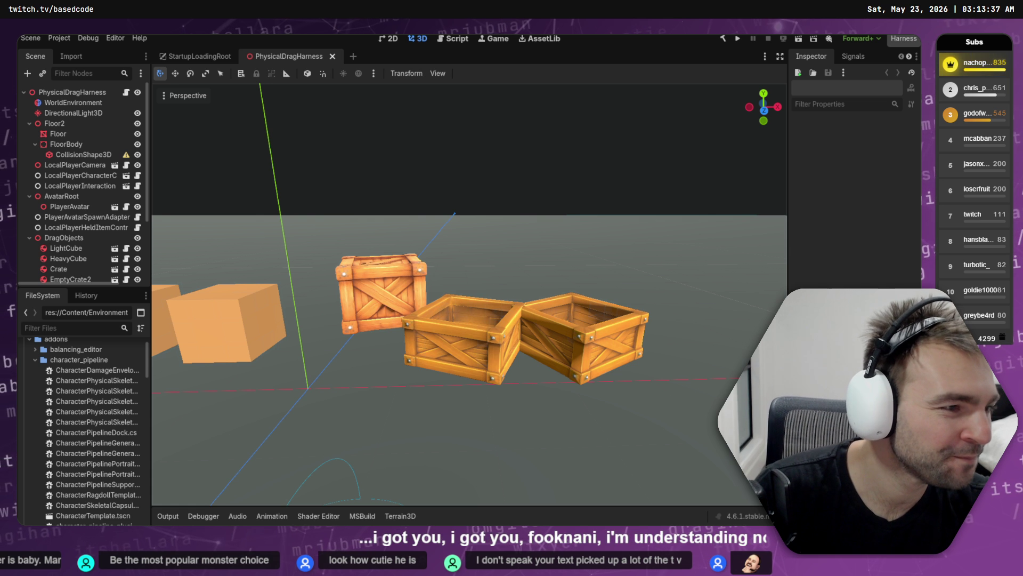
{"action": "key", "text": "alt+Tab"}
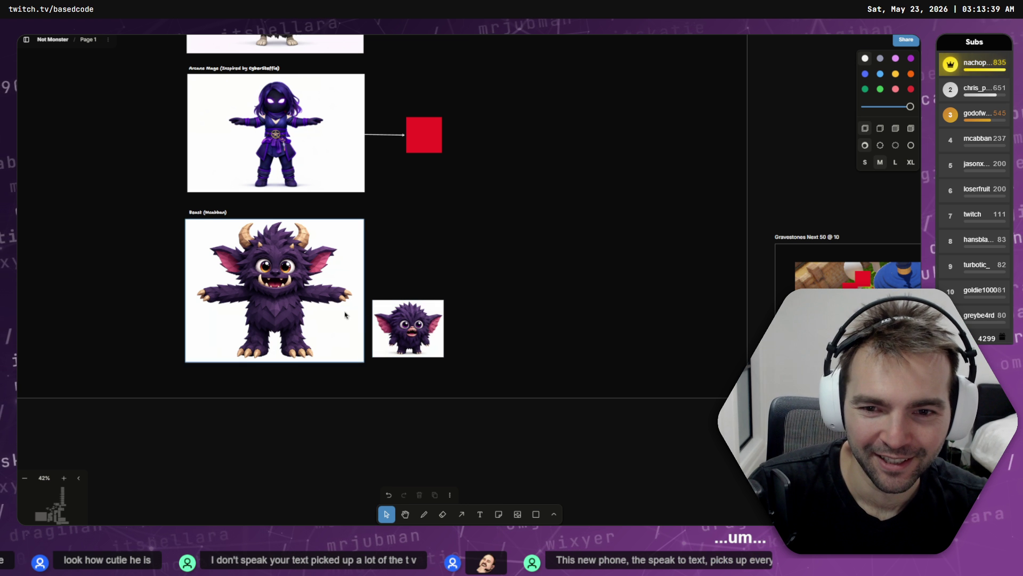
{"action": "left_click", "coordinate": [340, 314]}
{"action": "key", "text": "Delete"}
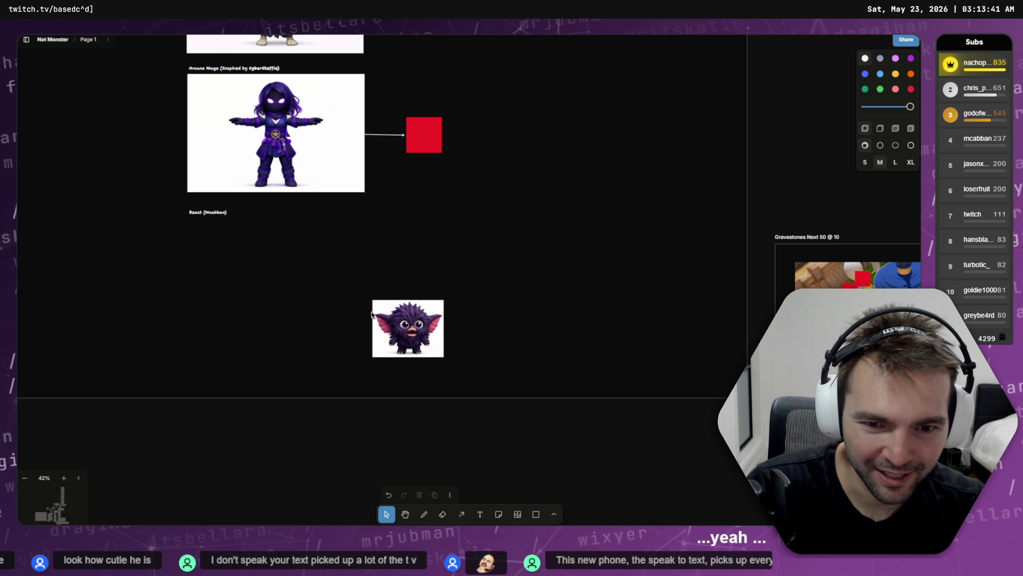
- Drag the furry purple monster image into the Beast frame and enlarge it
{"action": "mouse_move", "coordinate": [427, 322]}
{"action": "left_mouse_down"}
{"action": "mouse_move", "coordinate": [240, 230]}
{"action": "mouse_move", "coordinate": [240, 247]}
{"action": "left_mouse_up"}
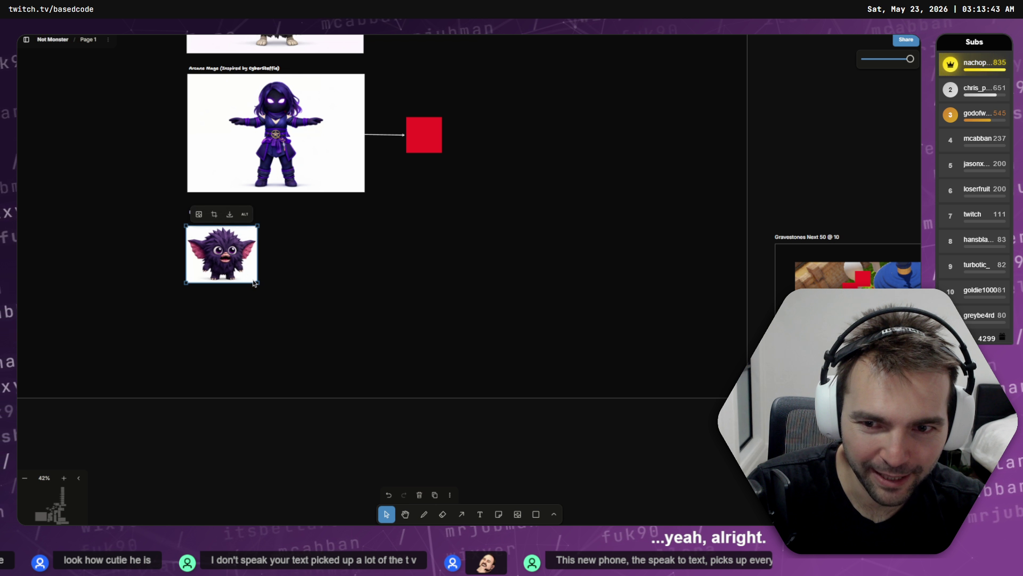
{"action": "left_click_drag", "start_coordinate": [258, 283], "coordinate": [362, 366]}
{"action": "left_click_drag", "start_coordinate": [307, 271], "coordinate": [308, 264]}
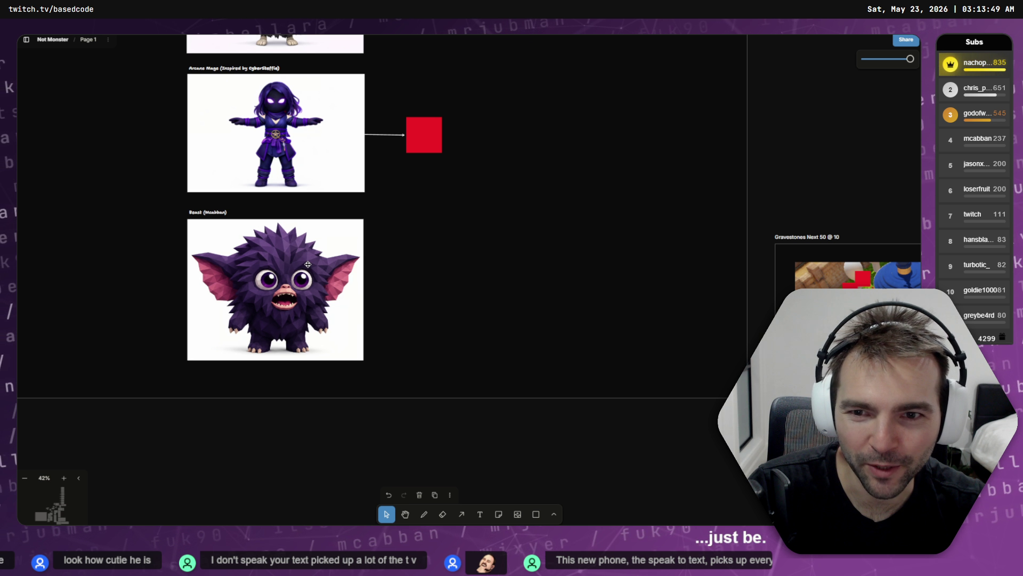
{"action": "left_click", "coordinate": [439, 270]}
- Shrink the monster image and centre it beneath the Beast title
{"action": "scroll", "coordinate": [245, 275], "scroll_direction": "up", "scroll_amount": 5}
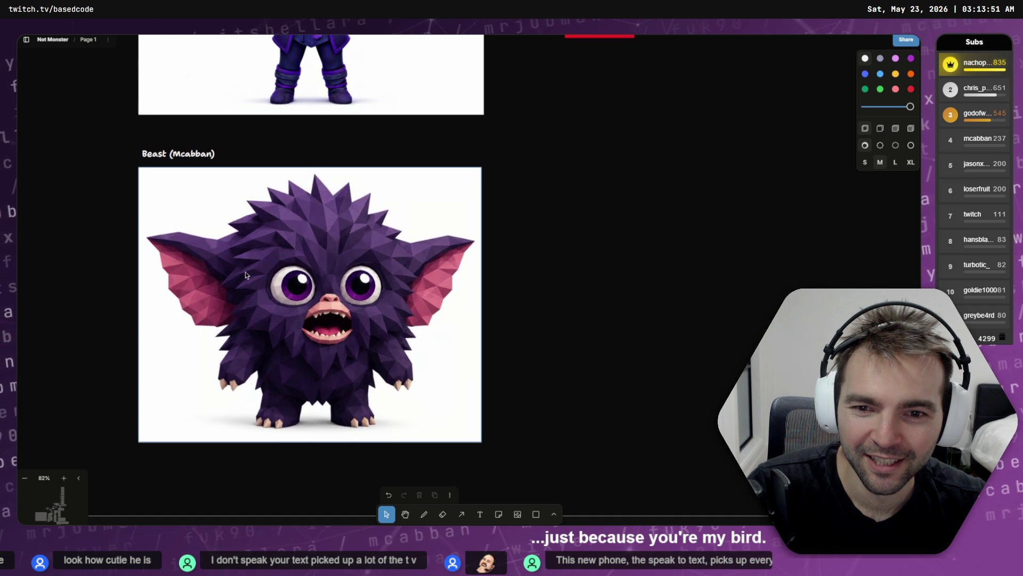
{"action": "scroll", "coordinate": [308, 245], "scroll_direction": "left", "scroll_amount": 2}
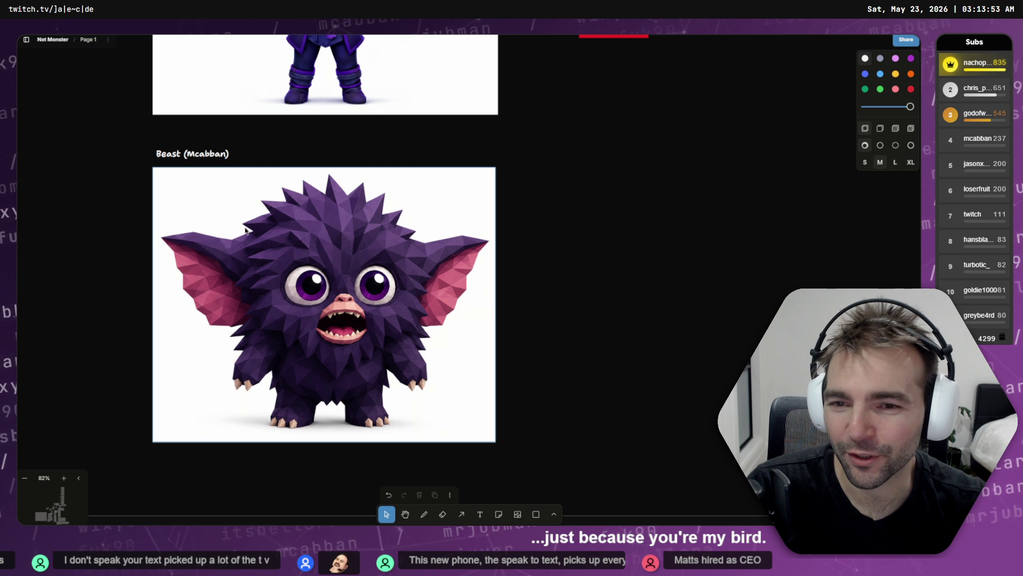
{"action": "left_click", "coordinate": [303, 273]}
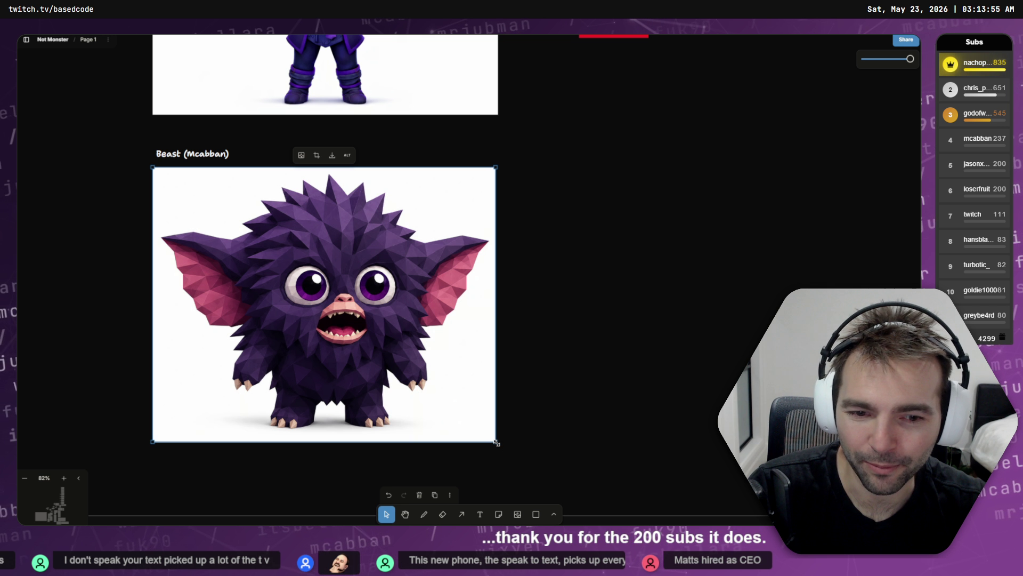
{"action": "left_click_drag", "start_coordinate": [497, 442], "coordinate": [411, 372]}
{"action": "left_click_drag", "start_coordinate": [337, 271], "coordinate": [381, 276]}
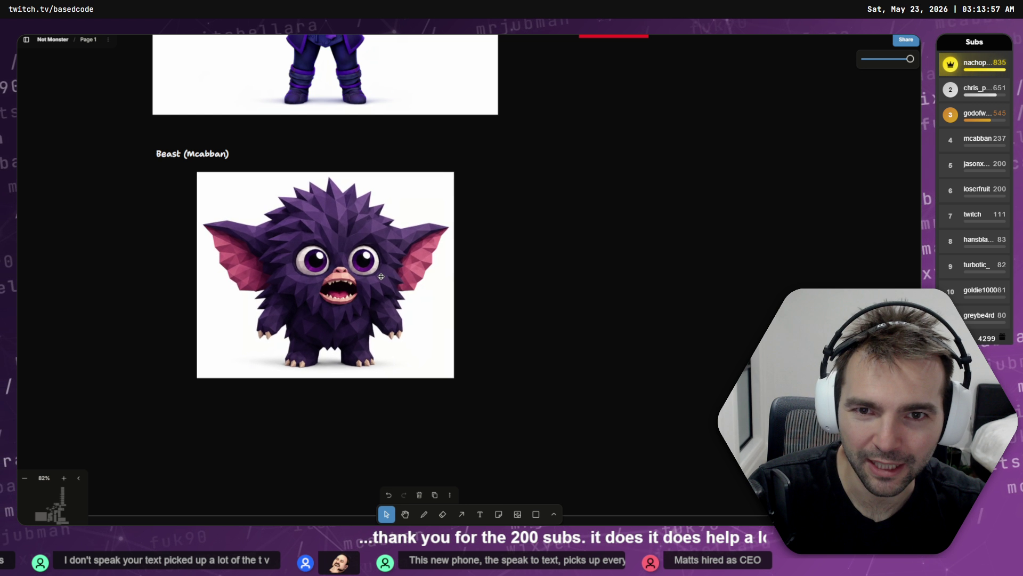
{"action": "left_click_drag", "start_coordinate": [334, 229], "coordinate": [340, 218]}
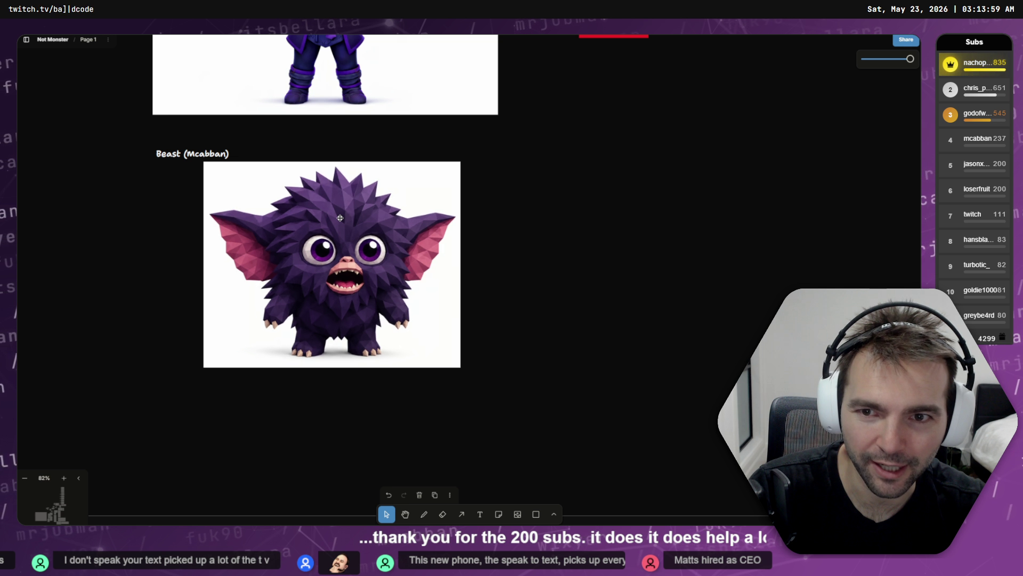
{"action": "left_click", "coordinate": [526, 217]}
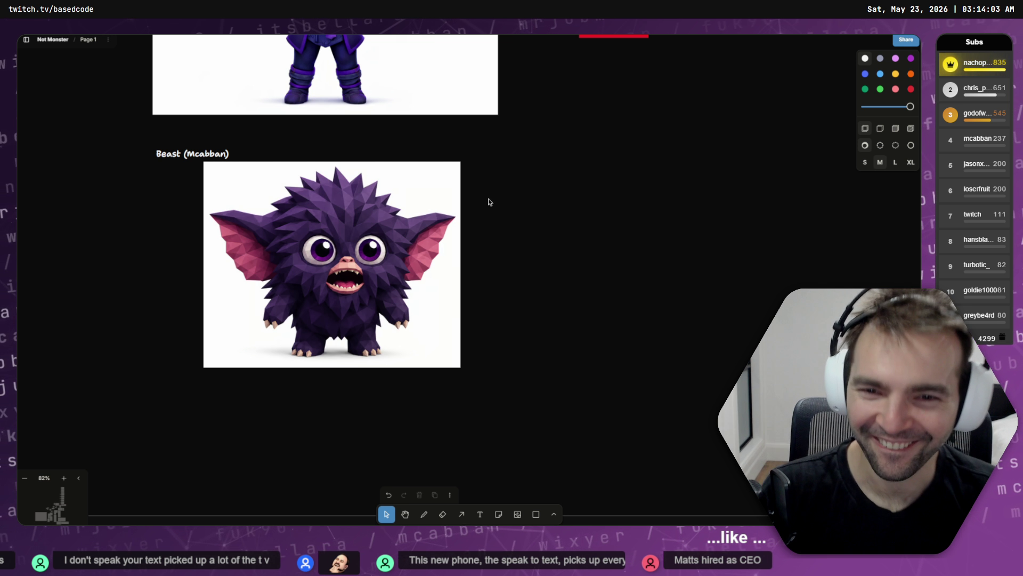
{"action": "scroll", "coordinate": [491, 202], "scroll_direction": "down", "scroll_amount": 10}
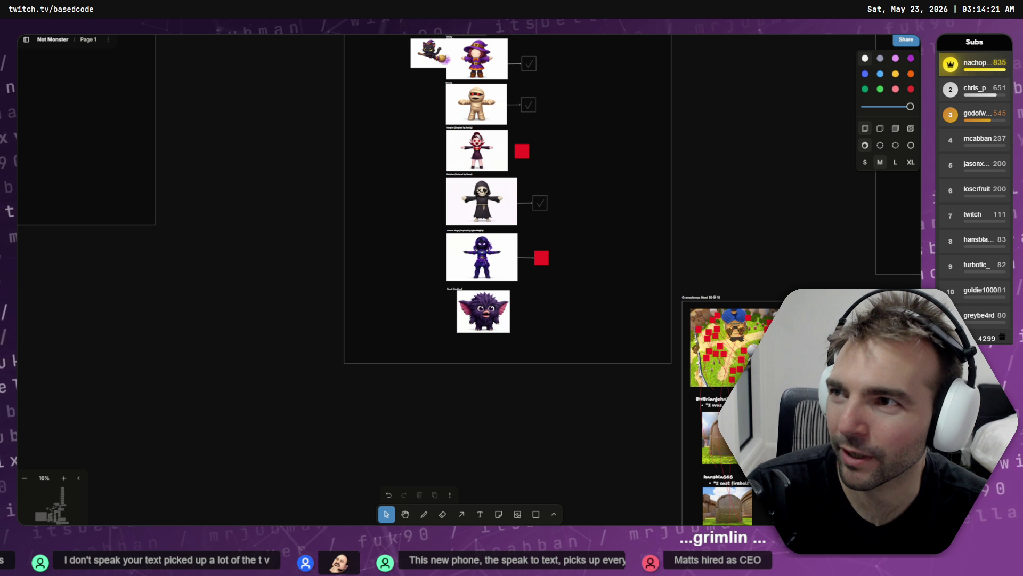
- In a new Chrome window, search Google whether the term gremlin is copyrighted
{"action": "key", "text": "ctrl+n"}
{"action": "left_click_drag", "start_coordinate": [500, 210], "coordinate": [452, 135]}
{"action": "type", "text": "is teh ter"}
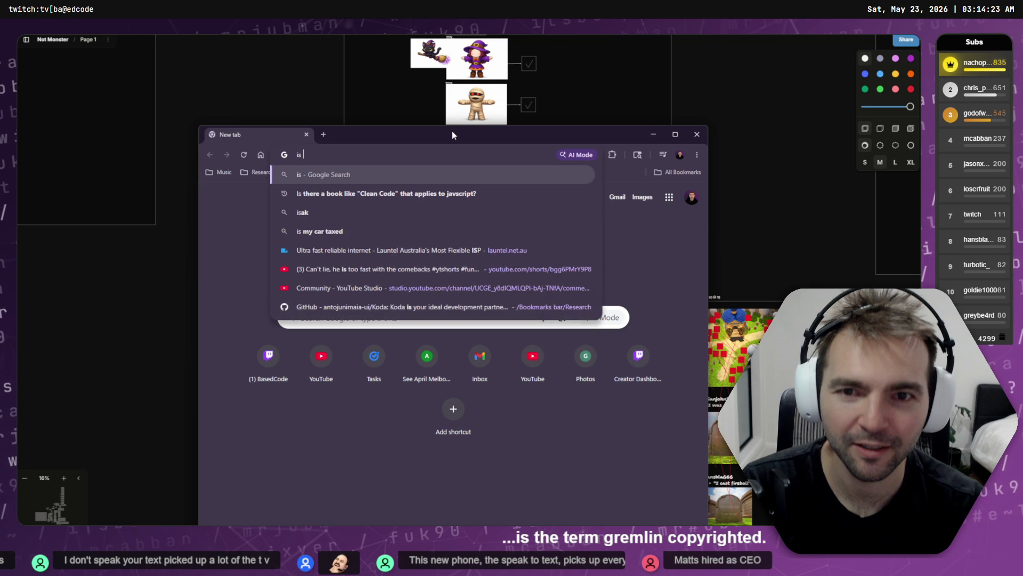
{"action": "key", "text": "BackSpace"}
{"action": "key", "text": "BackSpace"}
{"action": "key", "text": "BackSpace"}
{"action": "type", "text": "he ter"}
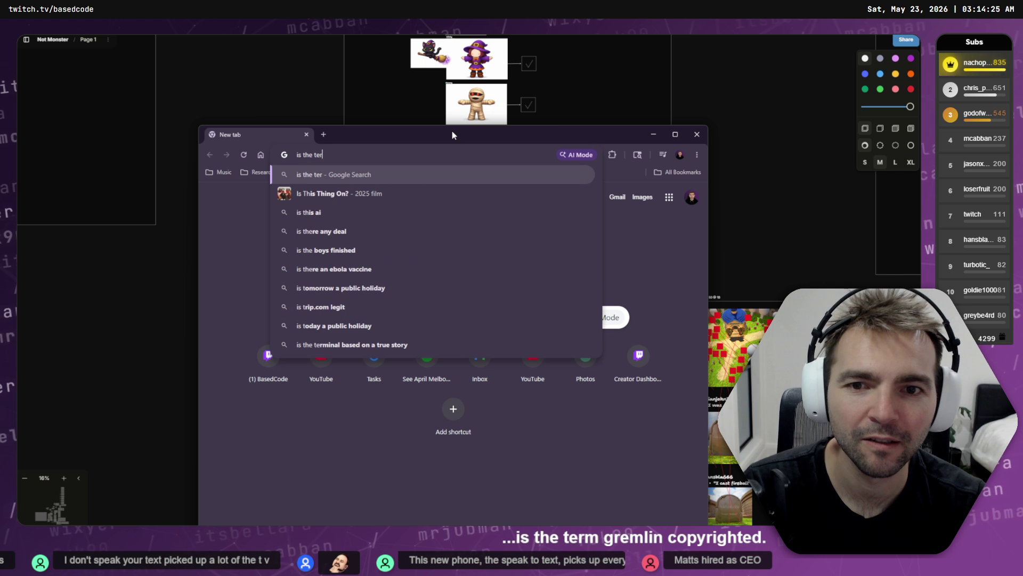
{"action": "type", "text": "m \"Gremlin"}
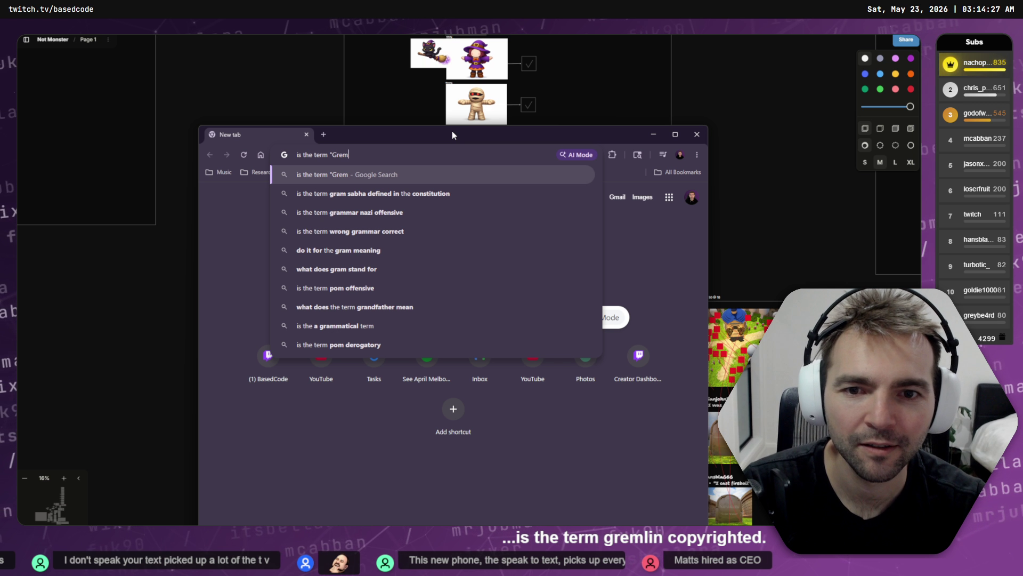
{"action": "key", "text": "Down"}
{"action": "key", "text": "Return"}
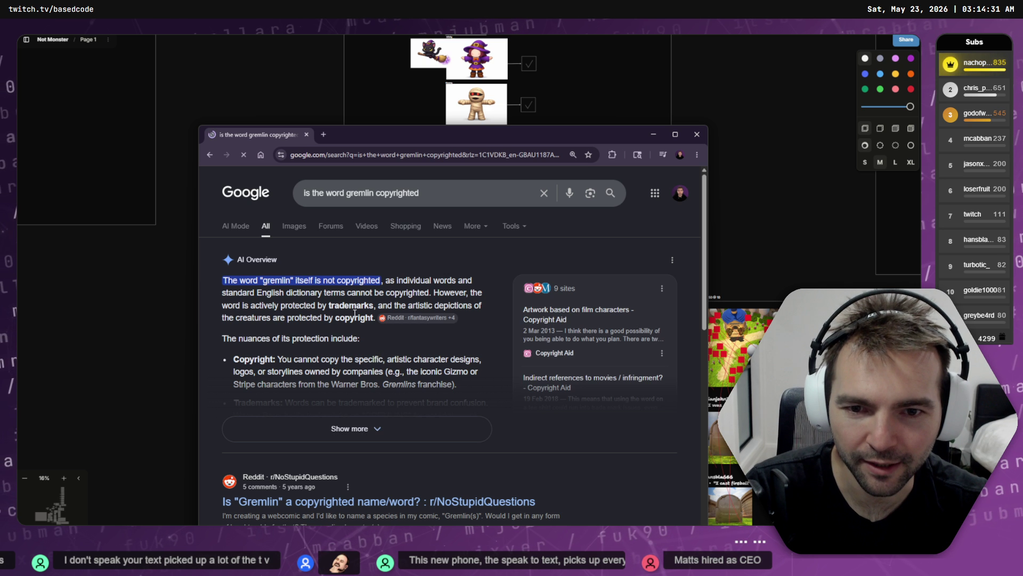
- Highlight the not-copyrighted answer, expand the full AI Overview, and return to the board
{"action": "mouse_move", "coordinate": [223, 280]}
{"action": "left_mouse_down"}
{"action": "mouse_move", "coordinate": [414, 278]}
{"action": "mouse_move", "coordinate": [406, 283]}
{"action": "left_mouse_up"}
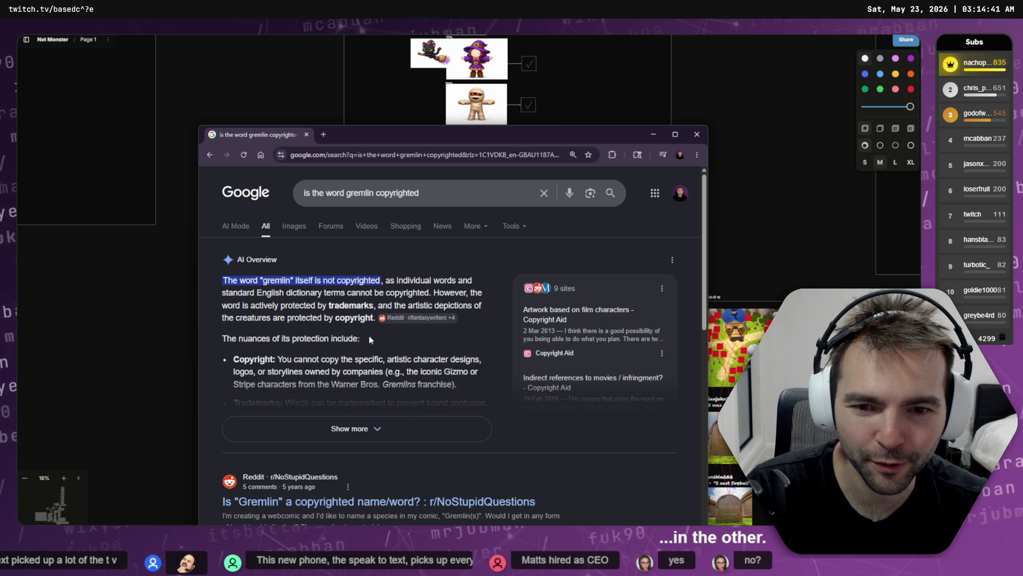
{"action": "scroll", "coordinate": [372, 331], "scroll_direction": "down", "scroll_amount": 1}
{"action": "left_click", "coordinate": [370, 381]}
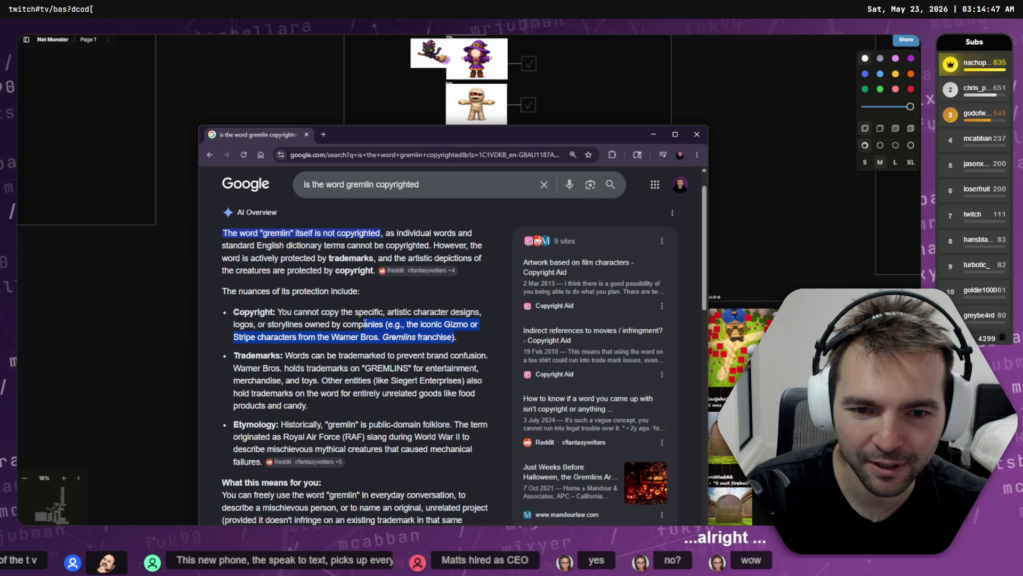
{"action": "scroll", "coordinate": [415, 330], "scroll_direction": "down", "scroll_amount": 2}
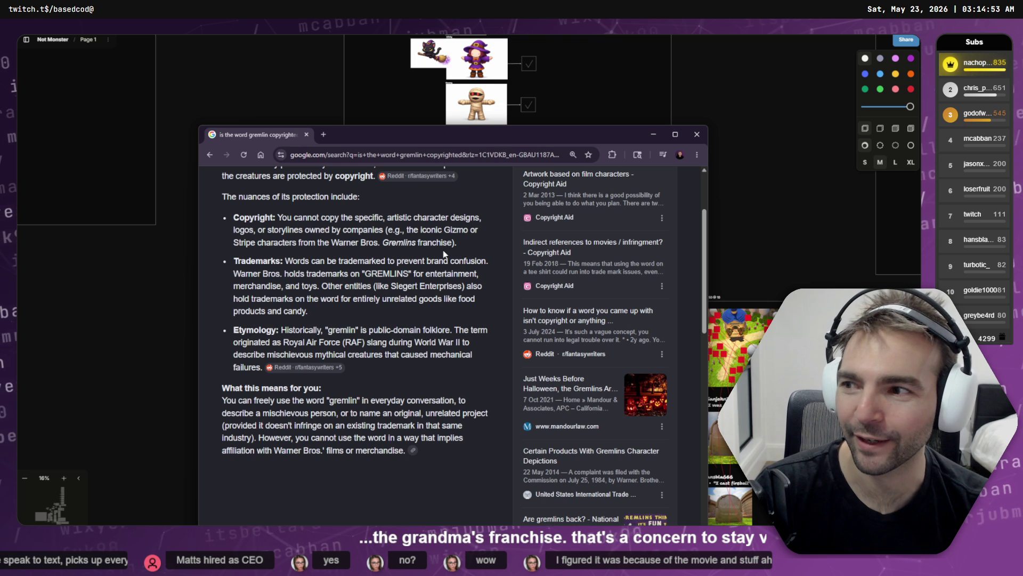
{"action": "key", "text": "alt+Tab"}
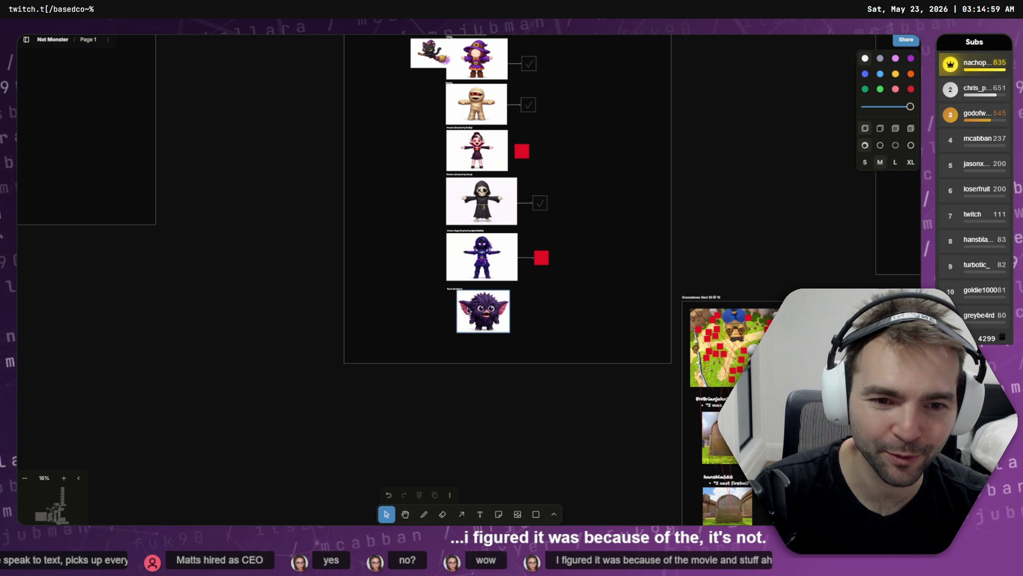
- Zoom in on the furry Beast monster image on the tldraw board to inspect it
{"action": "scroll", "coordinate": [506, 309], "scroll_direction": "up", "scroll_amount": 5}
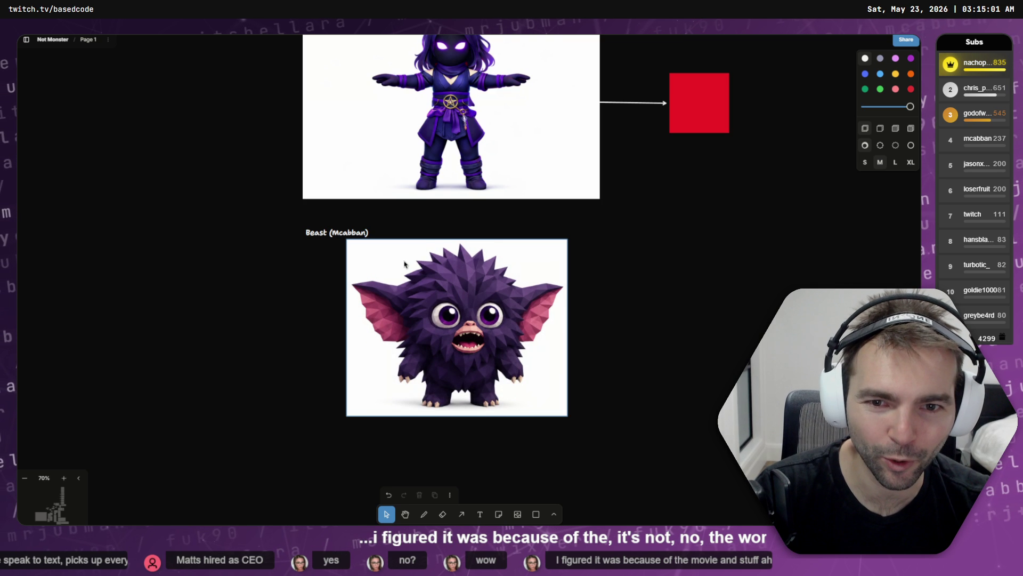
{"action": "left_click", "coordinate": [445, 311]}
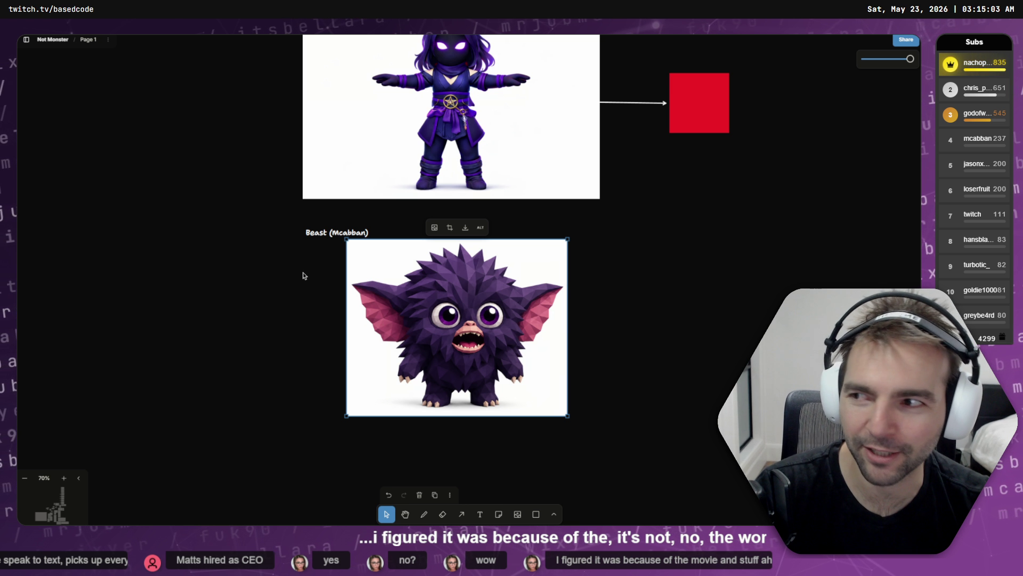
{"action": "left_click", "coordinate": [269, 221]}
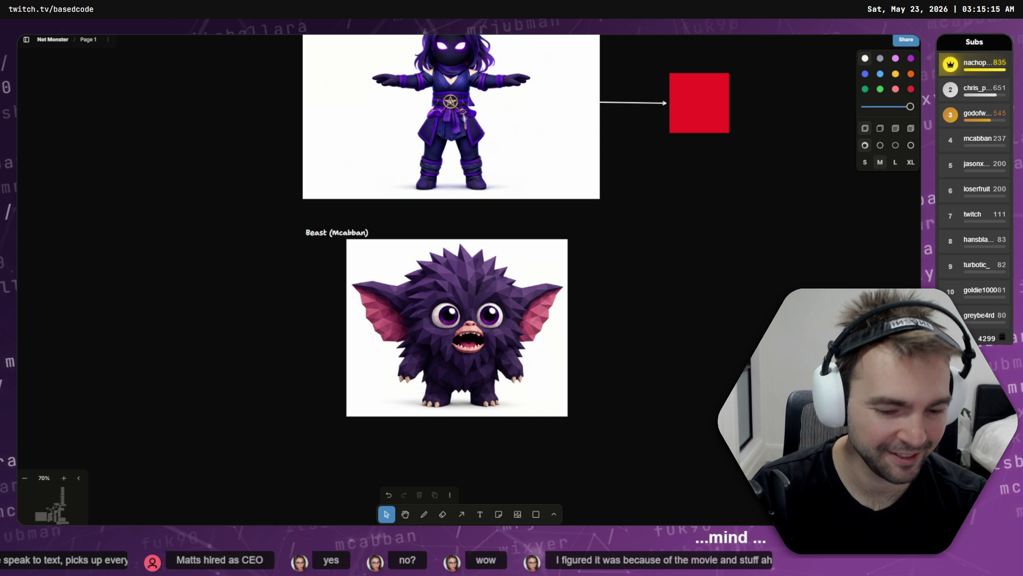
- Orbit the Hunyuan 3D monster and turn off Wireframe to show the solid mesh
{"action": "key", "text": "alt+Tab"}
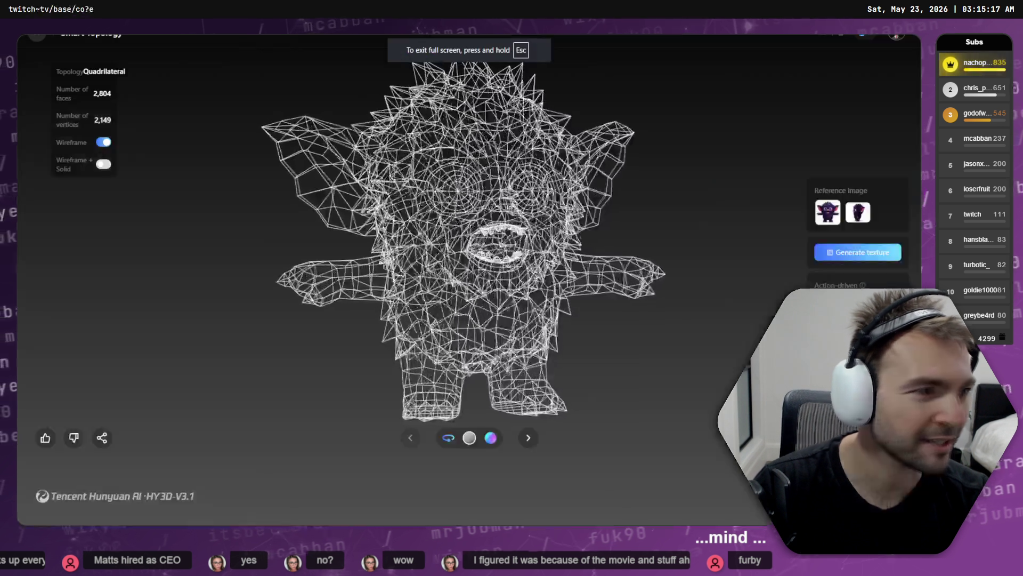
{"action": "left_click_drag", "start_coordinate": [667, 278], "coordinate": [588, 276]}
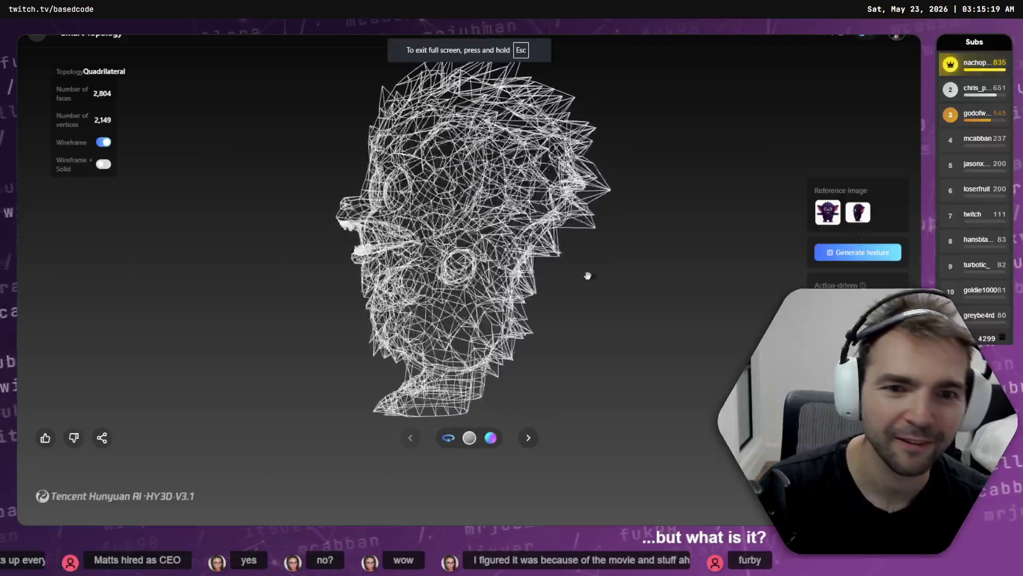
{"action": "left_click", "coordinate": [104, 142]}
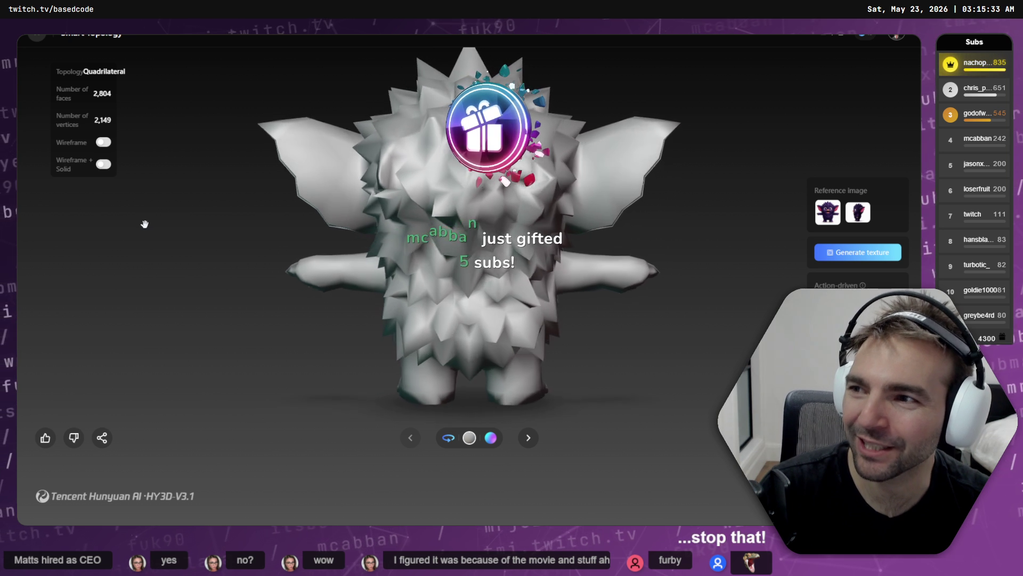
{"action": "key", "text": "alt+Tab"}
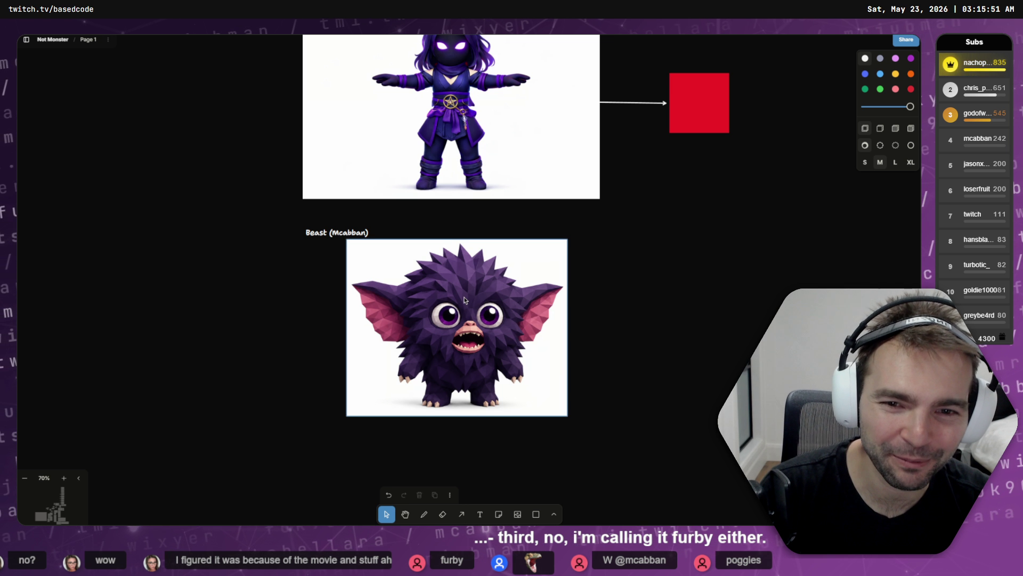
- Nudge the Beast monster image slightly lower in its frame
{"action": "left_click_drag", "start_coordinate": [529, 267], "coordinate": [528, 274]}
{"action": "scroll", "coordinate": [527, 275], "scroll_direction": "down", "scroll_amount": 10}
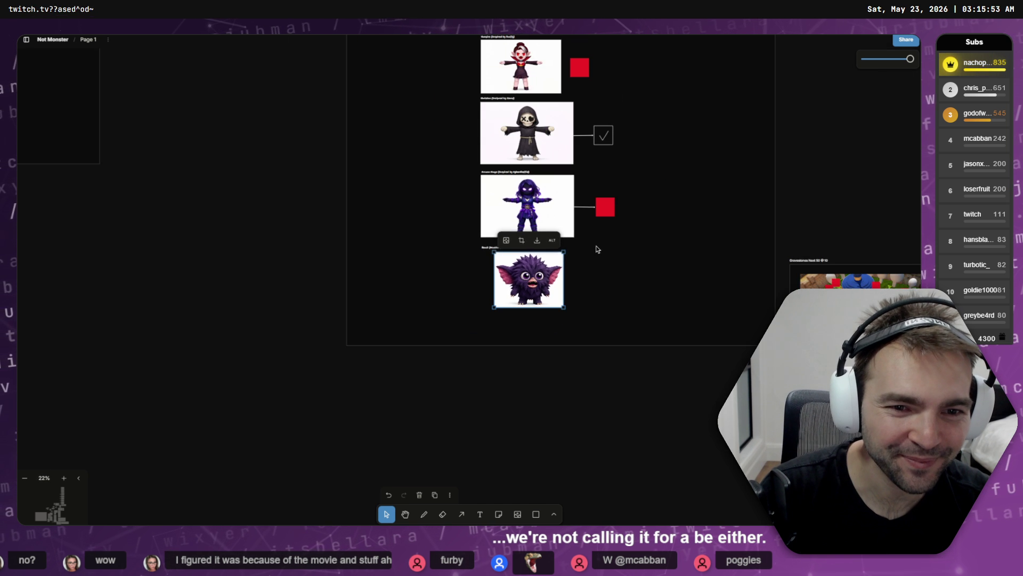
{"action": "left_click", "coordinate": [633, 252]}
- Try shrinking the bottom monster image, undo it, and scroll through the character column
{"action": "scroll", "coordinate": [682, 207], "scroll_direction": "up", "scroll_amount": 4}
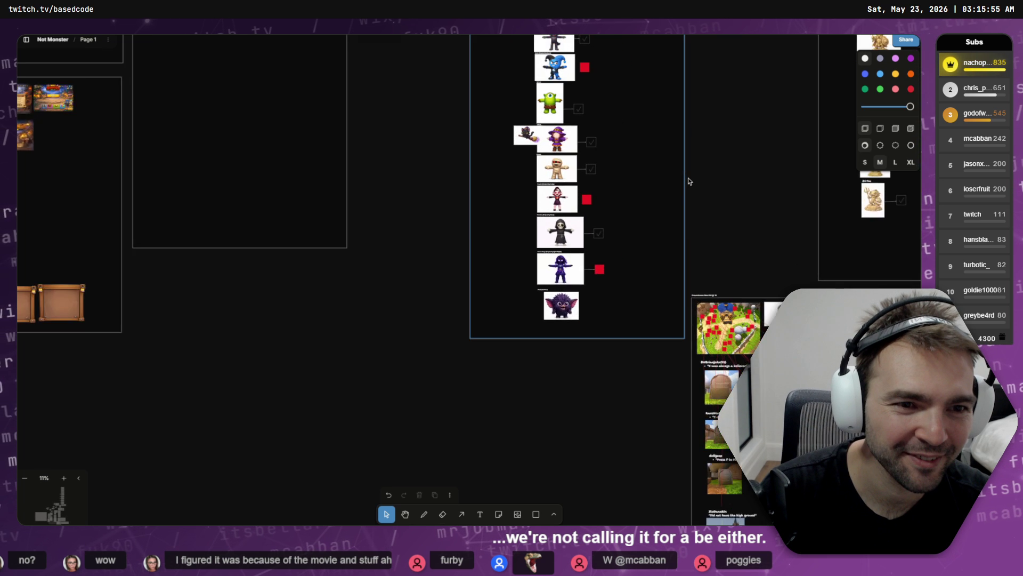
{"action": "left_click", "coordinate": [540, 338]}
{"action": "mouse_move", "coordinate": [542, 332]}
{"action": "left_mouse_down"}
{"action": "mouse_move", "coordinate": [529, 349]}
{"action": "mouse_move", "coordinate": [515, 349]}
{"action": "mouse_move", "coordinate": [531, 340]}
{"action": "mouse_move", "coordinate": [531, 351]}
{"action": "mouse_move", "coordinate": [535, 335]}
{"action": "mouse_move", "coordinate": [528, 345]}
{"action": "left_mouse_up"}
{"action": "key", "text": "ctrl+z"}
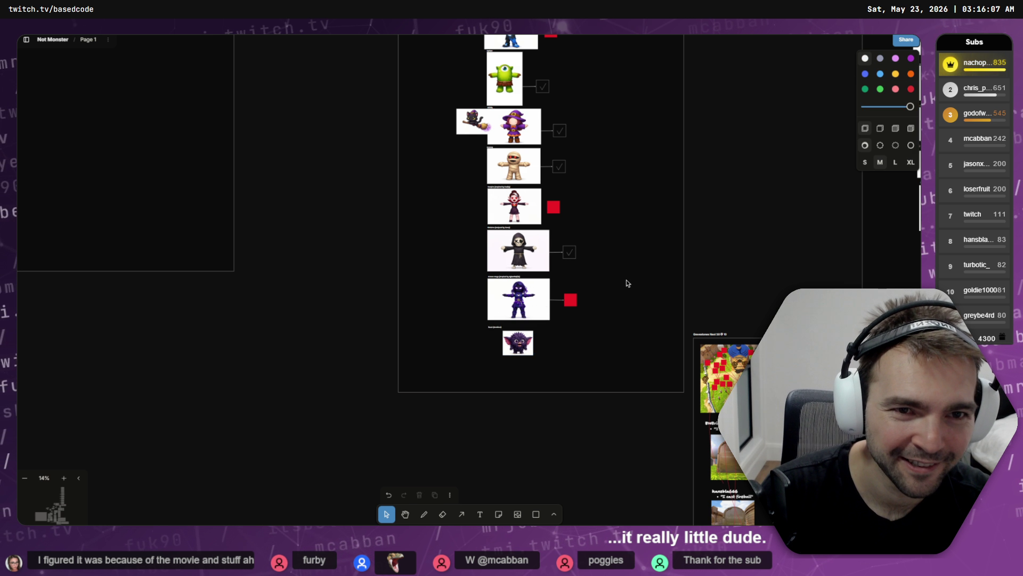
{"action": "scroll", "coordinate": [643, 271], "scroll_direction": "up", "scroll_amount": 2}
{"action": "scroll", "coordinate": [643, 272], "scroll_direction": "up", "scroll_amount": 6}
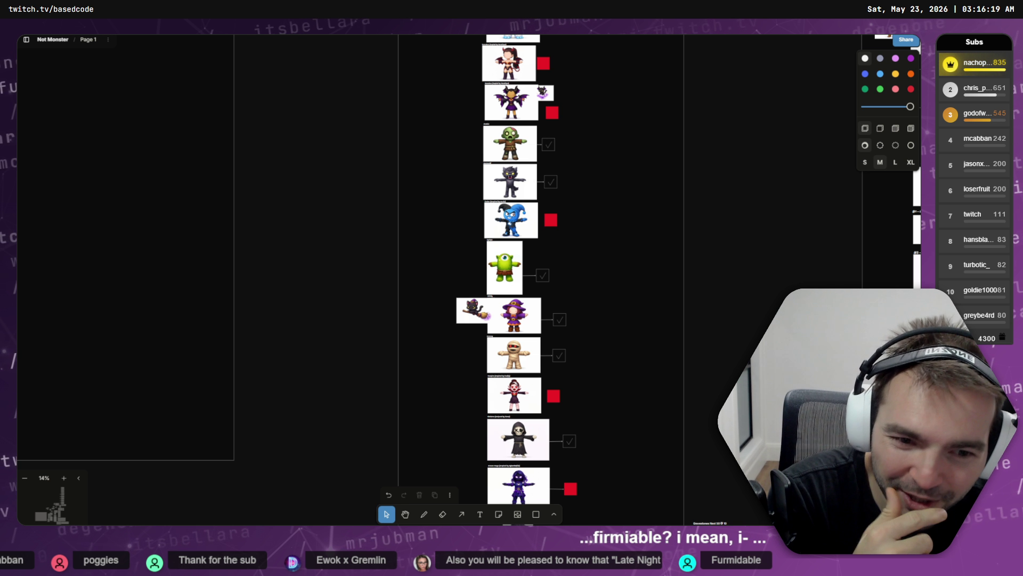
{"action": "scroll", "coordinate": [498, 181], "scroll_direction": "down", "scroll_amount": 3}
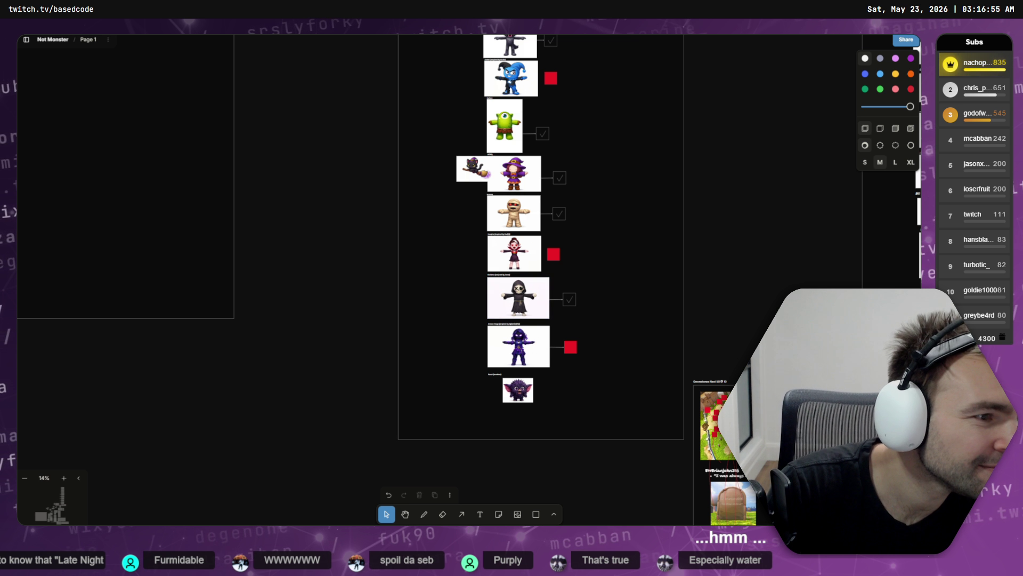
- Ask ChatGPT to propose ten names for the purple monster in the front-view image
{"action": "key", "text": "alt+Tab"}
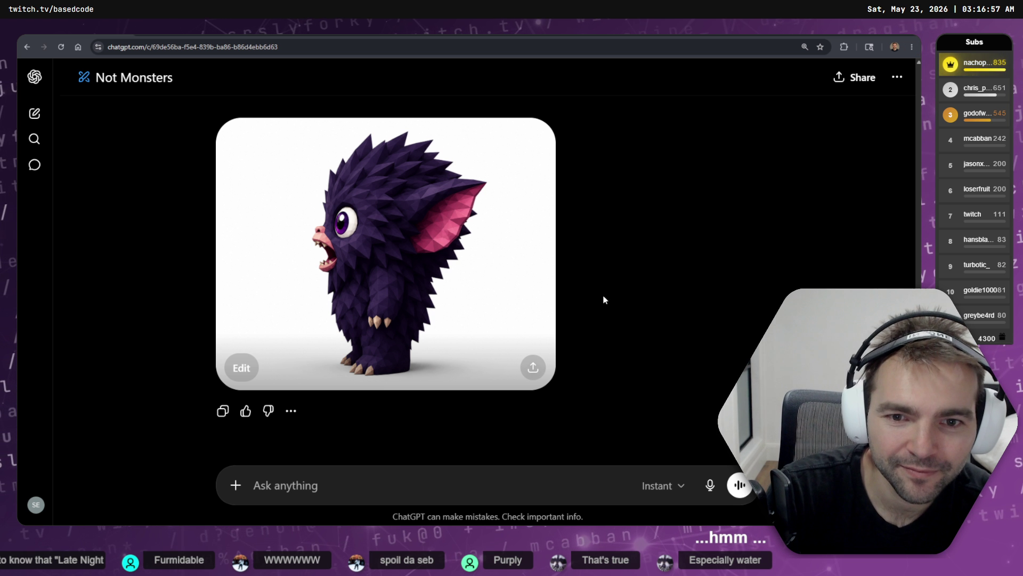
{"action": "scroll", "coordinate": [603, 298], "scroll_direction": "up", "scroll_amount": 5}
{"action": "left_click", "coordinate": [458, 195]}
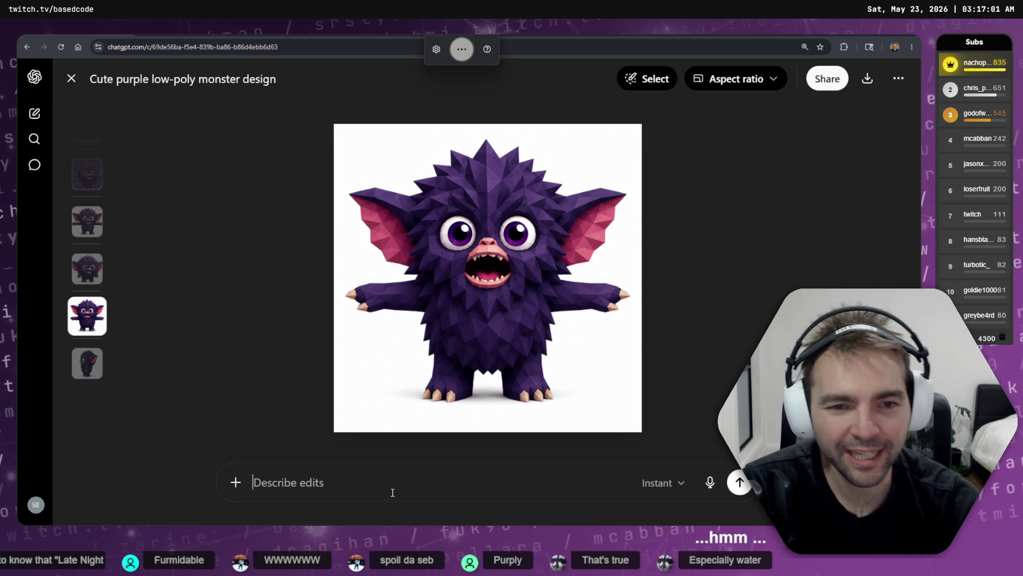
{"action": "type", "text": "proposed ten names for this character."}
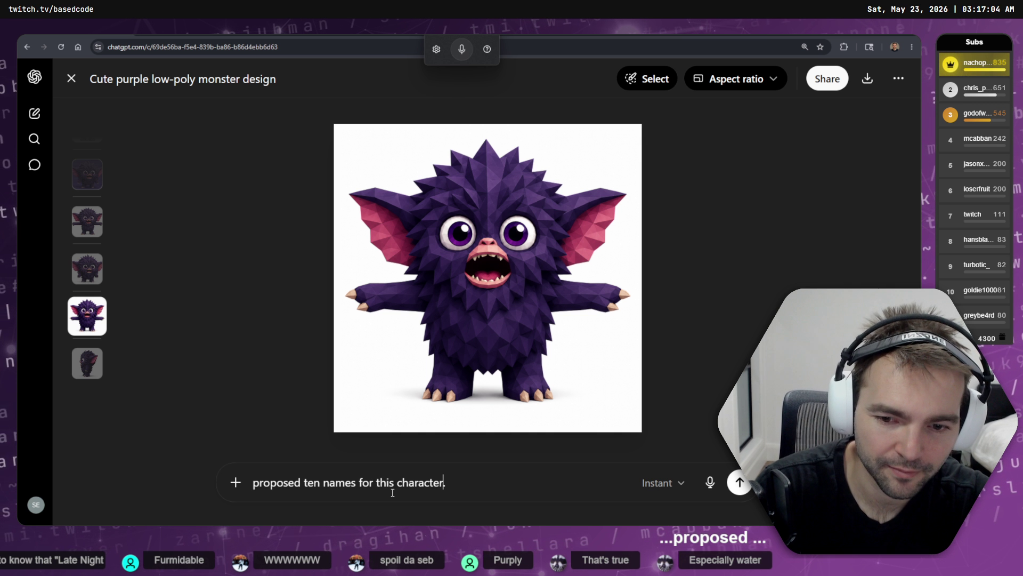
{"action": "key", "text": "Return"}
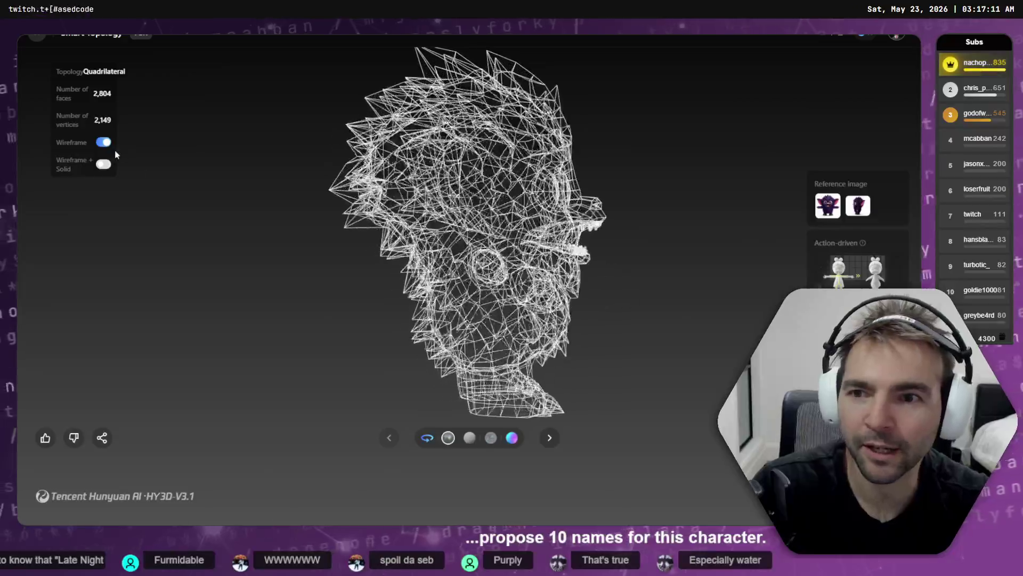
- Show the Hunyuan 3D monster as a solid textured mesh, then return to ChatGPT's names
{"action": "left_click", "coordinate": [105, 144]}
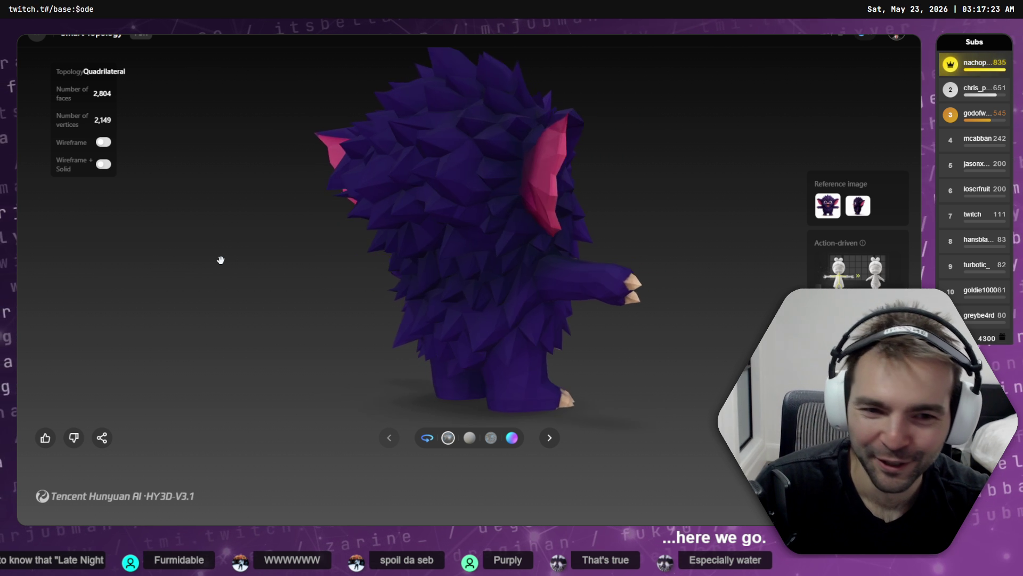
{"action": "key", "text": "alt+Tab"}
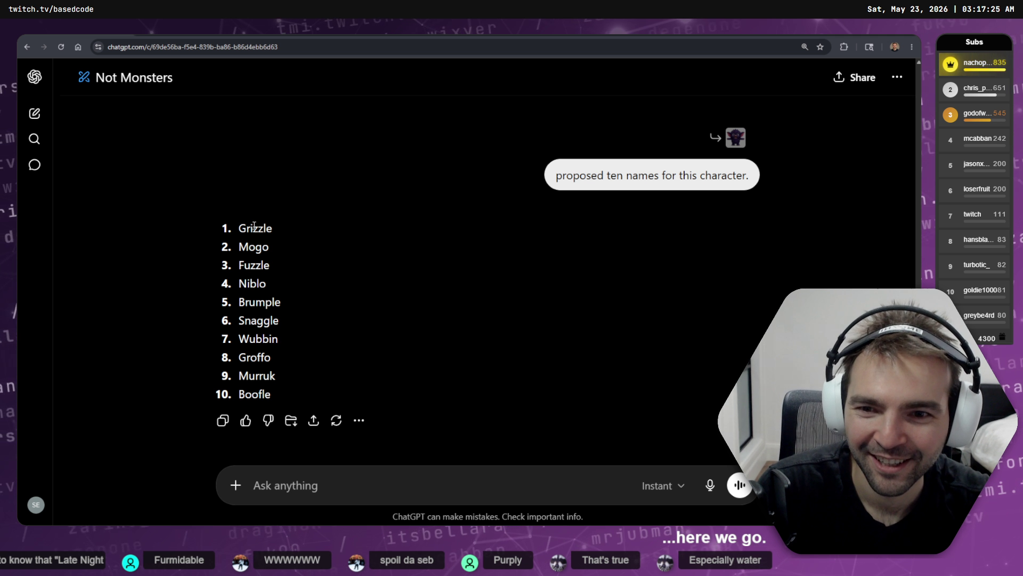
- Read through the first proposed names: Grizzle, Fuzzle, Niblo, Brumple and Snaggle
{"action": "double_click", "coordinate": [254, 226]}
{"action": "left_click", "coordinate": [413, 292]}
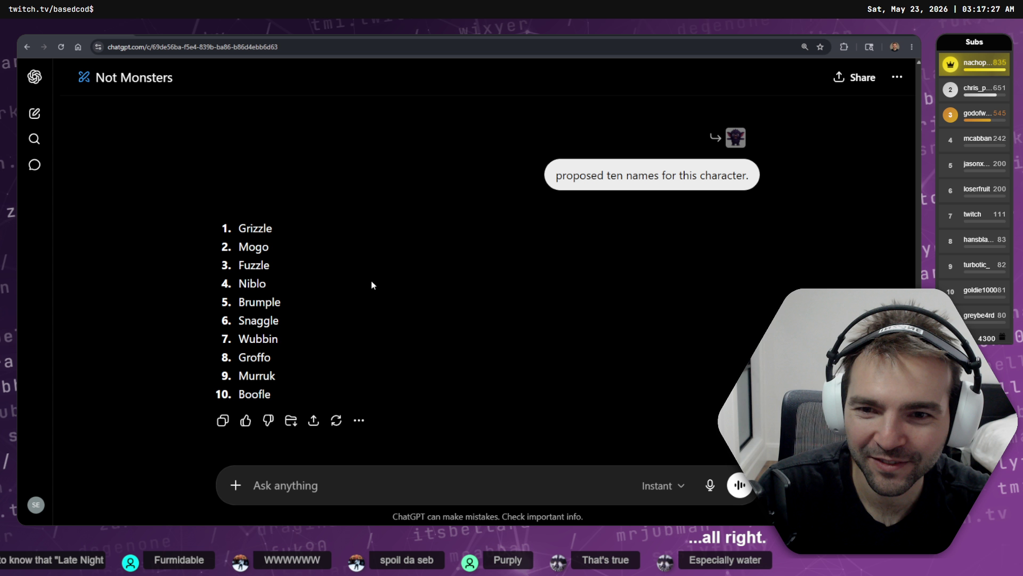
{"action": "double_click", "coordinate": [241, 228]}
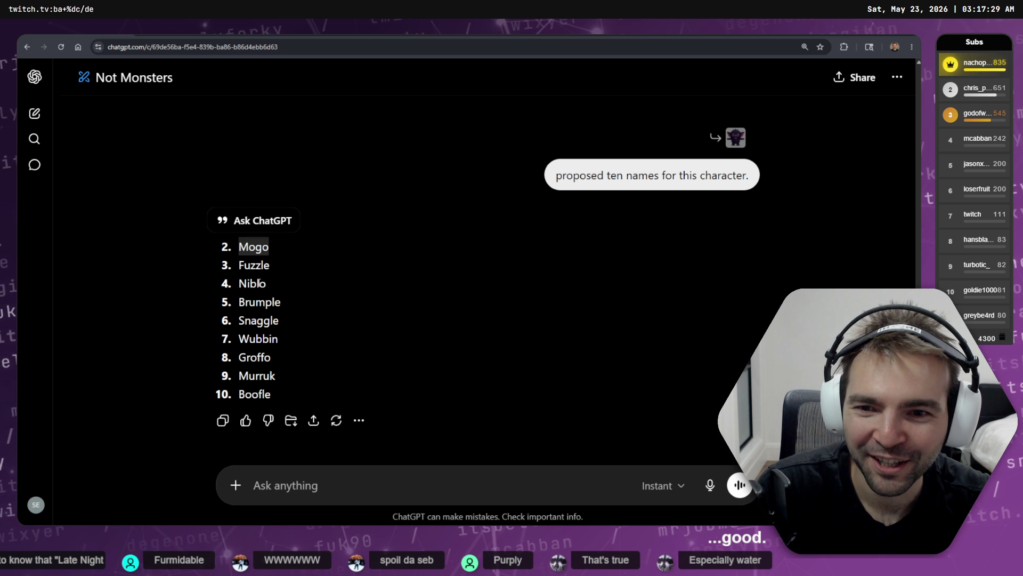
{"action": "double_click", "coordinate": [254, 265]}
{"action": "double_click", "coordinate": [254, 283]}
{"action": "double_click", "coordinate": [260, 301]}
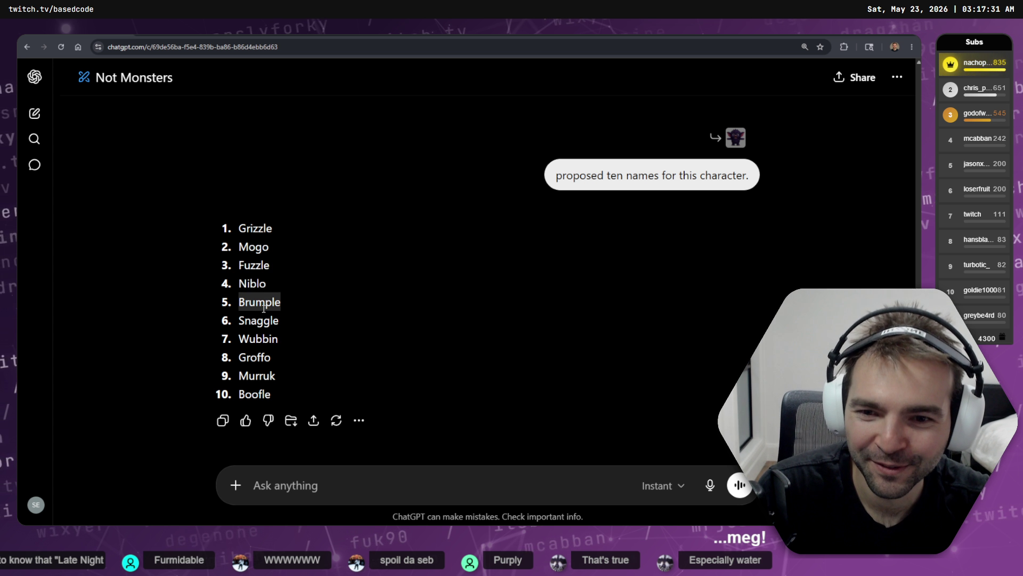
{"action": "double_click", "coordinate": [259, 320]}
{"action": "left_click", "coordinate": [277, 345]}
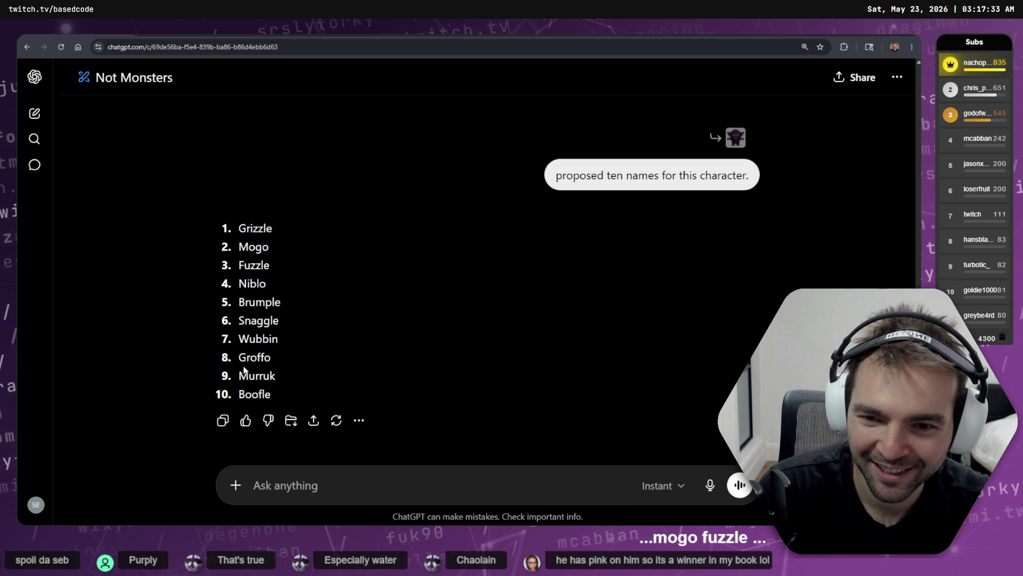
- Read Groffo, Murruk and Boofle, skim names 1–9, then go to the Codex terminal
{"action": "double_click", "coordinate": [253, 358]}
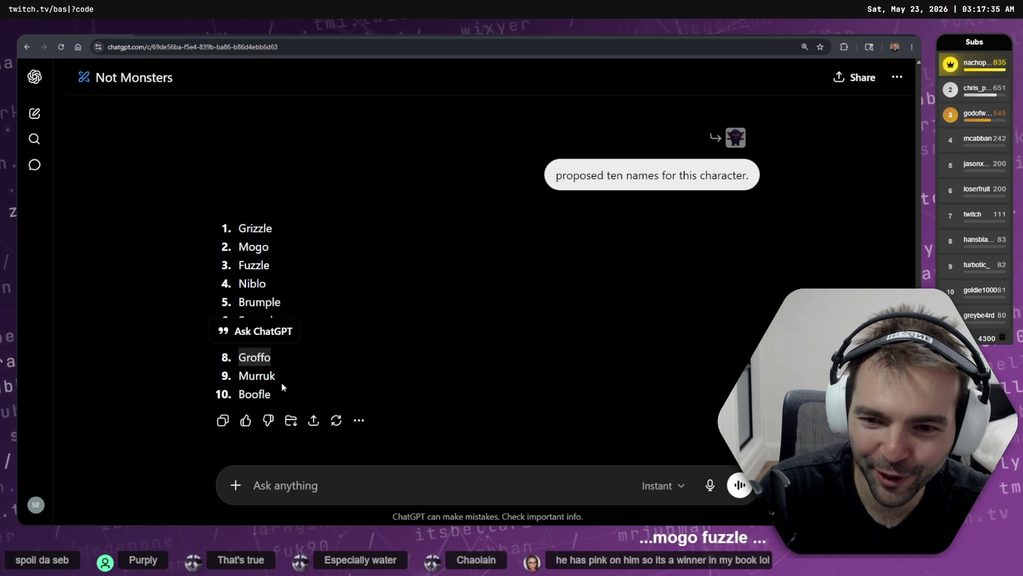
{"action": "double_click", "coordinate": [257, 375]}
{"action": "double_click", "coordinate": [255, 394]}
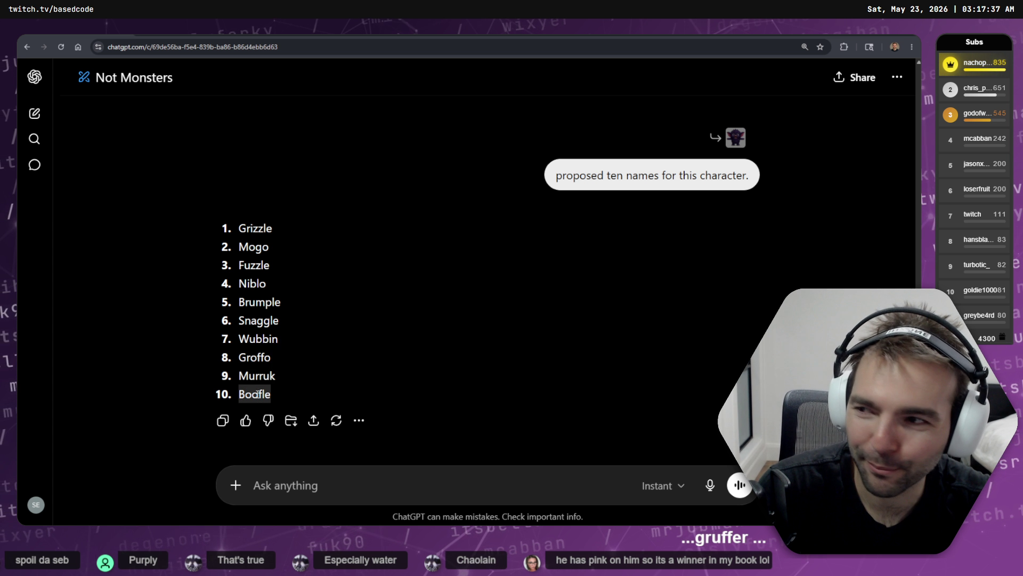
{"action": "left_click", "coordinate": [385, 363]}
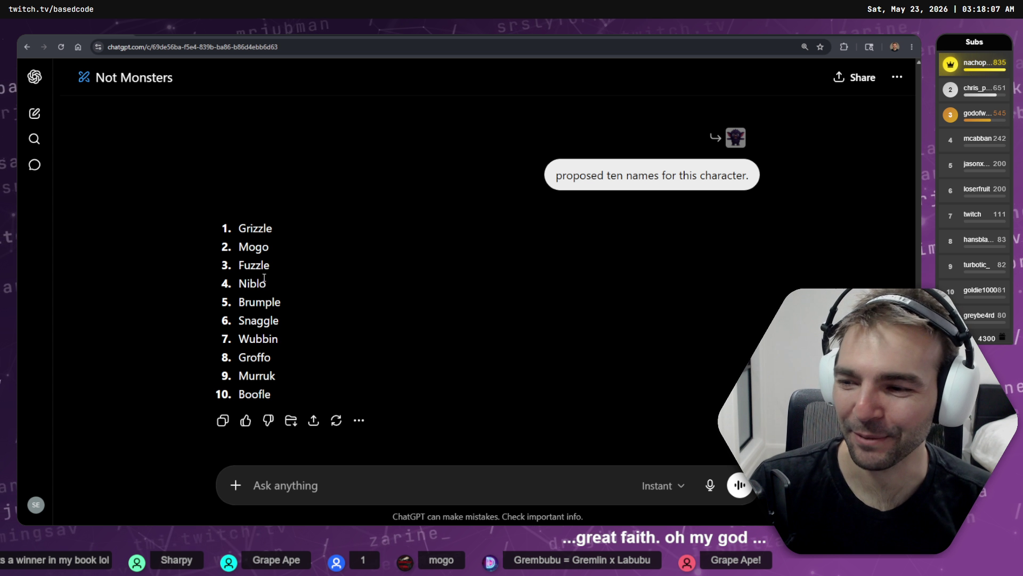
{"action": "mouse_move", "coordinate": [254, 239]}
{"action": "left_mouse_down"}
{"action": "mouse_move", "coordinate": [306, 328]}
{"action": "mouse_move", "coordinate": [349, 370]}
{"action": "left_mouse_up"}
{"action": "left_click", "coordinate": [372, 364]}
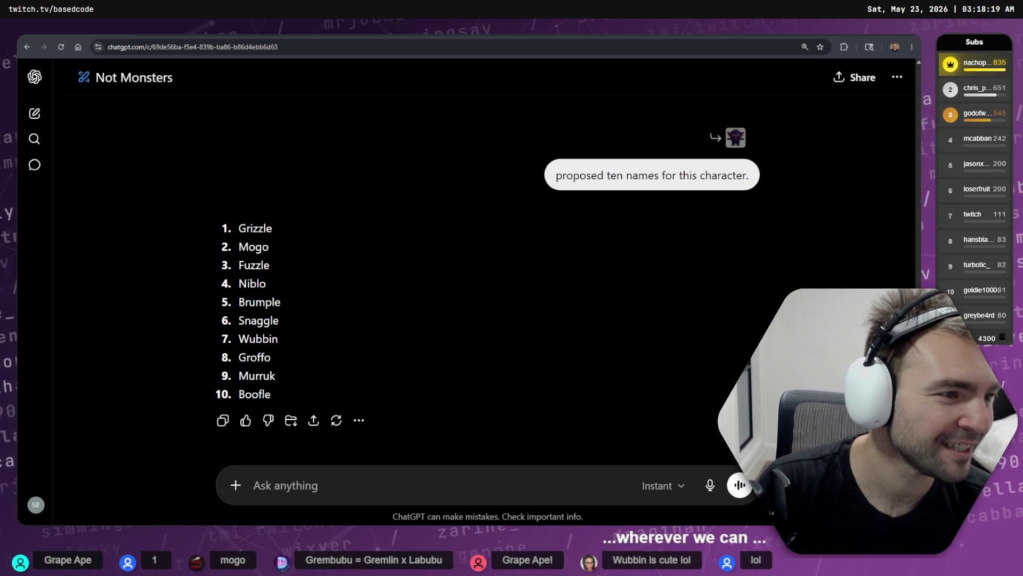
{"action": "key", "text": "alt+Tab"}
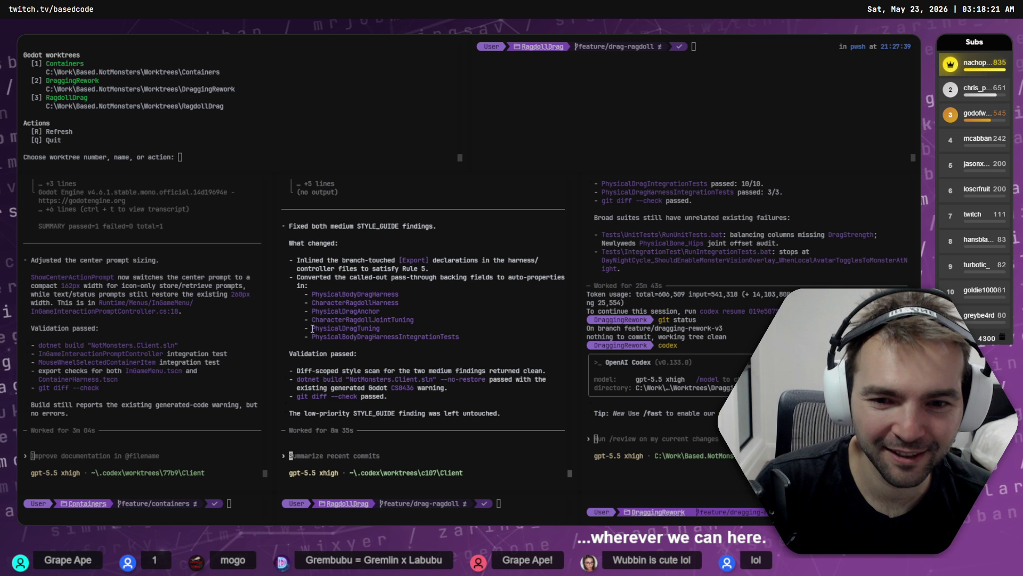
- In the Containers session, dictate the weapon-container transfer bug, ask for root-cause questions, and submit in Plan mode
{"action": "left_click", "coordinate": [187, 357]}
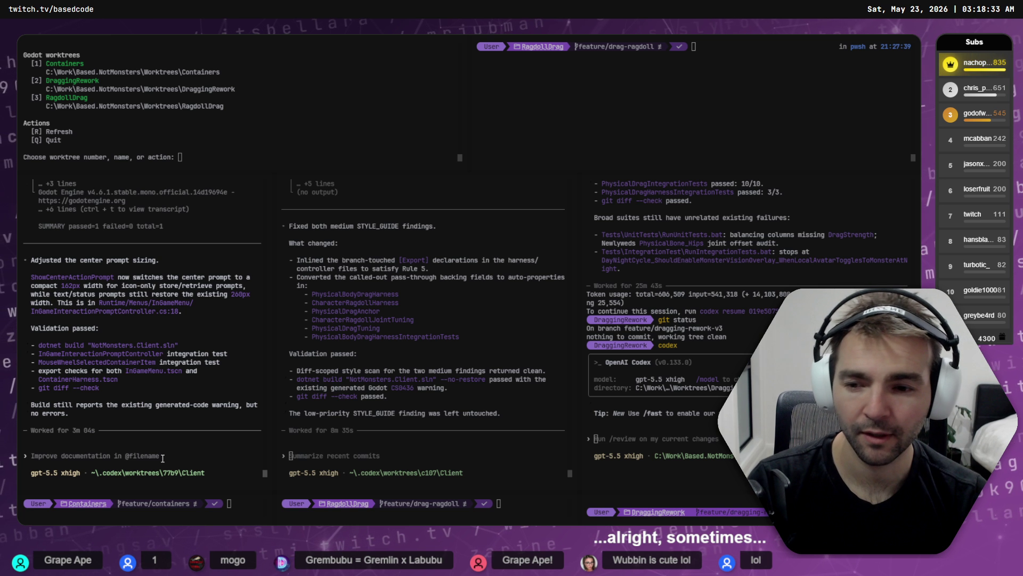
{"action": "key", "text": "super+h"}
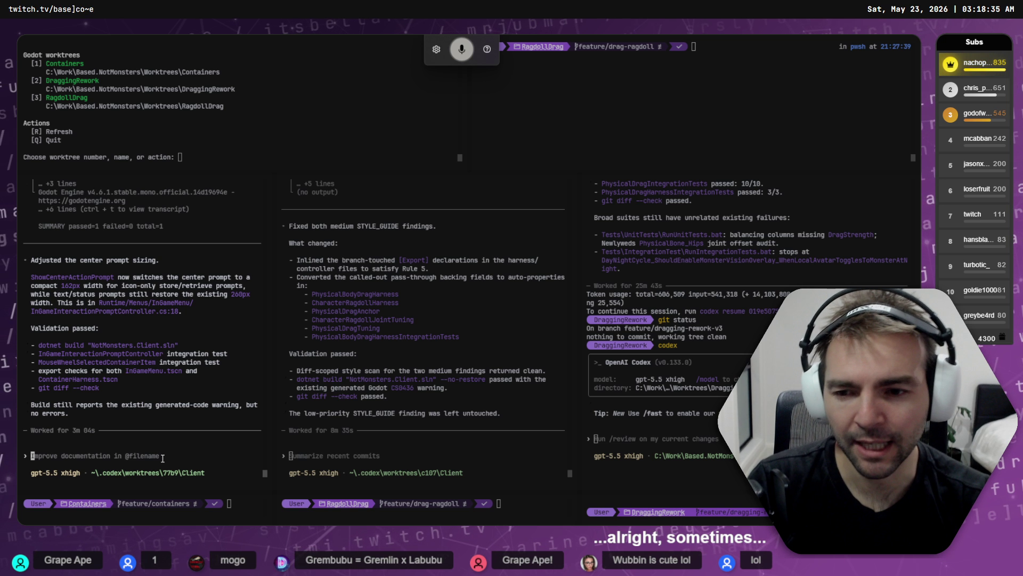
{"action": "type", "text": "sometimes there's an issue where"}
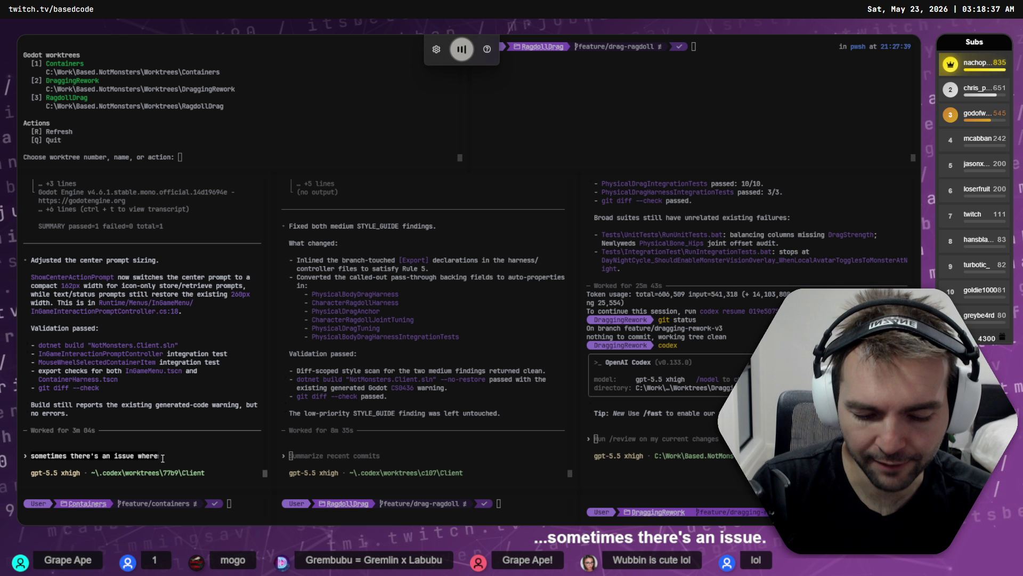
{"action": "type", "text": " if you have an object and"}
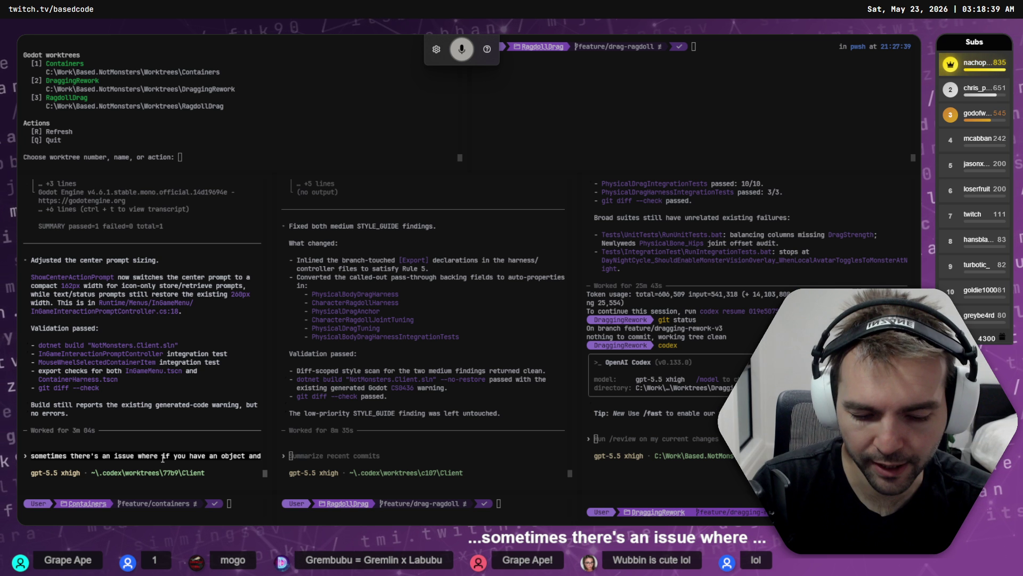
{"action": "type", "text": " you've pressed F"}
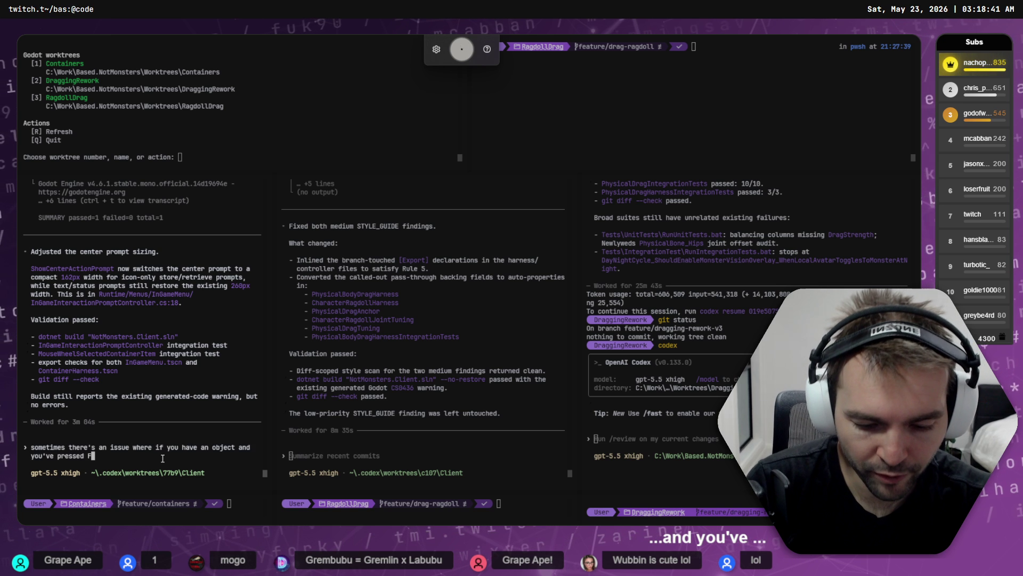
{"action": "type", "text": " you move close to the container"}
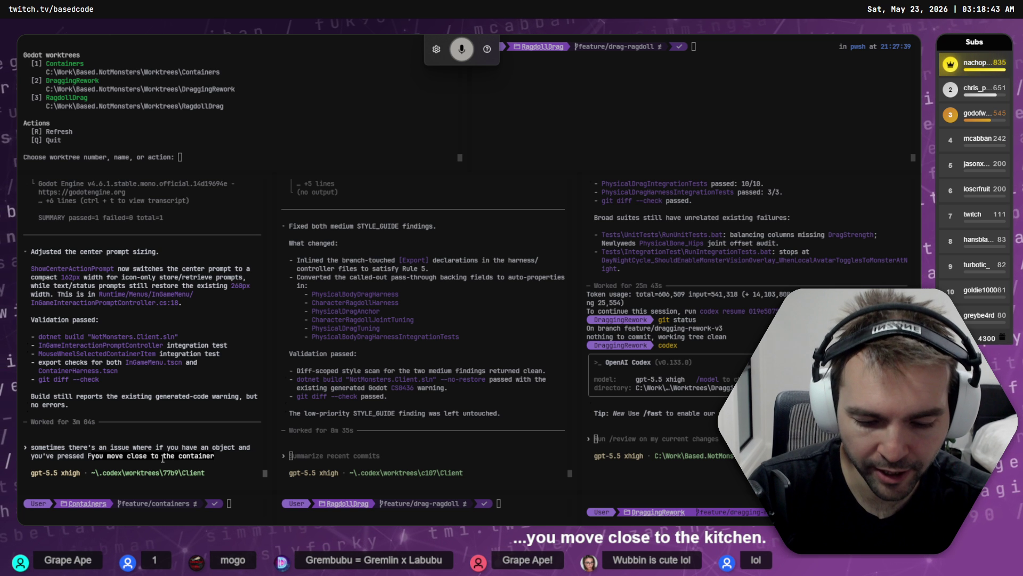
{"action": "type", "text": " and the object does not transfer."}
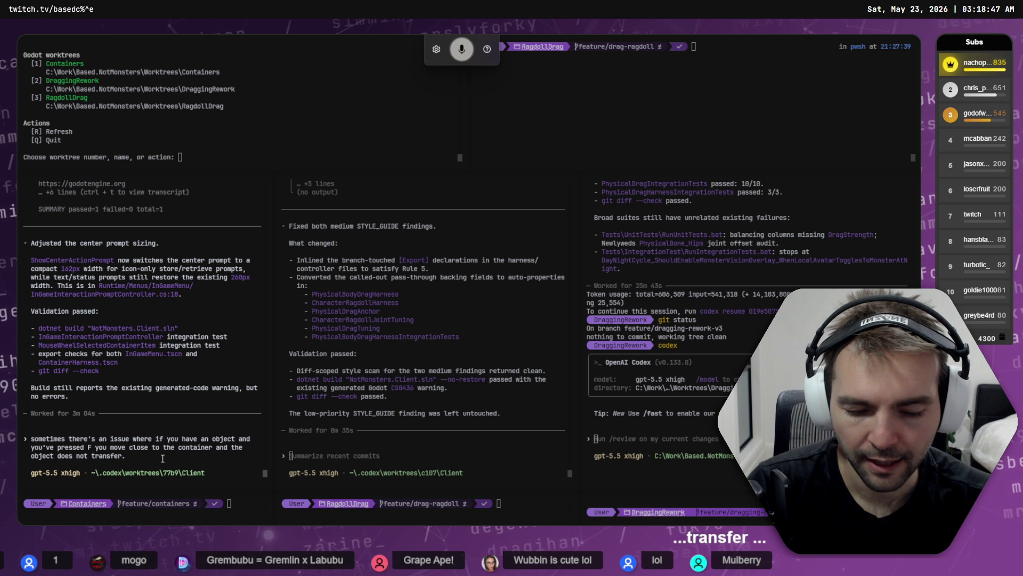
{"action": "type", "text": " I haven't noticed this"}
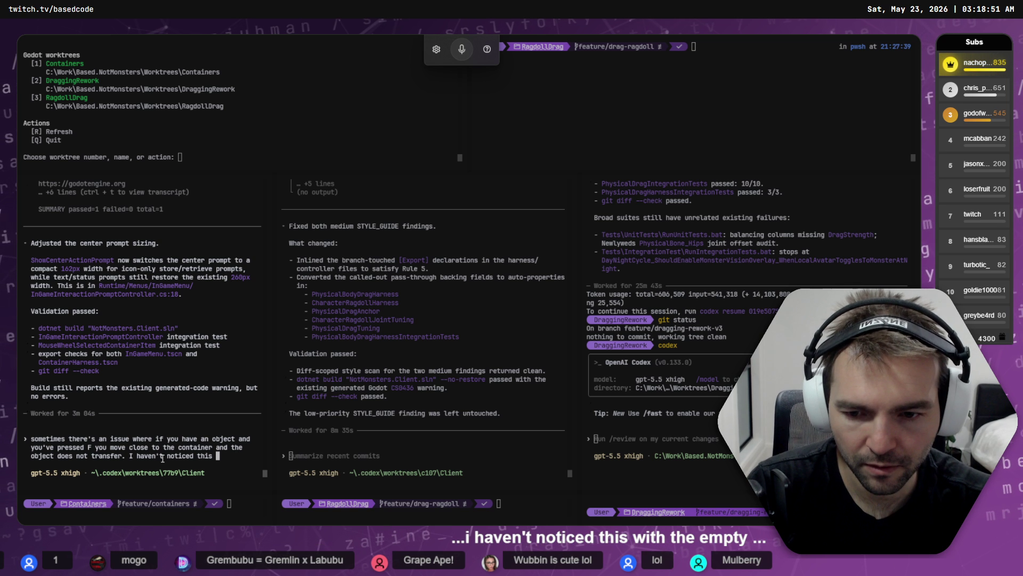
{"action": "key", "text": "BackSpace"}
{"action": "key", "text": "BackSpace"}
{"action": "key", "text": "BackSpace"}
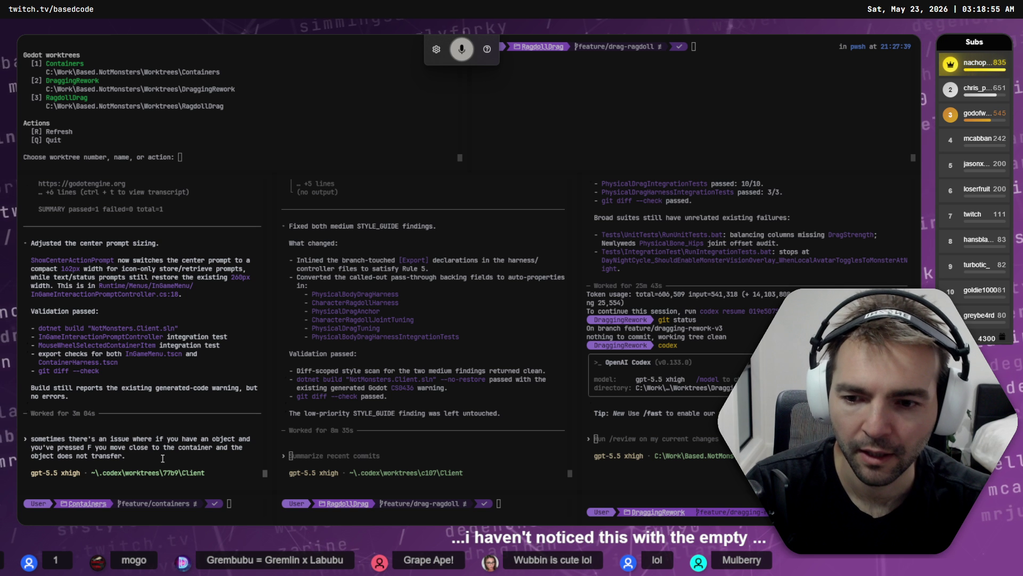
{"action": "type", "text": "I have only noticed this so"}
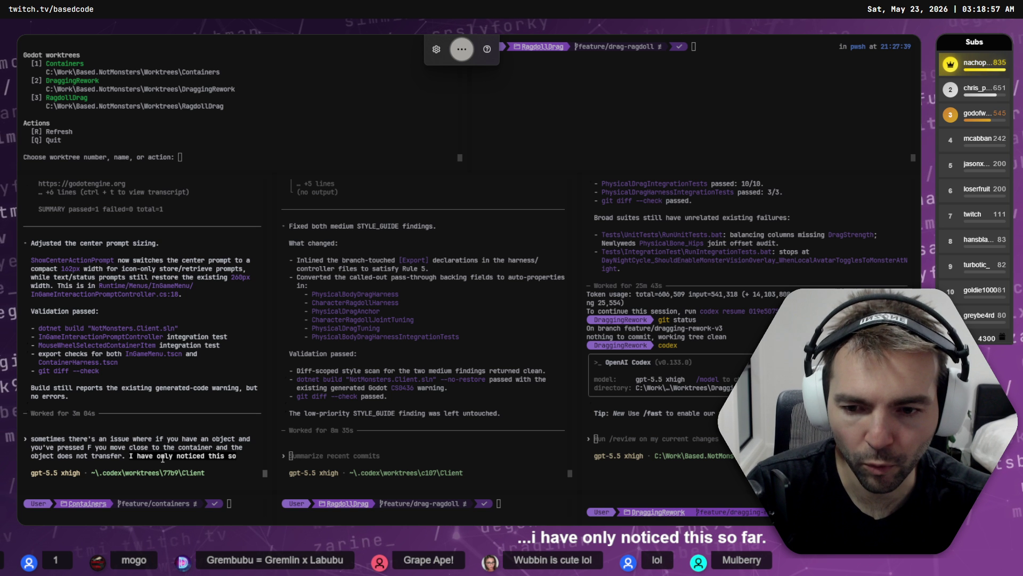
{"action": "type", "text": " far with the weapon container."}
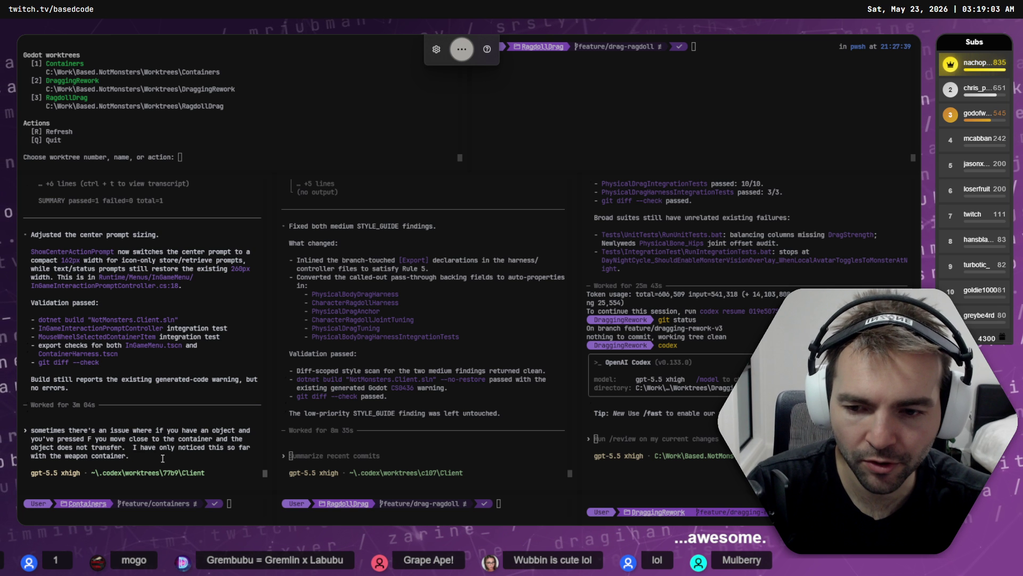
{"action": "type", "text": "ask me questions to determine the root cause of the issue."}
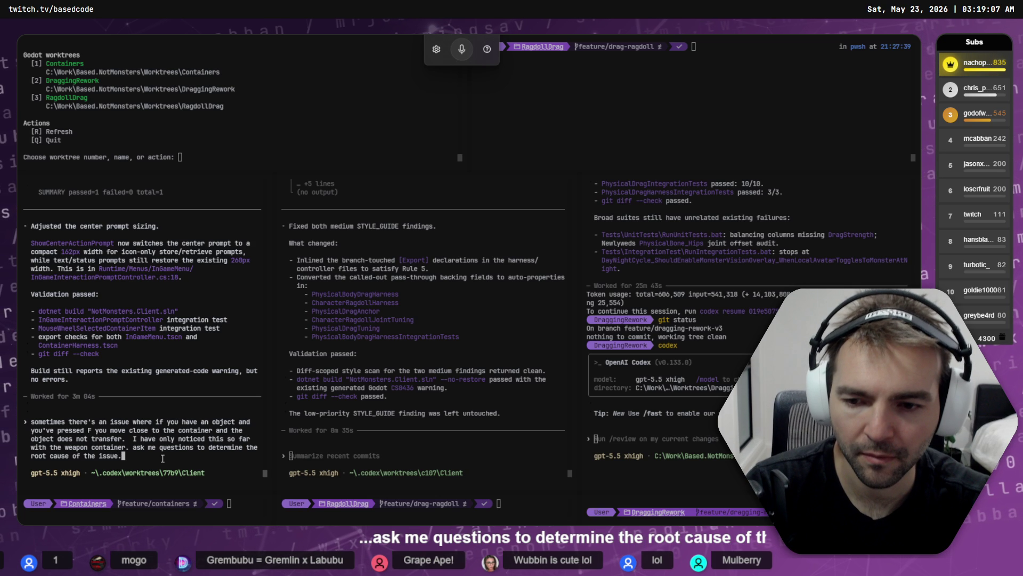
{"action": "key", "text": "shift+Tab"}
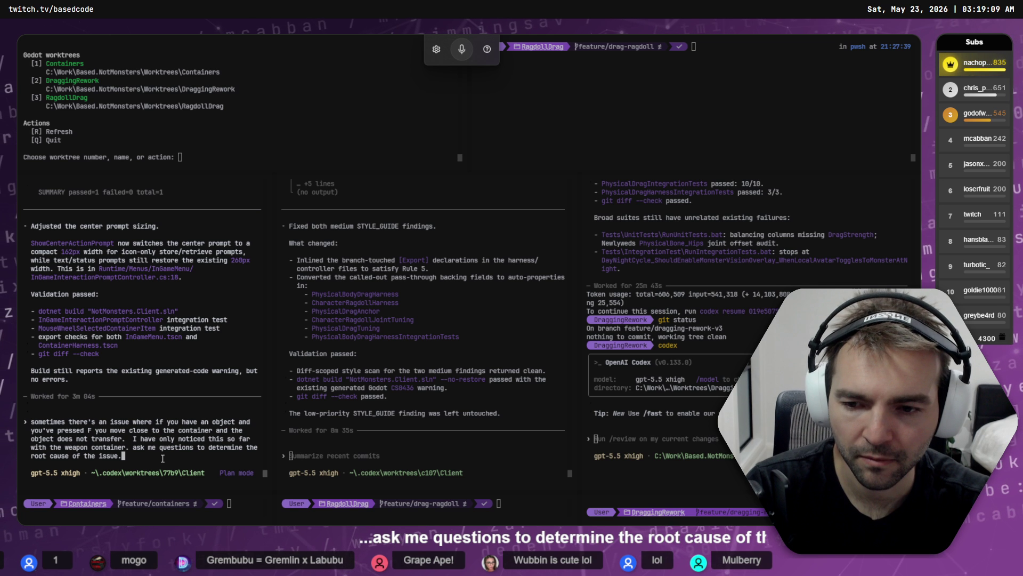
{"action": "key", "text": "Return"}
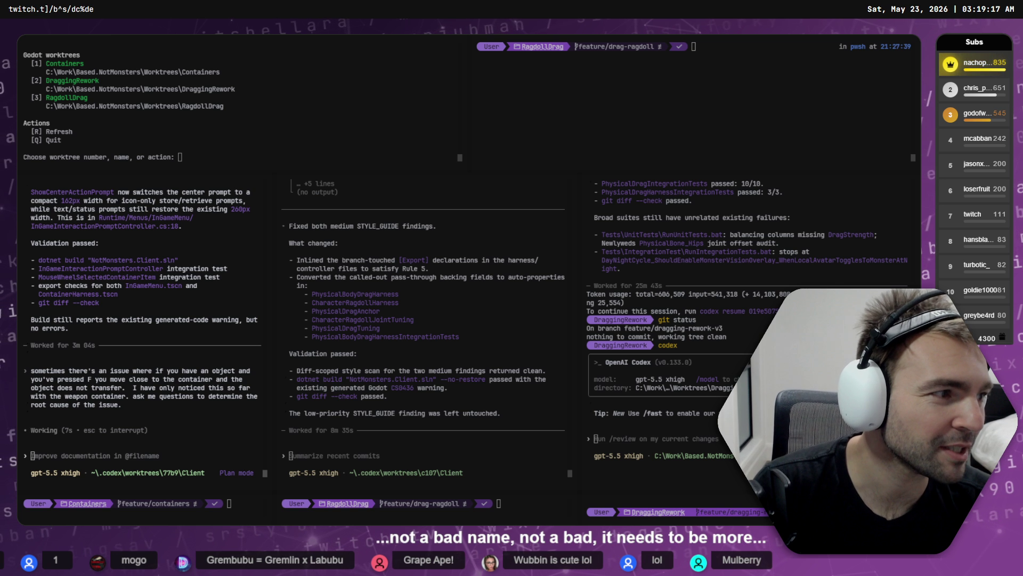
{"action": "key", "text": "alt+Tab"}
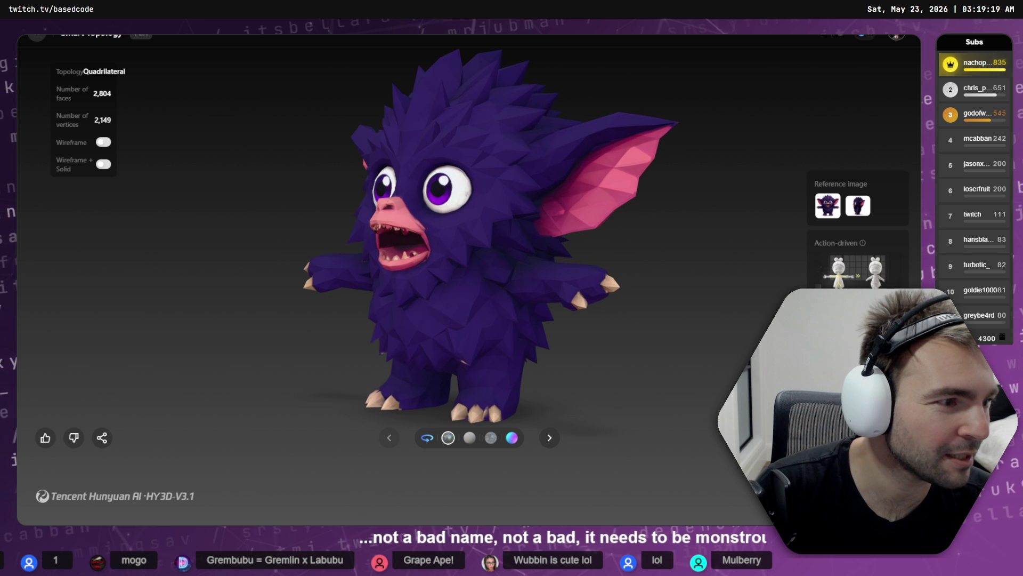
- Back in ChatGPT, highlight the candidate names Grizzle, Mogo, Brumple and Snaggle
{"action": "key", "text": "alt+Tab"}
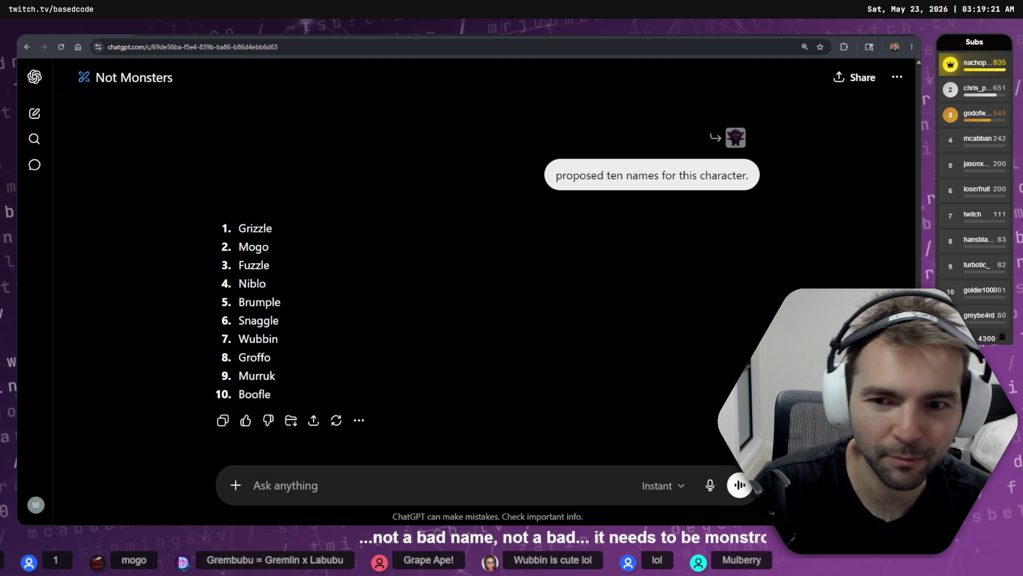
{"action": "double_click", "coordinate": [261, 229]}
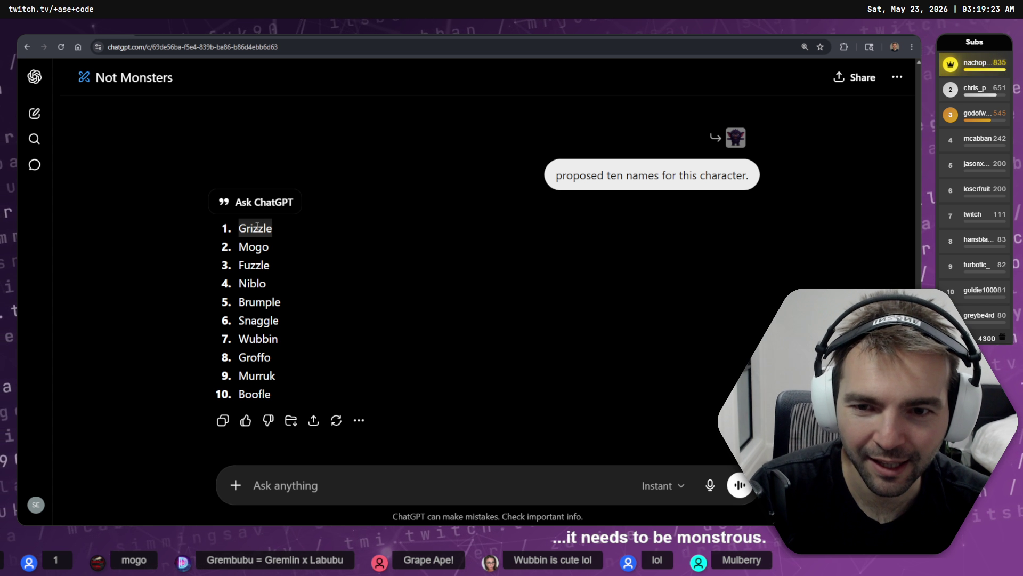
{"action": "double_click", "coordinate": [254, 247]}
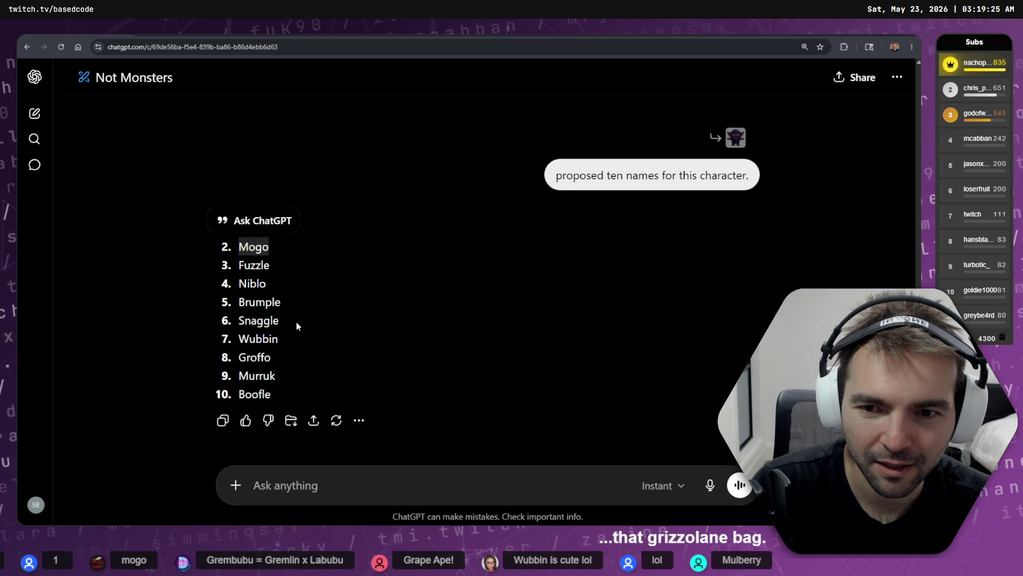
{"action": "double_click", "coordinate": [264, 301]}
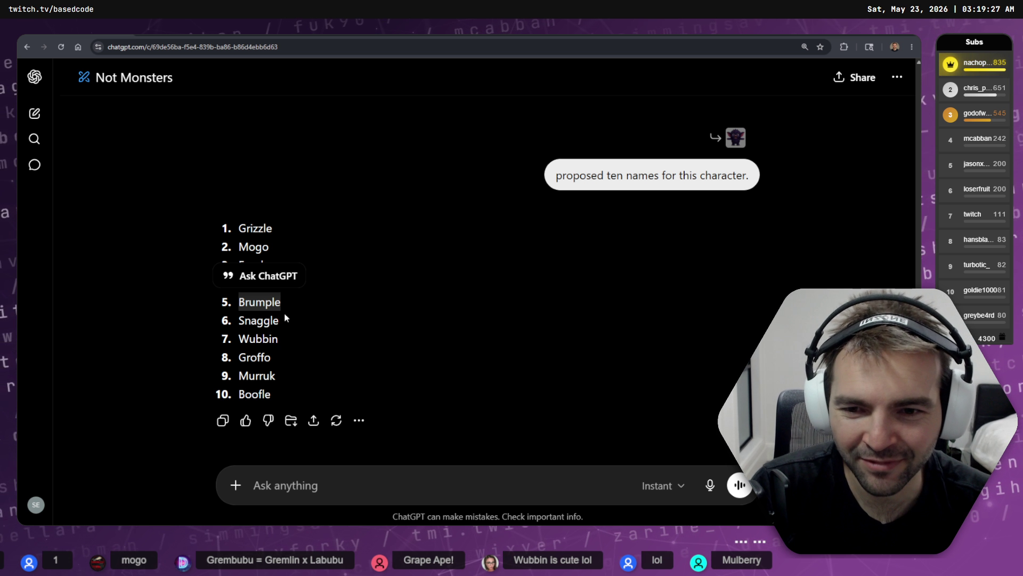
{"action": "left_click", "coordinate": [304, 313]}
{"action": "double_click", "coordinate": [261, 321]}
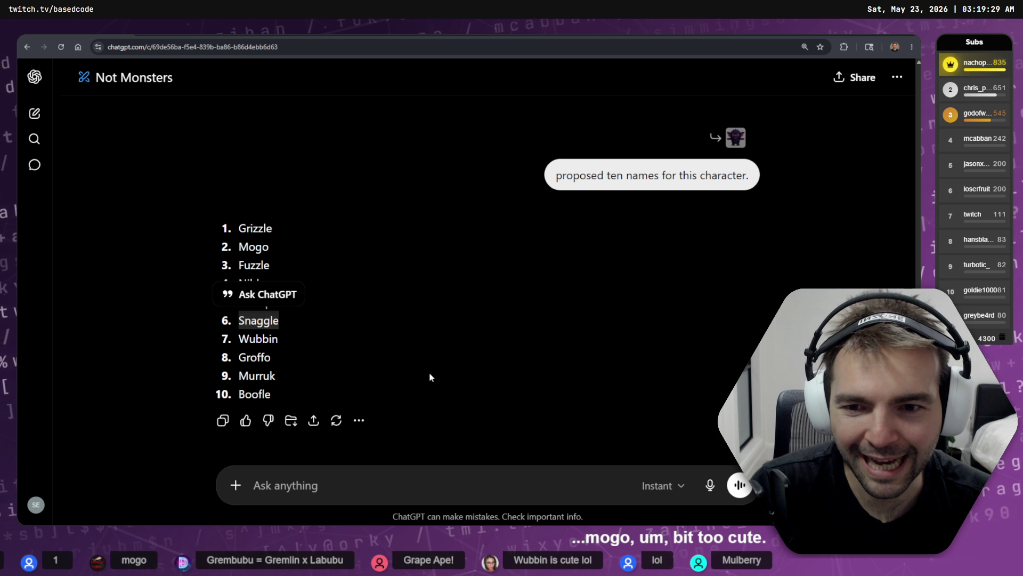
{"action": "left_click", "coordinate": [398, 364]}
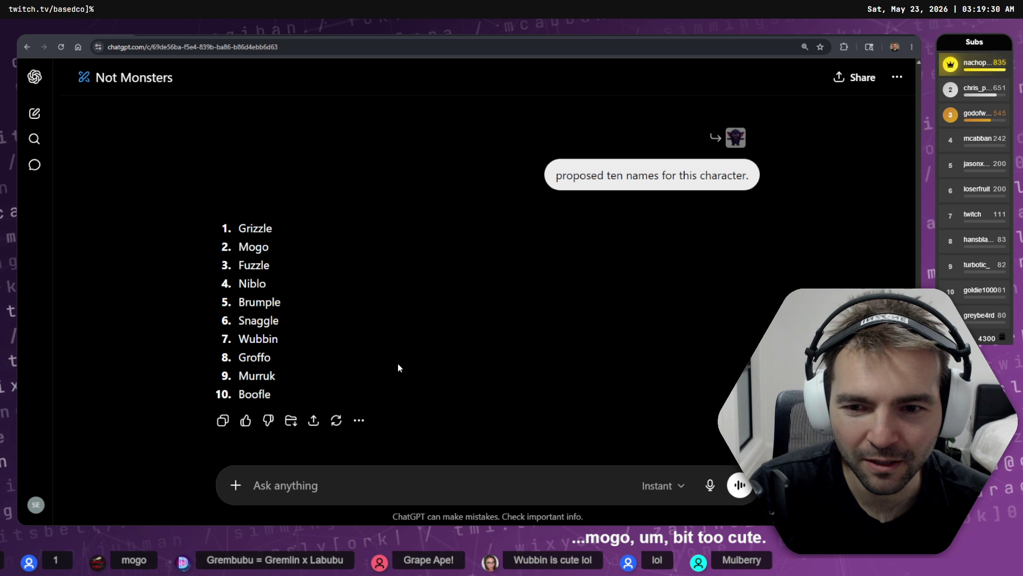
{"action": "double_click", "coordinate": [250, 316]}
- Highlight Snaggle once more, then move on to the Twitch Stream Manager chat
{"action": "left_click", "coordinate": [348, 490]}
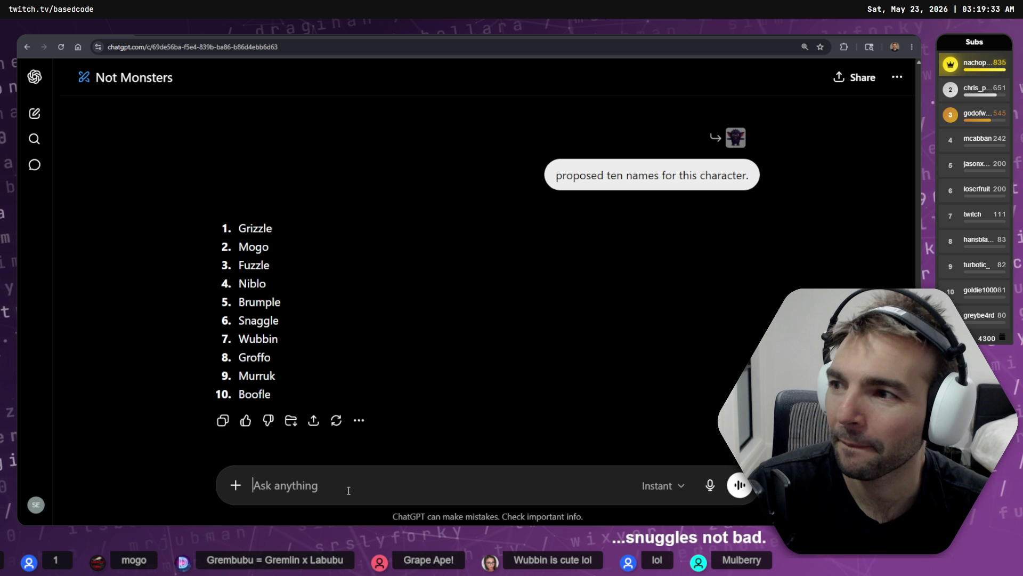
{"action": "double_click", "coordinate": [259, 321]}
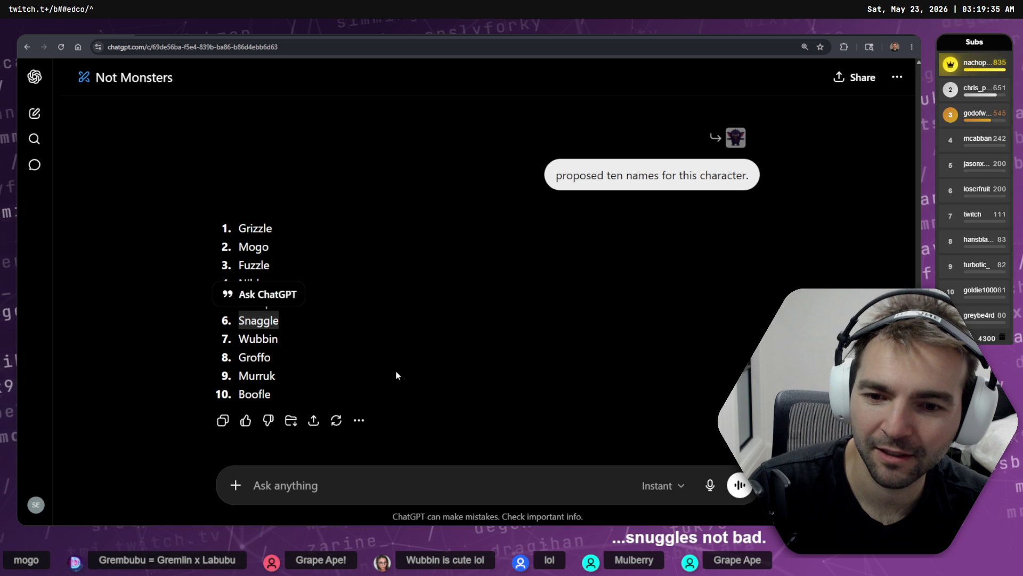
{"action": "left_click", "coordinate": [396, 373]}
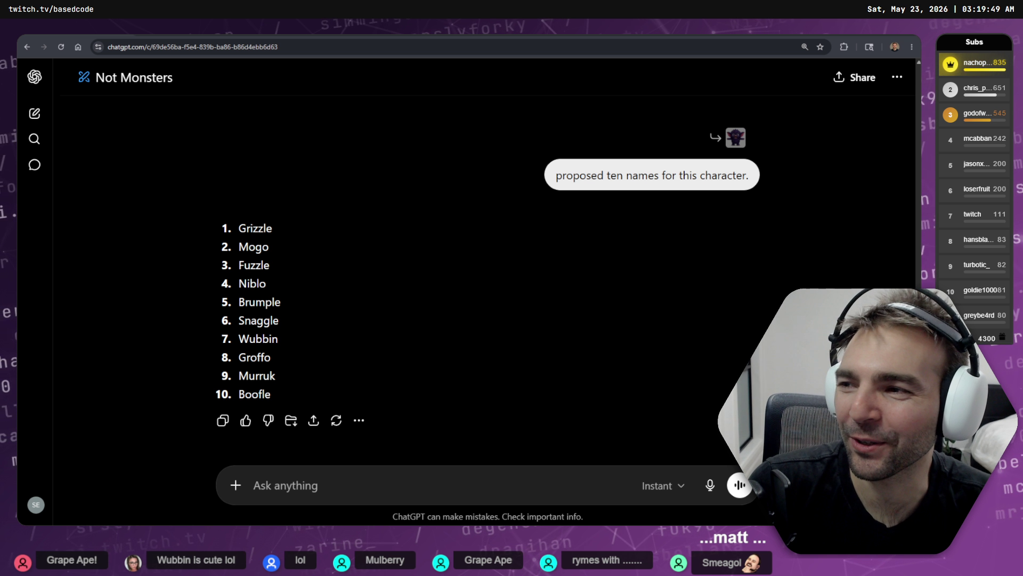
{"action": "left_click", "coordinate": [244, 42]}
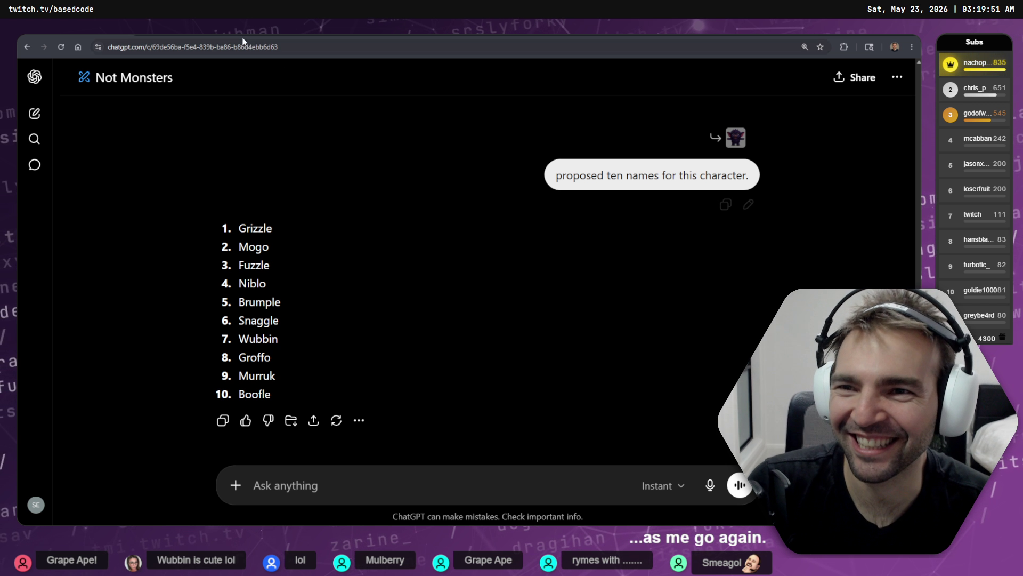
{"action": "key", "text": "alt+Tab"}
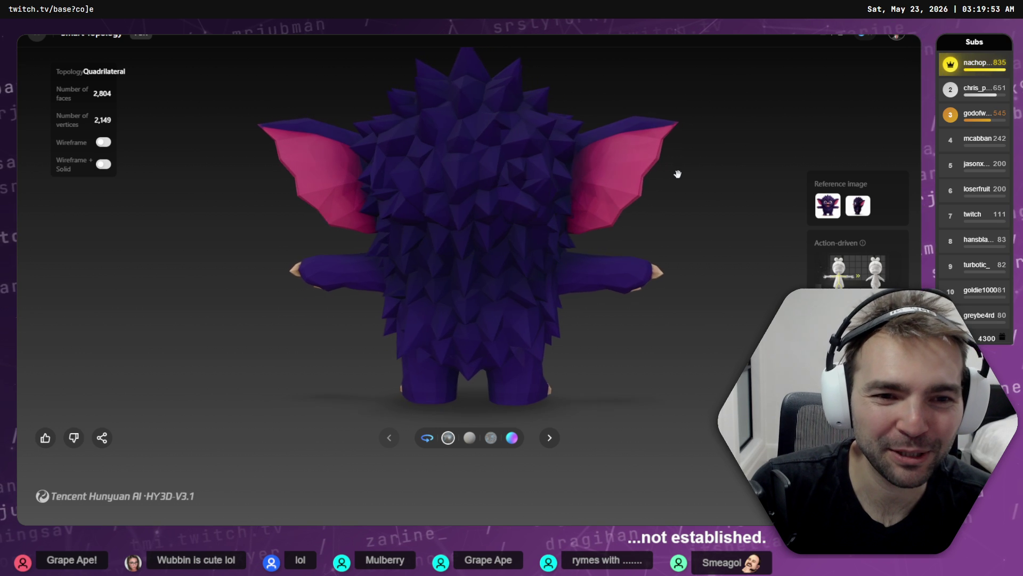
{"action": "key", "text": "alt+Tab"}
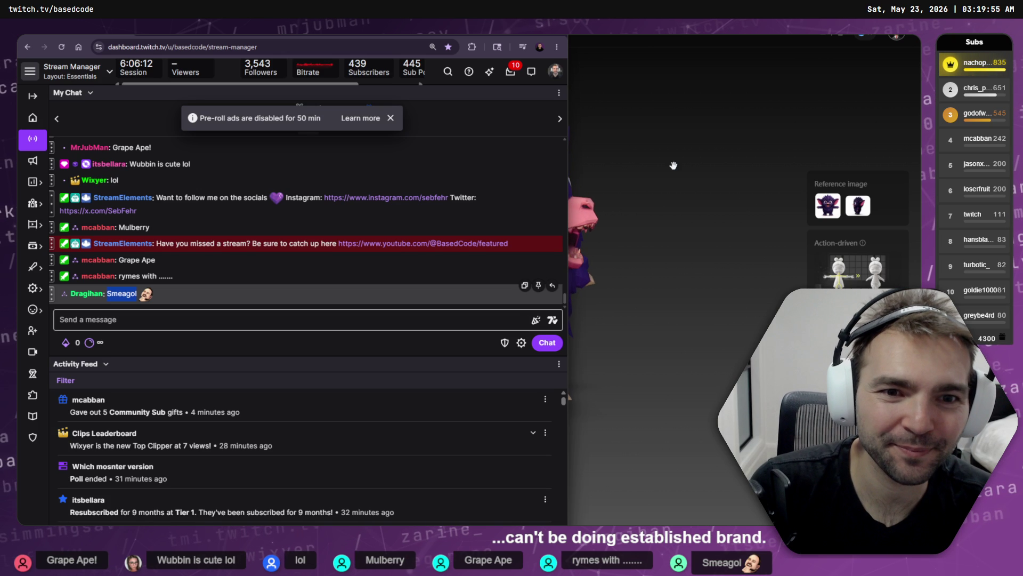
- Check the Twitch chat, glance at the Codex terminal, and return to ChatGPT's name list
{"action": "left_click", "coordinate": [673, 166]}
{"action": "key", "text": "alt+Tab"}
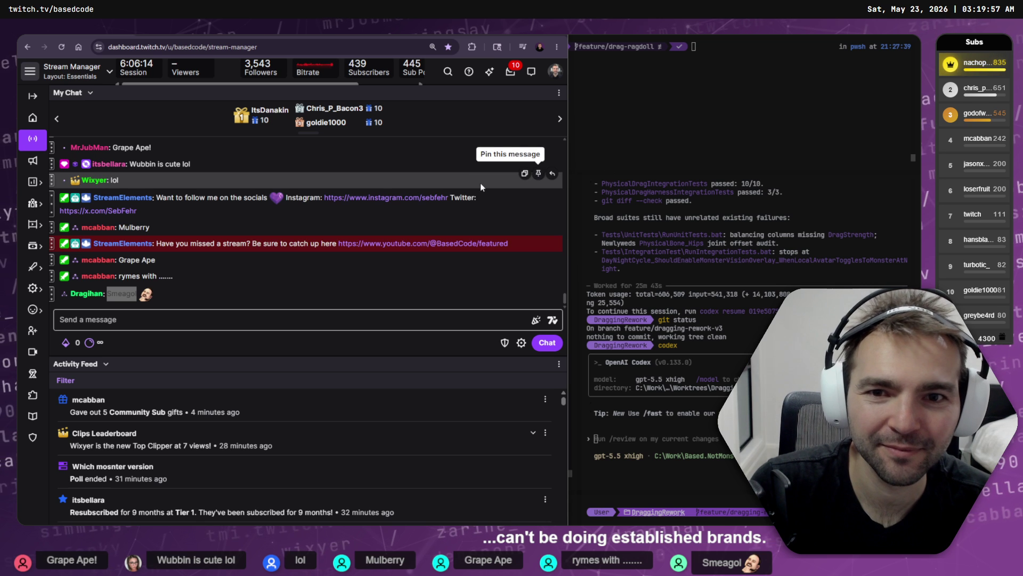
{"action": "key", "text": "alt+Tab"}
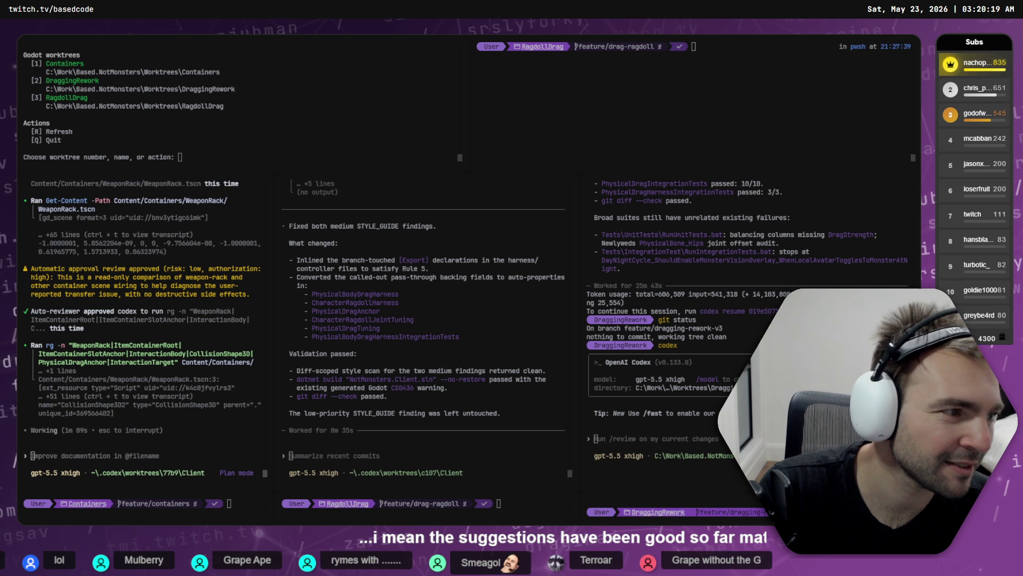
{"action": "key", "text": "alt+Tab"}
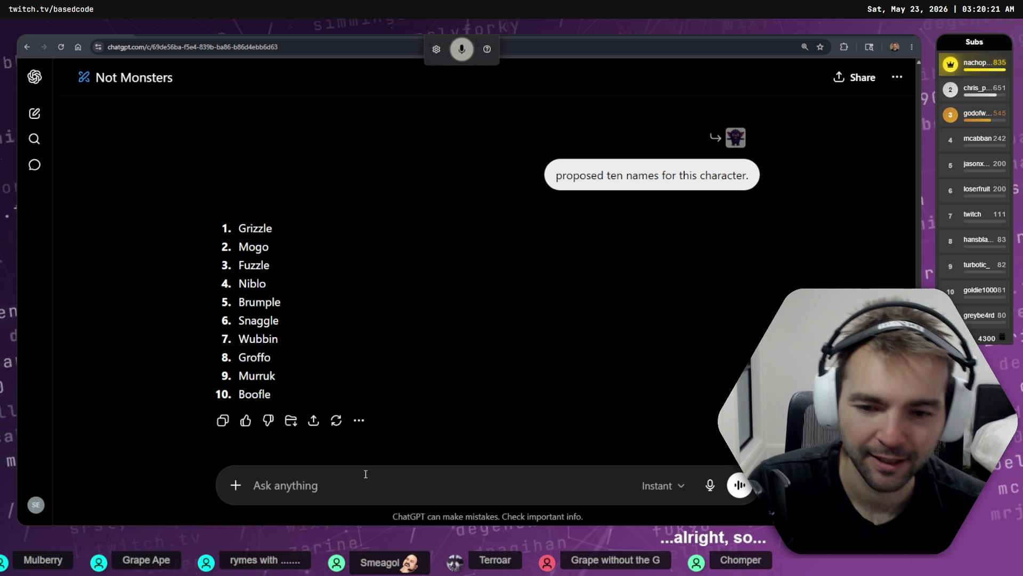
- Dictate a request for ironic, slightly cute but still scary names terrified villagers would give a small, savage beast
{"action": "type", "text": "we need"}
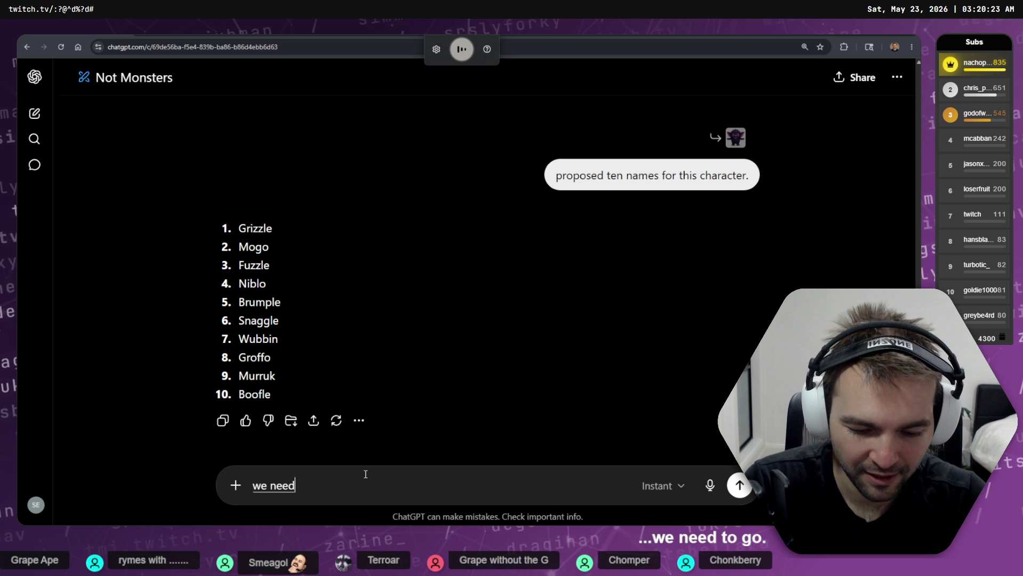
{"action": "type", "text": " something ironically"}
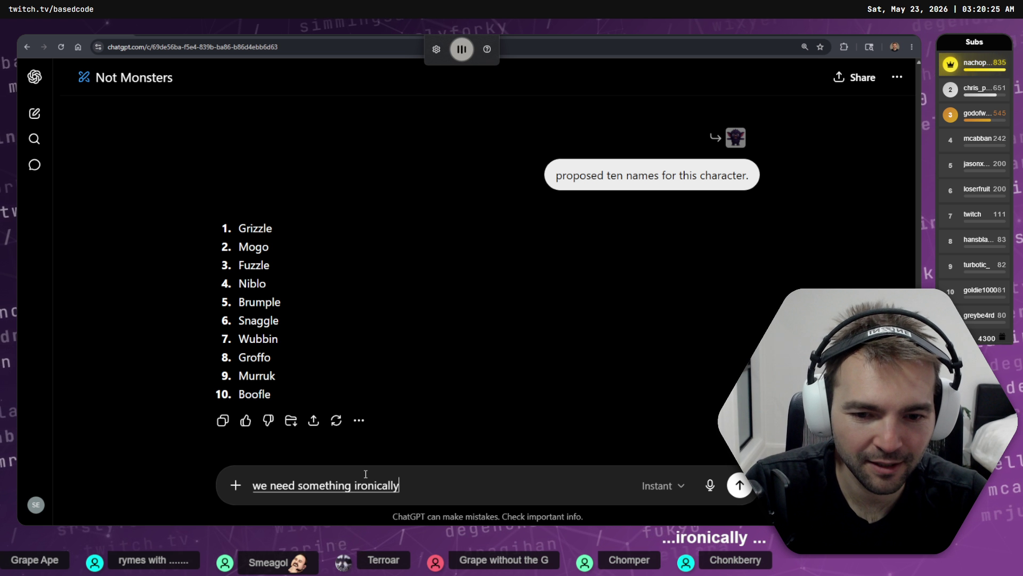
{"action": "key", "text": "ctrl+BackSpace"}
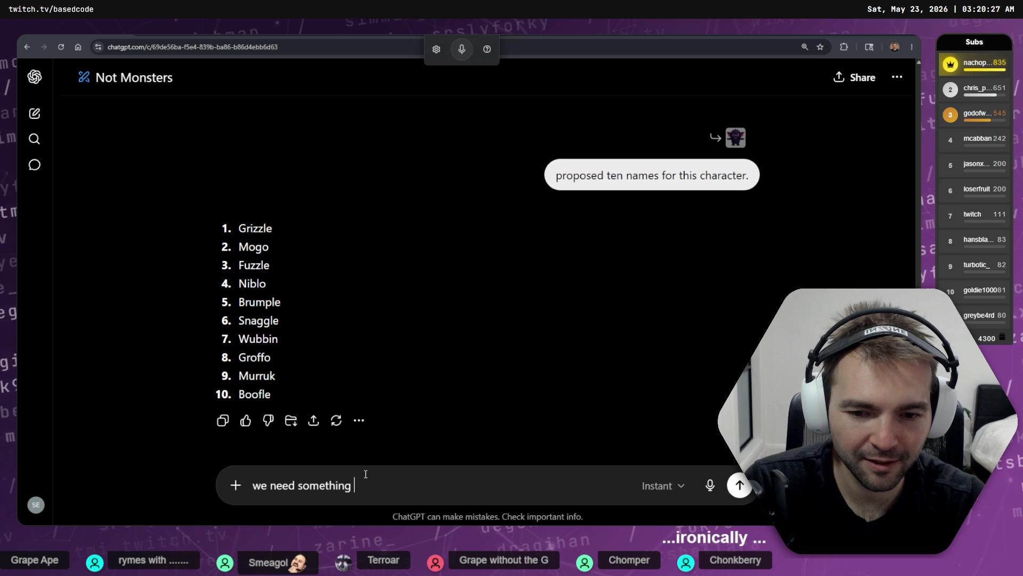
{"action": "type", "text": "ironic, "}
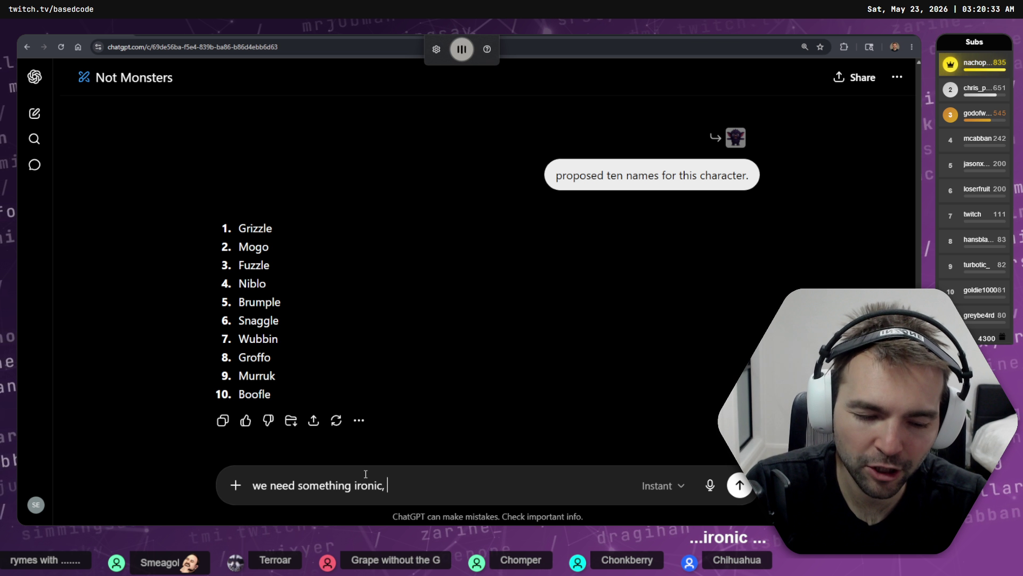
{"action": "type", "text": "slightly cute but still scary. "}
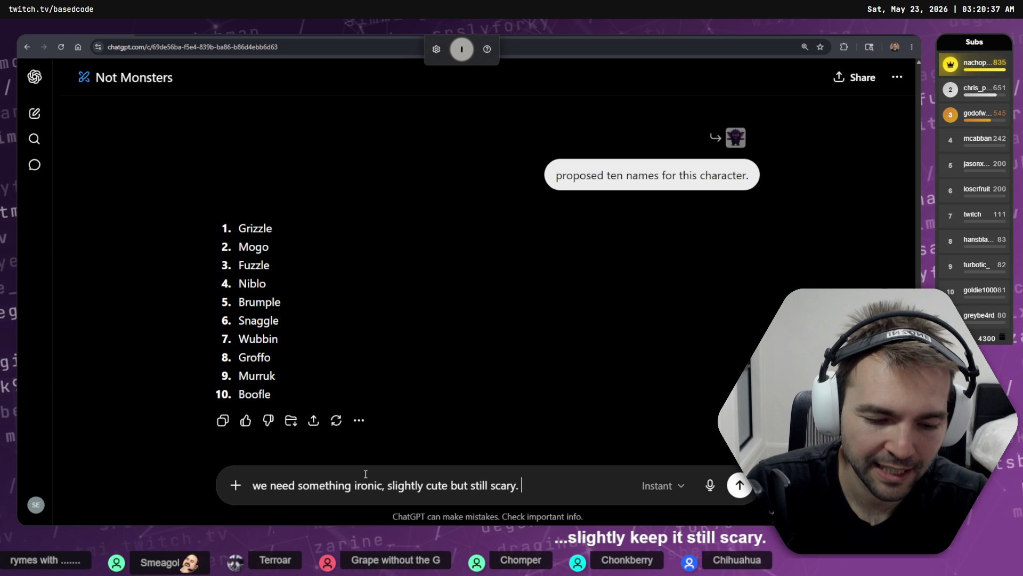
{"action": "type", "text": "the name must be one that"}
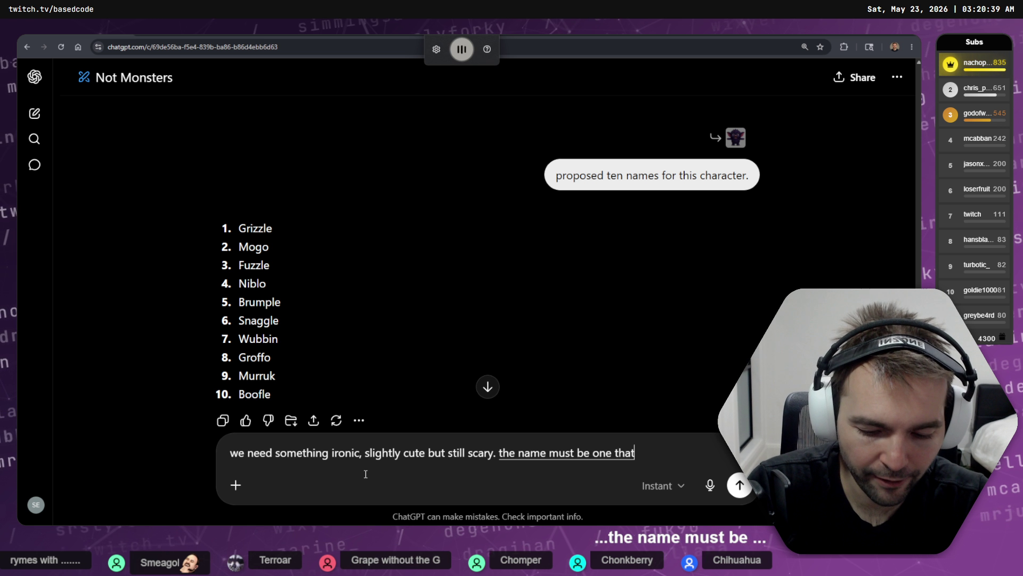
{"action": "type", "text": " terrified villagers would apply to"}
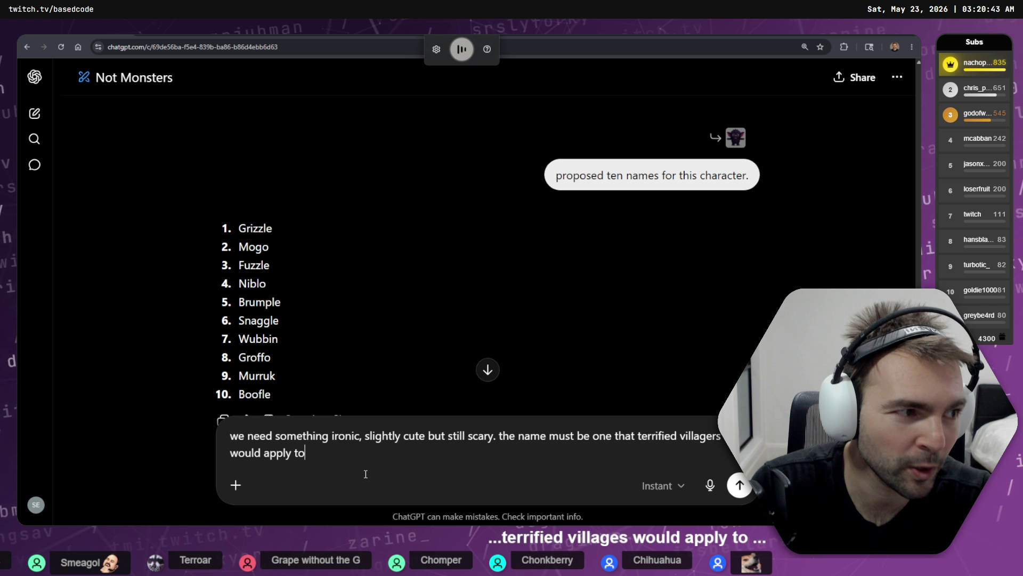
{"action": "type", "text": " a small and savage beast."}
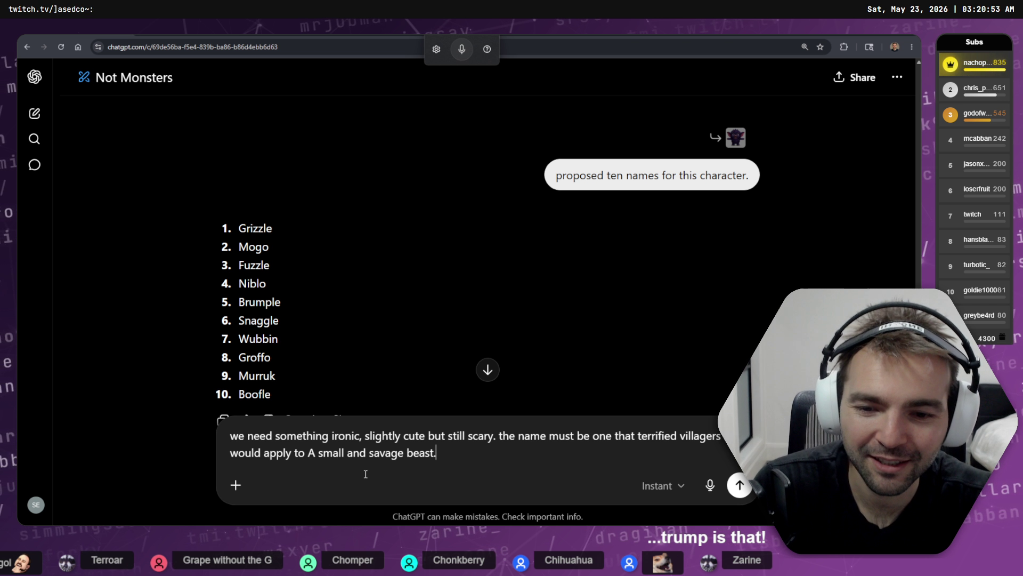
{"action": "key", "text": "Delete"}
- Send the naming request and scroll through the reply, highlighting Little Maw and Mister Bites
{"action": "type", "text": "W"}
{"action": "key", "text": "Return"}
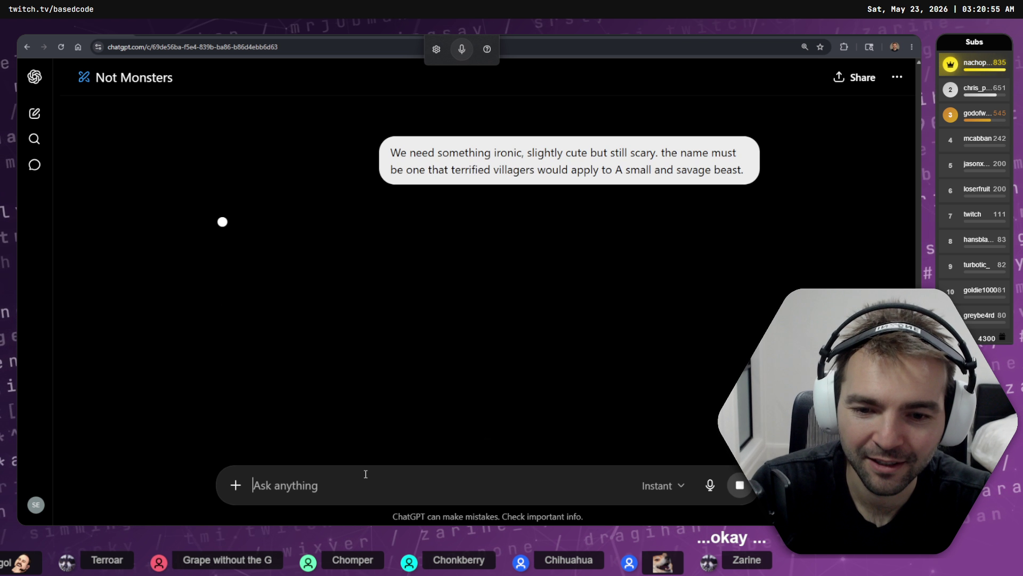
{"action": "scroll", "coordinate": [406, 300], "scroll_direction": "up", "scroll_amount": 1}
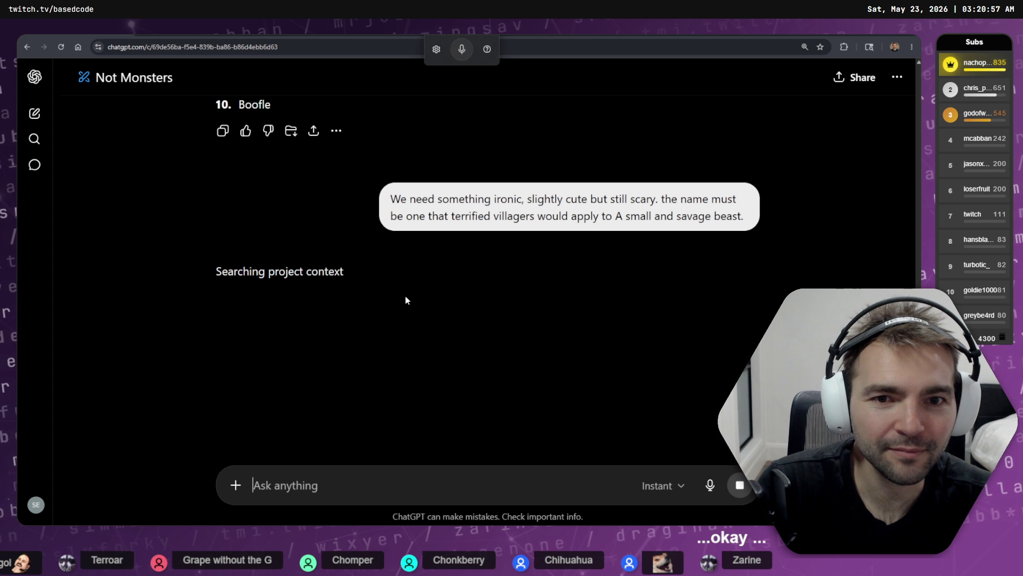
{"action": "scroll", "coordinate": [408, 291], "scroll_direction": "up", "scroll_amount": 5}
{"action": "scroll", "coordinate": [415, 277], "scroll_direction": "down", "scroll_amount": 6}
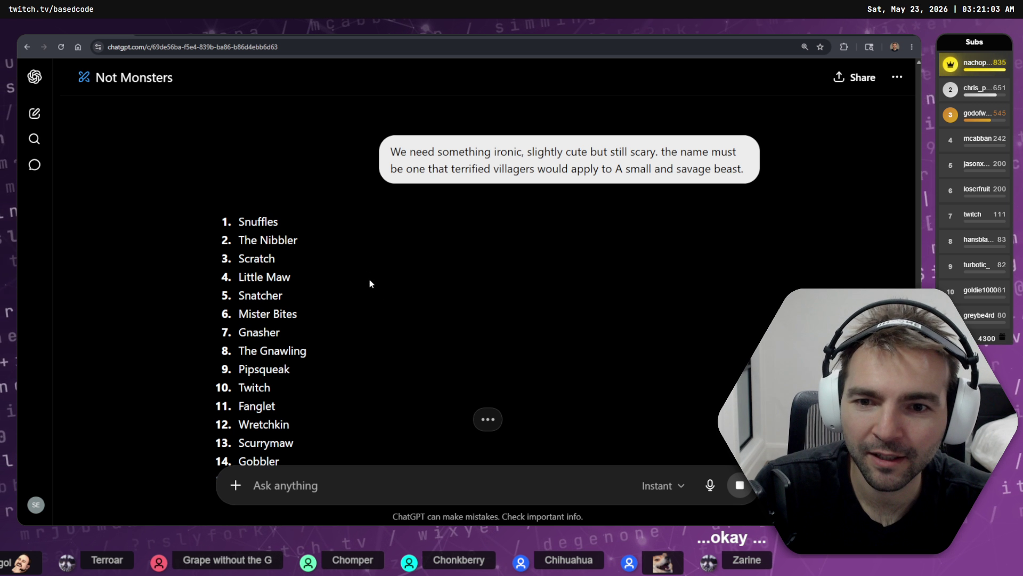
{"action": "scroll", "coordinate": [356, 247], "scroll_direction": "down", "scroll_amount": 1}
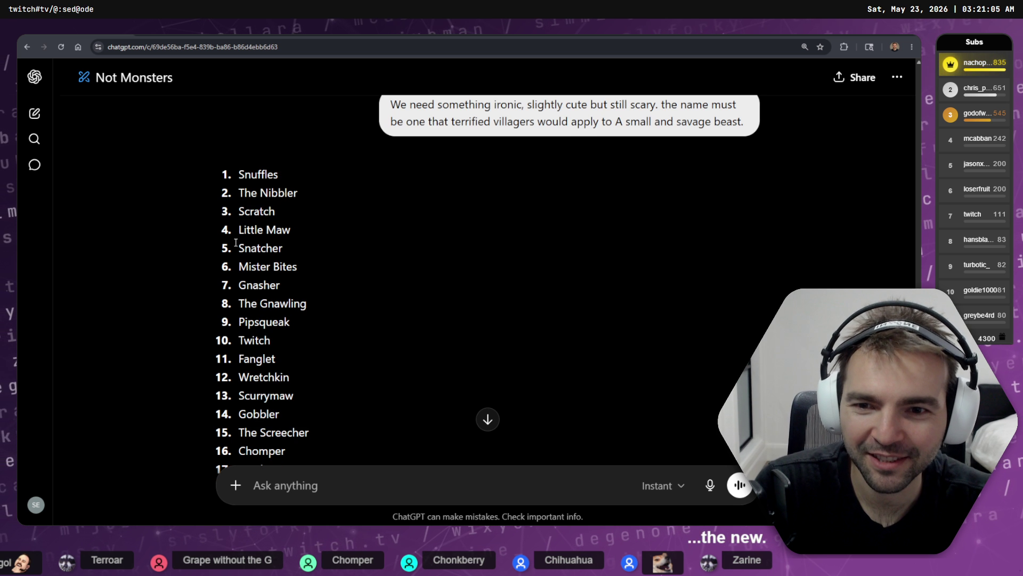
{"action": "mouse_move", "coordinate": [241, 228]}
{"action": "left_mouse_down"}
{"action": "mouse_move", "coordinate": [315, 225]}
{"action": "mouse_move", "coordinate": [227, 227]}
{"action": "left_mouse_up"}
{"action": "left_click", "coordinate": [315, 225]}
{"action": "scroll", "coordinate": [320, 258], "scroll_direction": "down", "scroll_amount": 1}
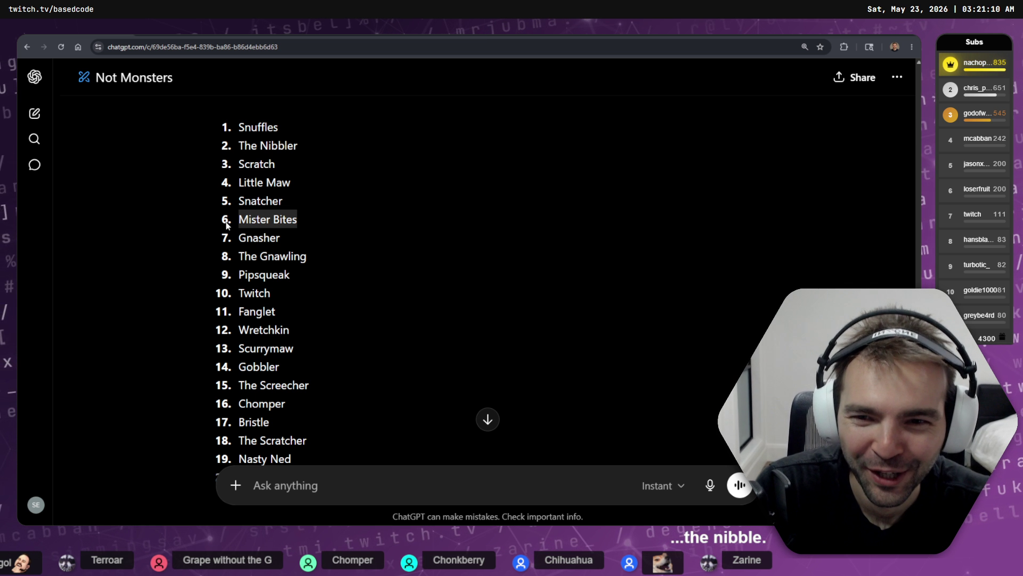
{"action": "left_click", "coordinate": [339, 239]}
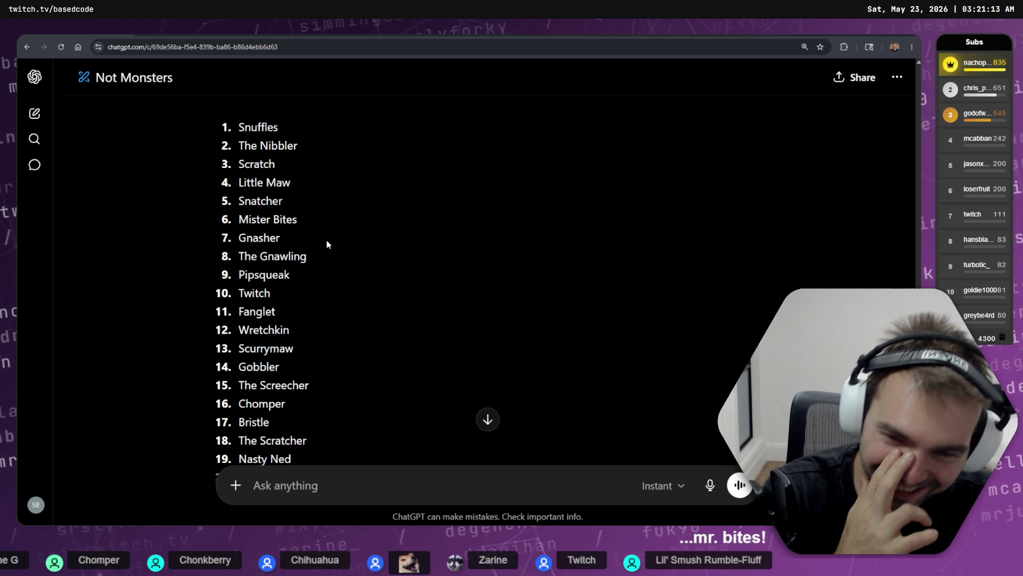
- Compare the names Fanglet, Gobbler and Chomper by highlighting each in the list
{"action": "double_click", "coordinate": [325, 322]}
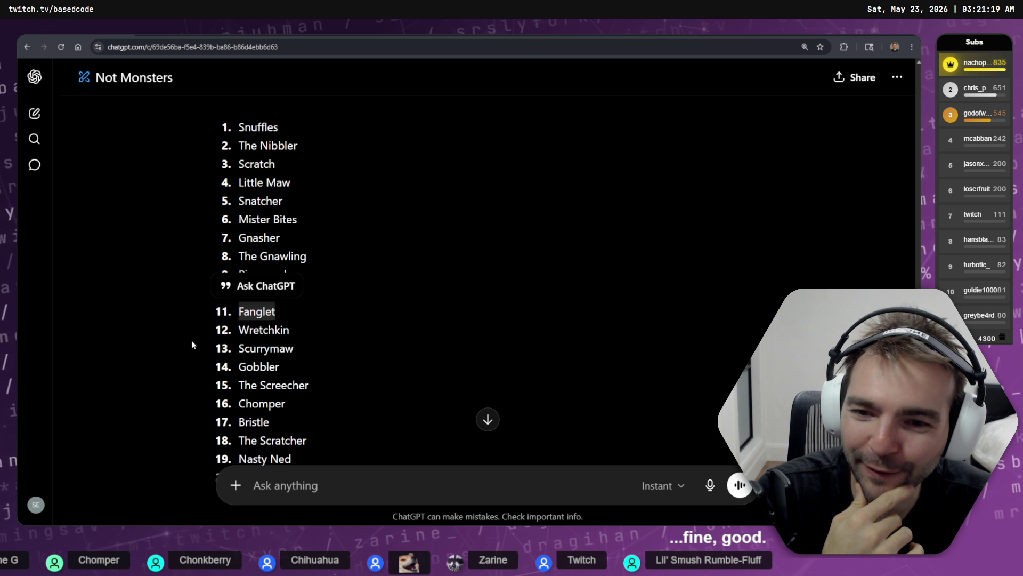
{"action": "left_click", "coordinate": [250, 311]}
{"action": "double_click", "coordinate": [249, 311]}
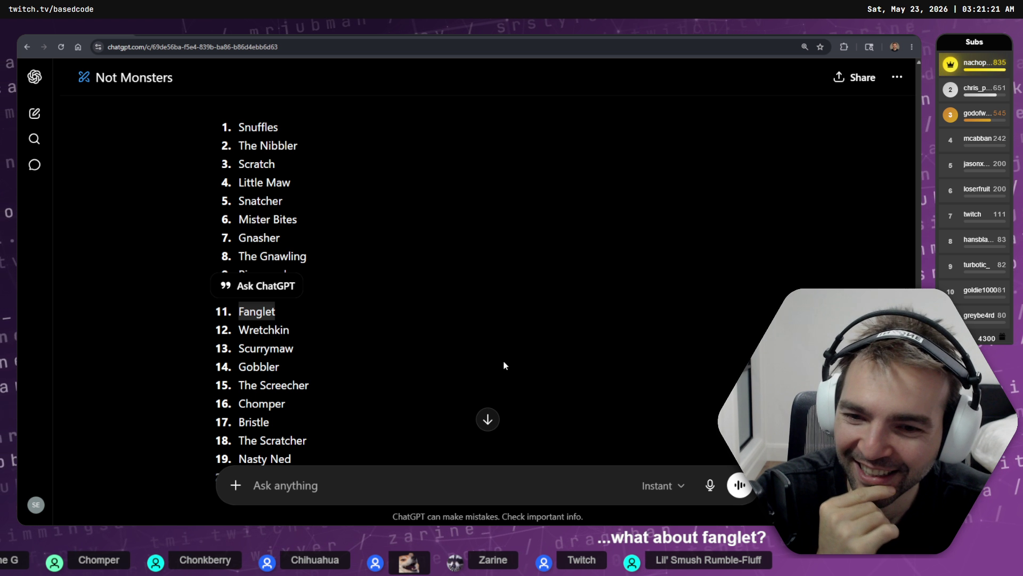
{"action": "double_click", "coordinate": [259, 367]}
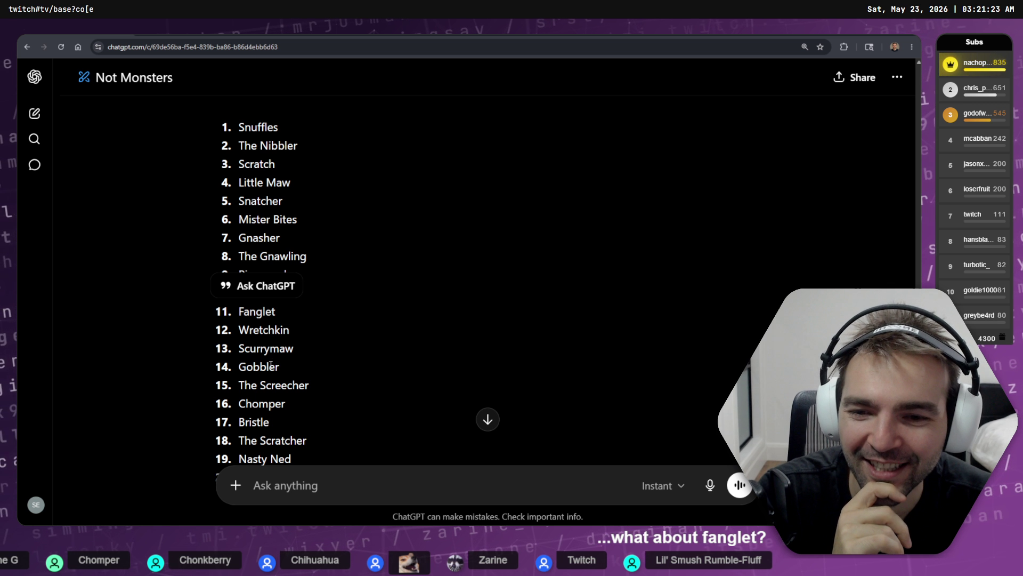
{"action": "double_click", "coordinate": [259, 313]}
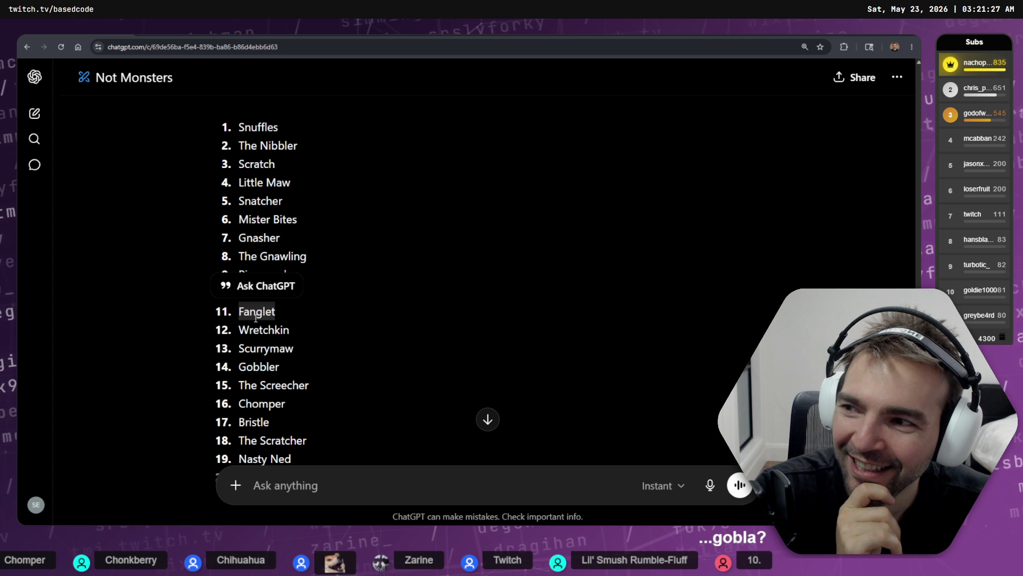
{"action": "left_click", "coordinate": [324, 318]}
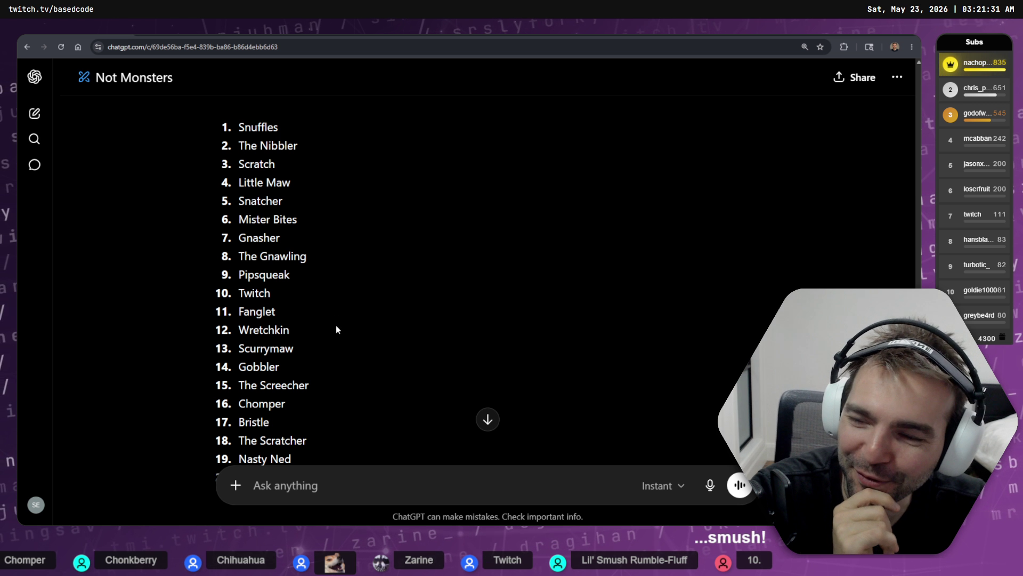
{"action": "double_click", "coordinate": [262, 406]}
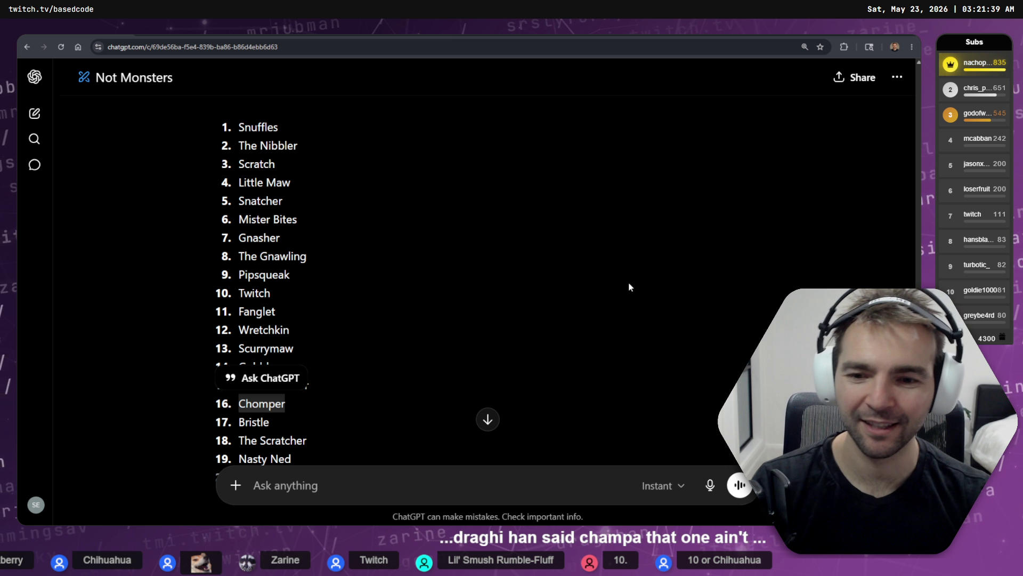
- Highlight Ripperkin and Gobbler again, then switch to the Hunyuan 3D model viewer
{"action": "scroll", "coordinate": [383, 246], "scroll_direction": "down", "scroll_amount": 2}
{"action": "left_click", "coordinate": [391, 235]}
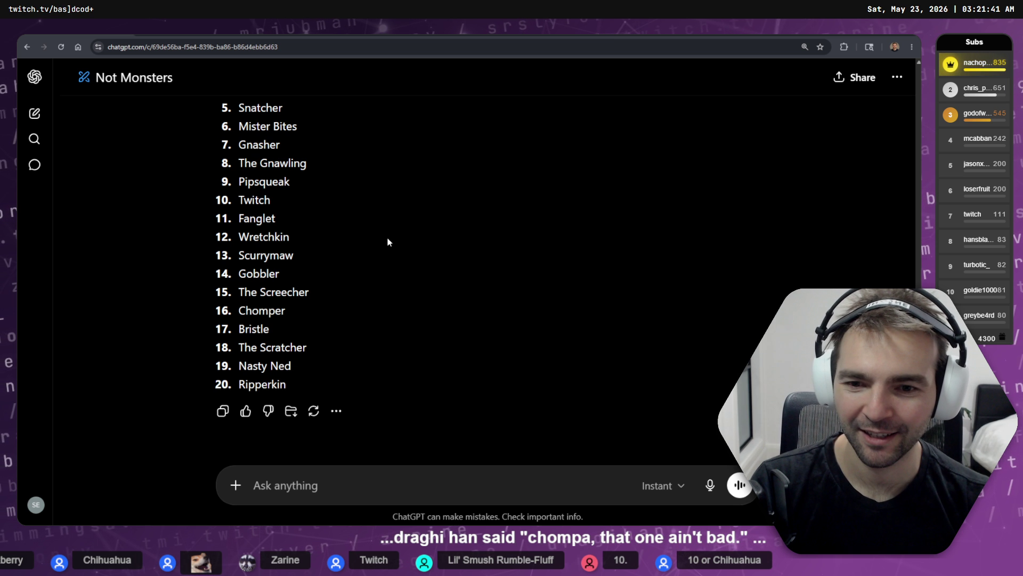
{"action": "double_click", "coordinate": [274, 386]}
{"action": "double_click", "coordinate": [257, 281]}
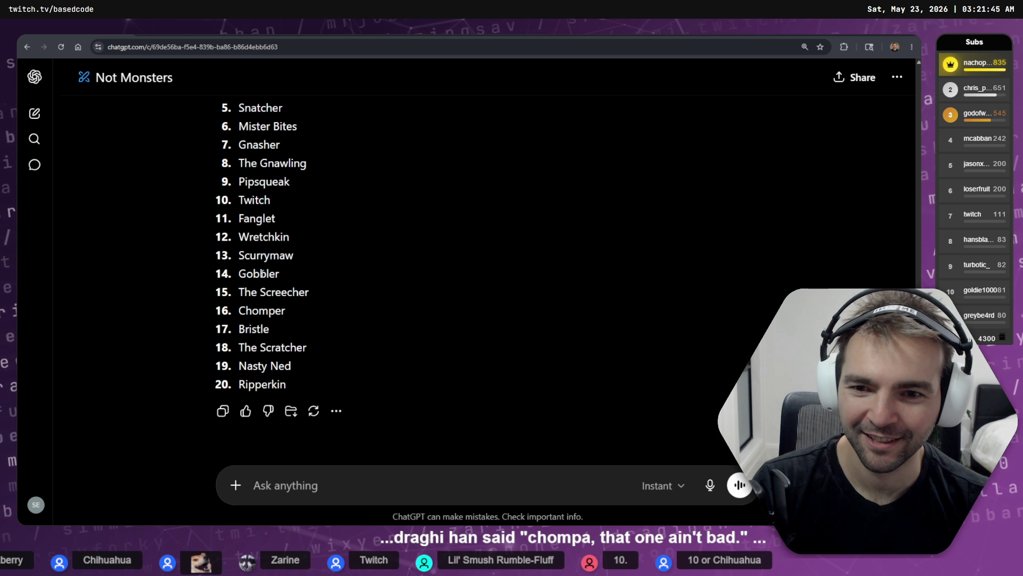
{"action": "scroll", "coordinate": [352, 280], "scroll_direction": "up", "scroll_amount": 1}
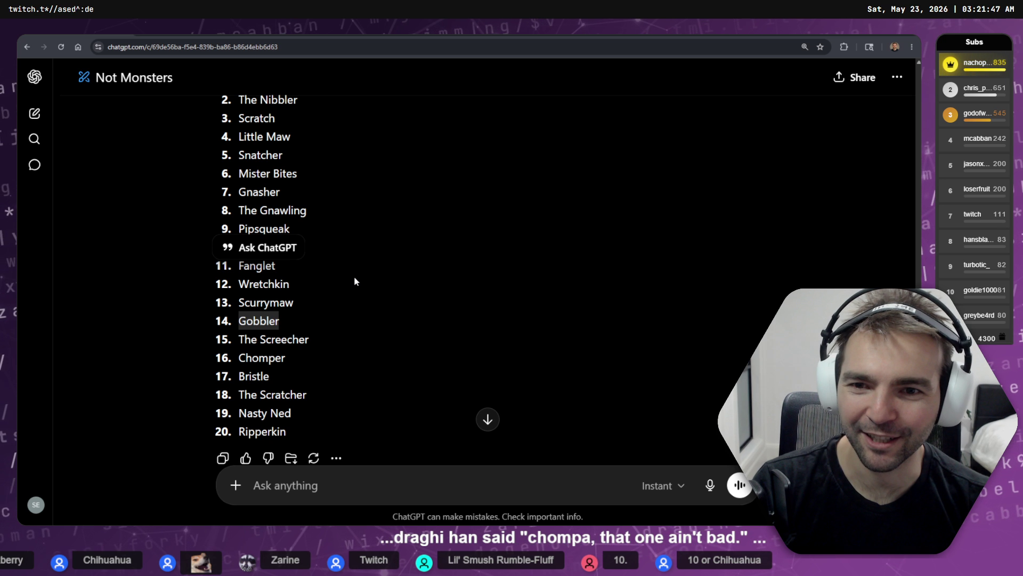
{"action": "scroll", "coordinate": [373, 278], "scroll_direction": "up", "scroll_amount": 2}
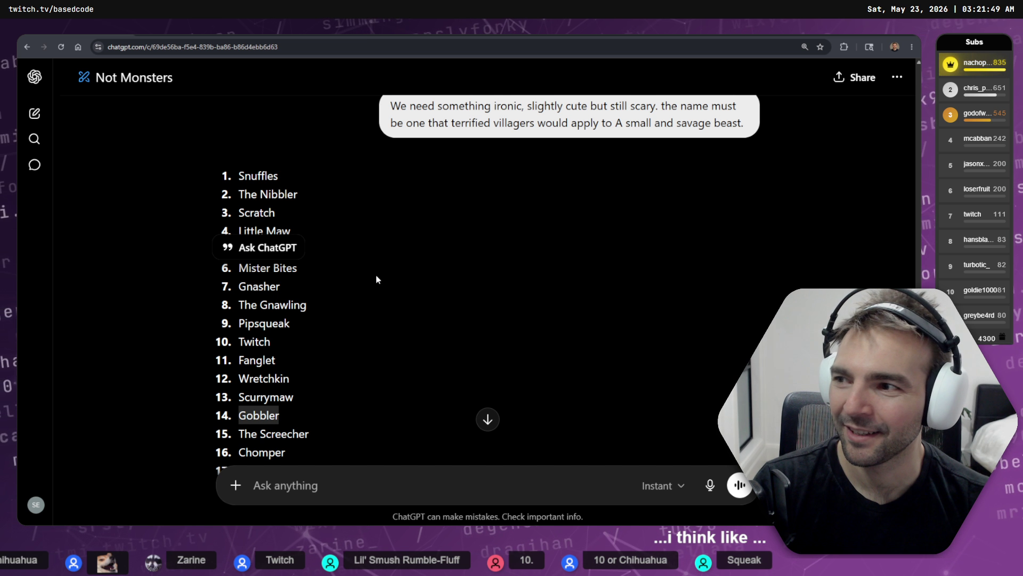
{"action": "left_click", "coordinate": [381, 276]}
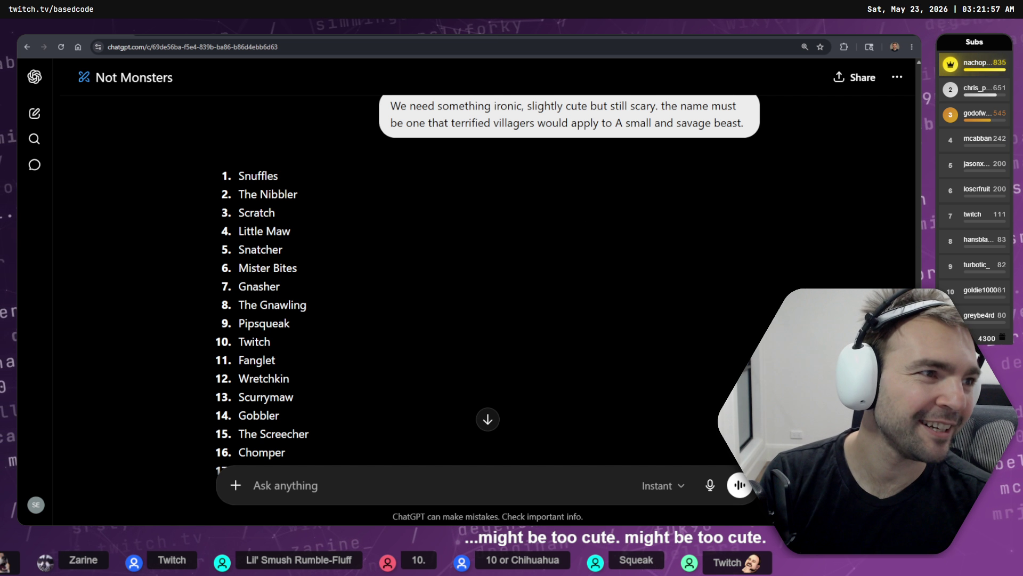
{"action": "key", "text": "alt+Tab"}
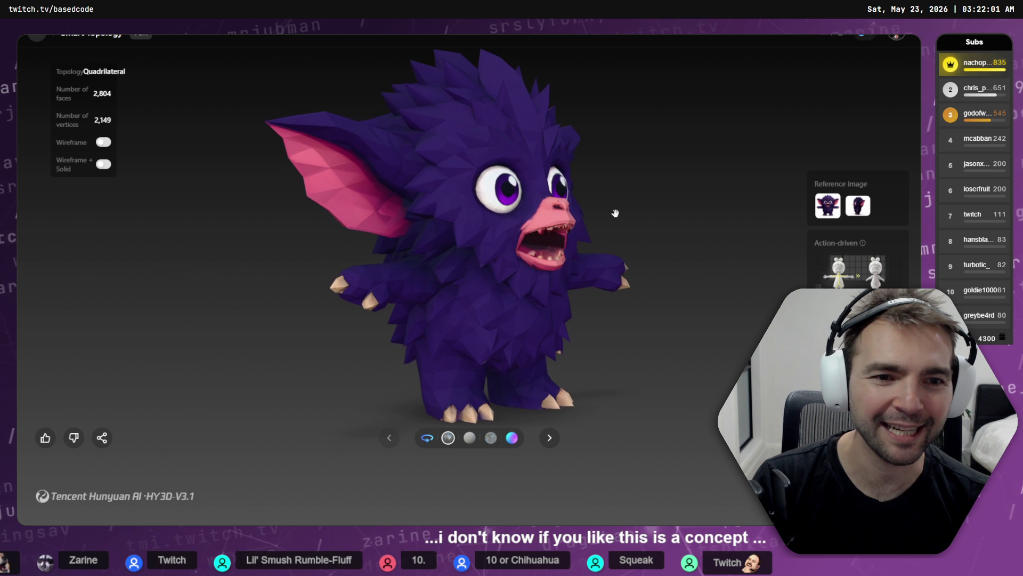
- Zoom out and recentre the purple creature in Hunyuan 3D, then switch through ChatGPT to AccuRIG
{"action": "scroll", "coordinate": [581, 228], "scroll_direction": "down", "scroll_amount": 5}
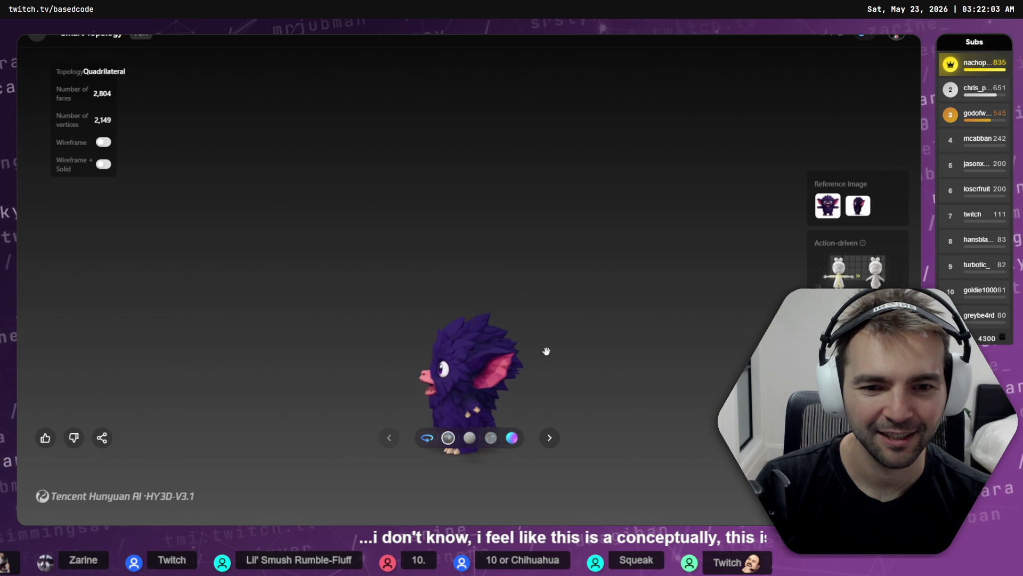
{"action": "mouse_move", "coordinate": [547, 351]}
{"action": "left_mouse_down"}
{"action": "mouse_move", "coordinate": [548, 242]}
{"action": "mouse_move", "coordinate": [634, 262]}
{"action": "left_mouse_up"}
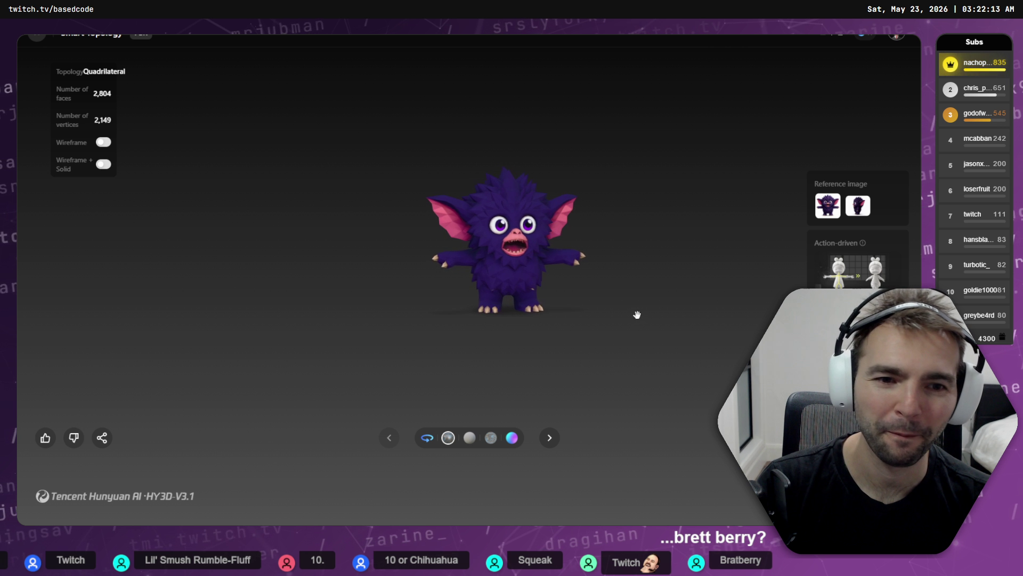
{"action": "key", "text": "alt+Tab"}
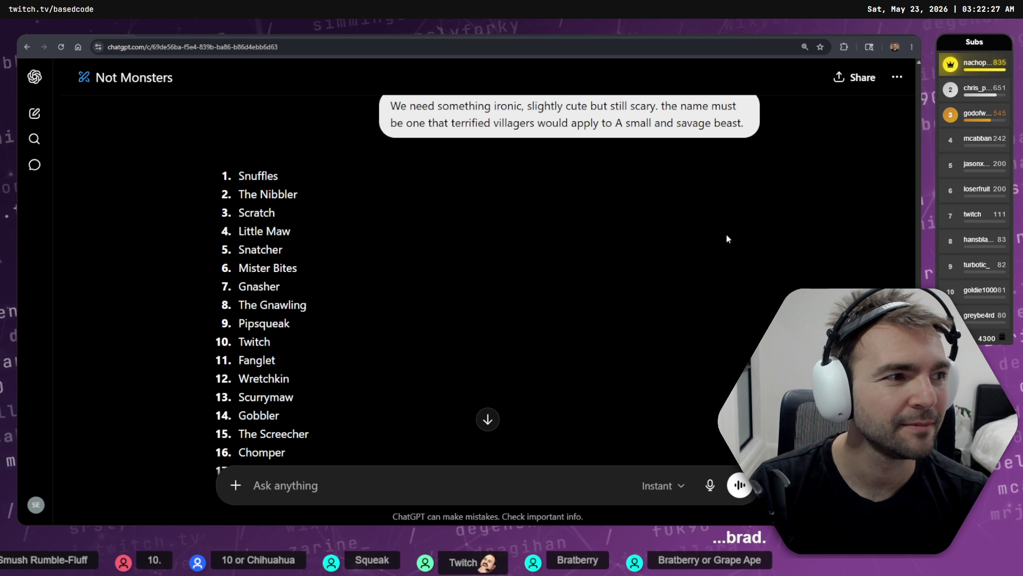
{"action": "key", "text": "alt+Tab"}
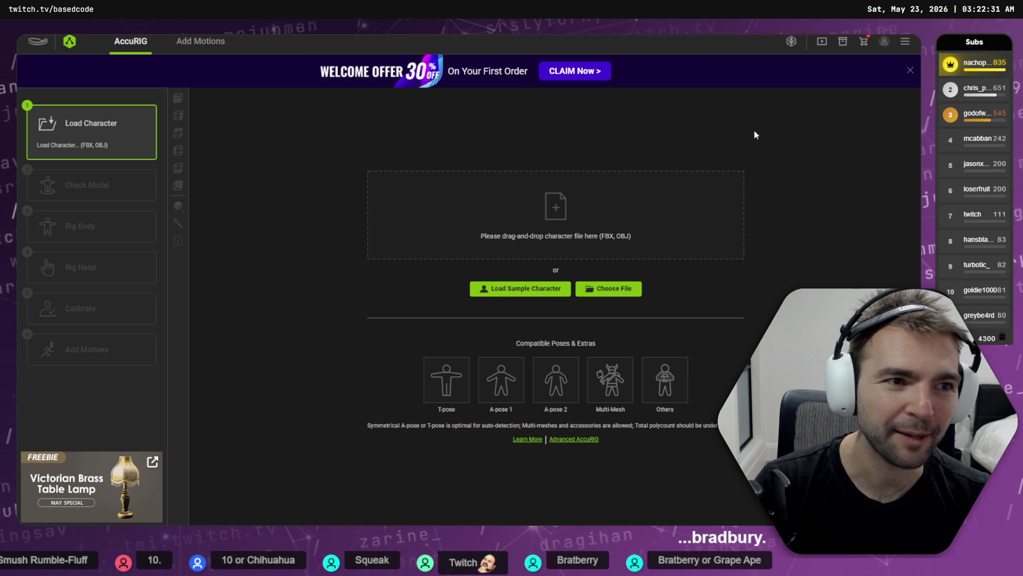
- Open File Explorer with Win+E on the Downloads folder
{"action": "key", "text": "super+e"}
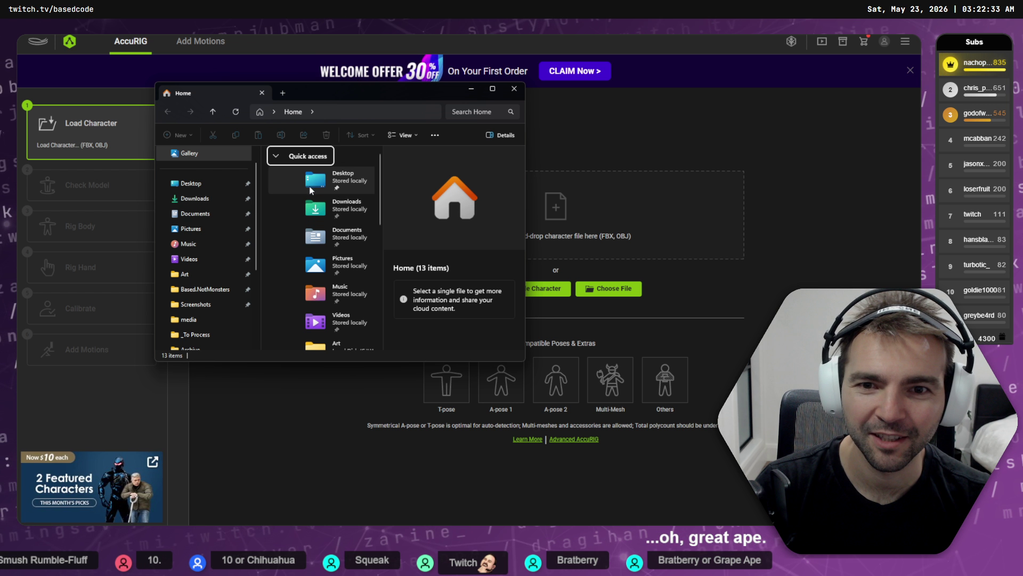
{"action": "left_click", "coordinate": [215, 198]}
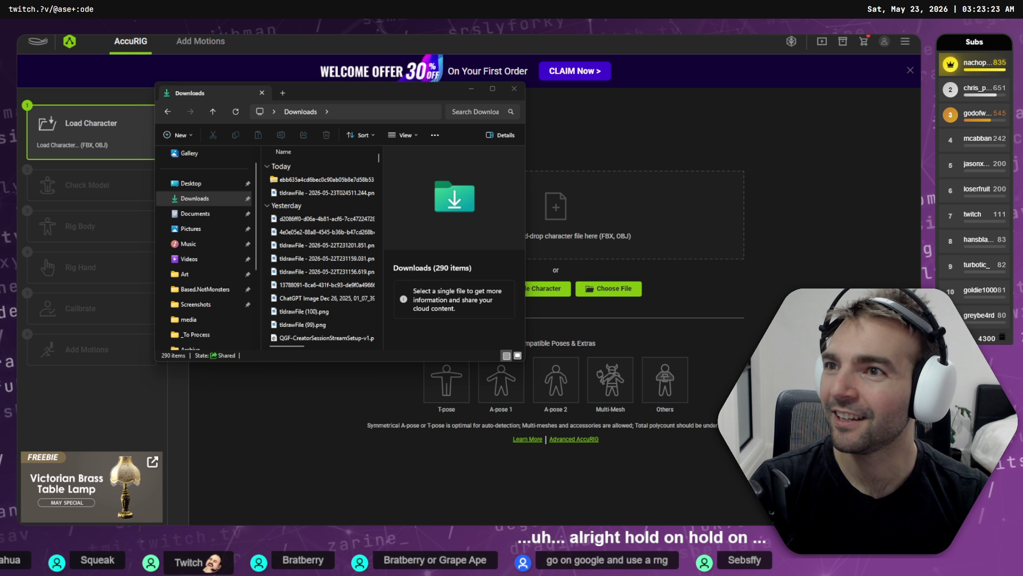
- Maximise the ChatGPT window, then return to AccuRIG's load-character screen
{"action": "key", "text": "alt+Tab"}
{"action": "double_click", "coordinate": [375, 352]}
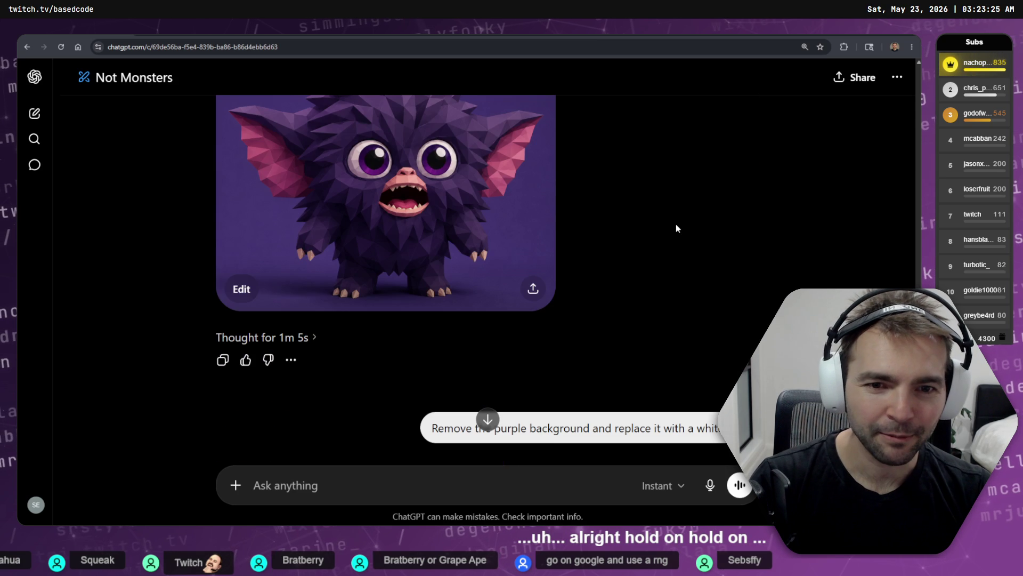
{"action": "key", "text": "alt+Tab"}
{"action": "key", "text": "Escape"}
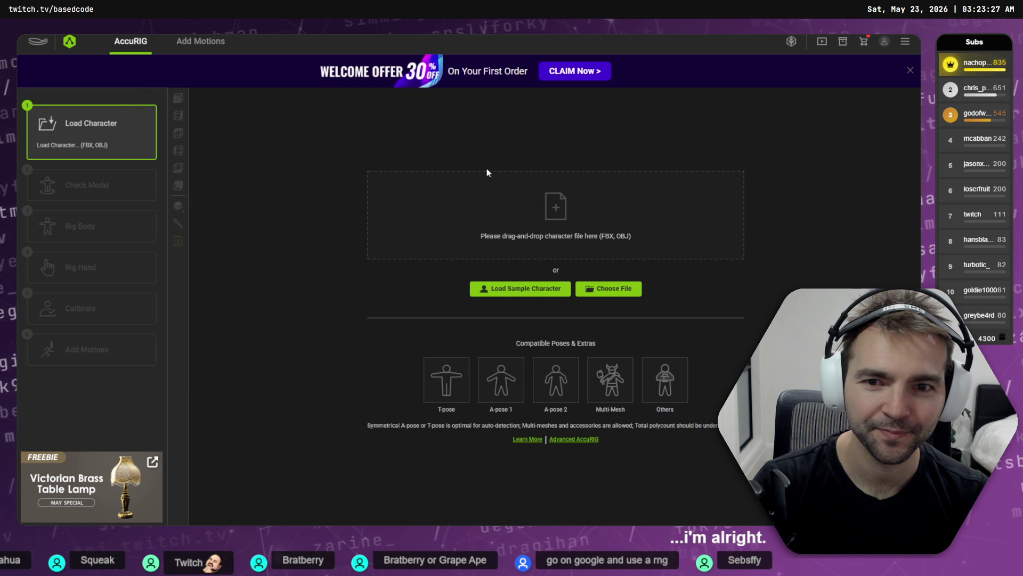
- Copy the downloaded model zip from Downloads into the Art\_To Process folder
{"action": "left_click", "coordinate": [465, 207]}
{"action": "left_click", "coordinate": [197, 201]}
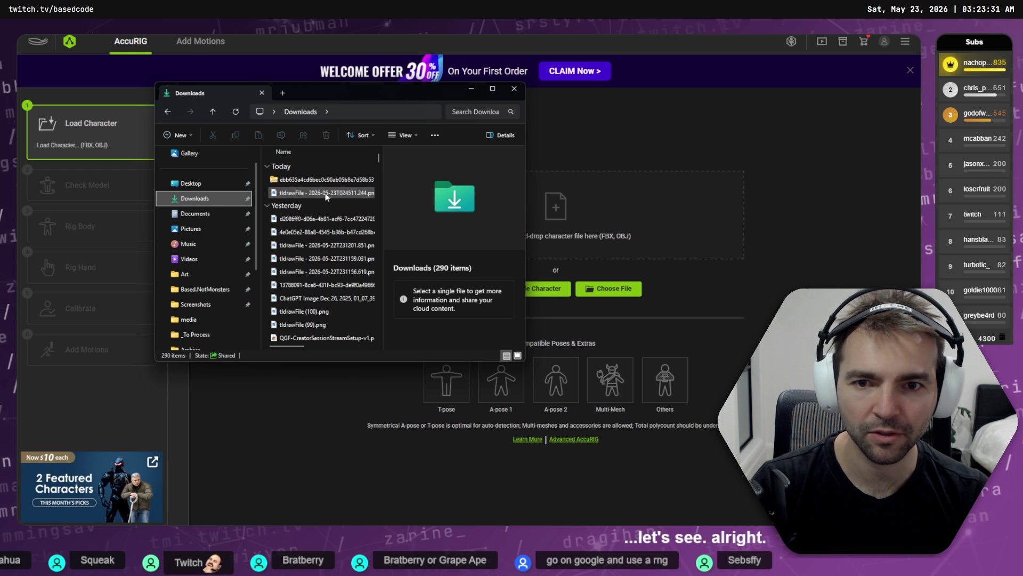
{"action": "left_click", "coordinate": [314, 181]}
{"action": "left_click", "coordinate": [213, 336]}
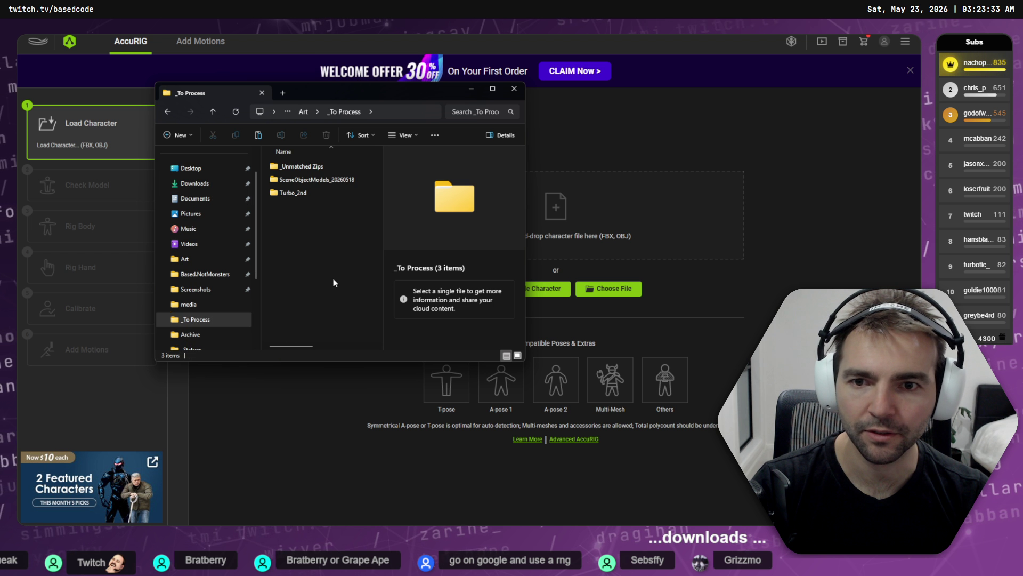
{"action": "key", "text": "ctrl+v"}
{"action": "right_click", "coordinate": [290, 249]}
{"action": "left_click", "coordinate": [290, 249]}
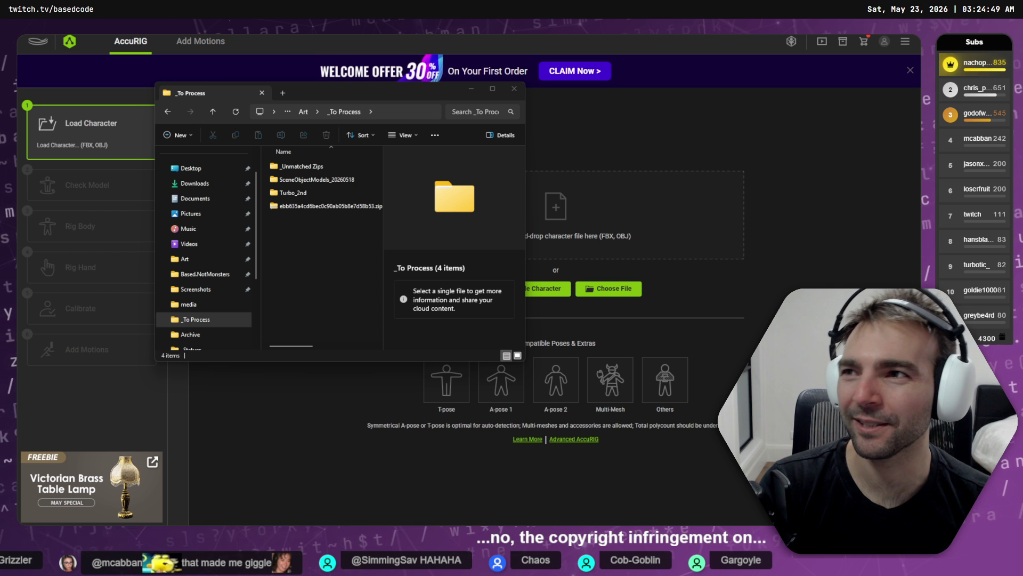
- Check the zip in _To Process, cancel a rename, and close File Explorer
{"action": "key", "text": "ctrl+n"}
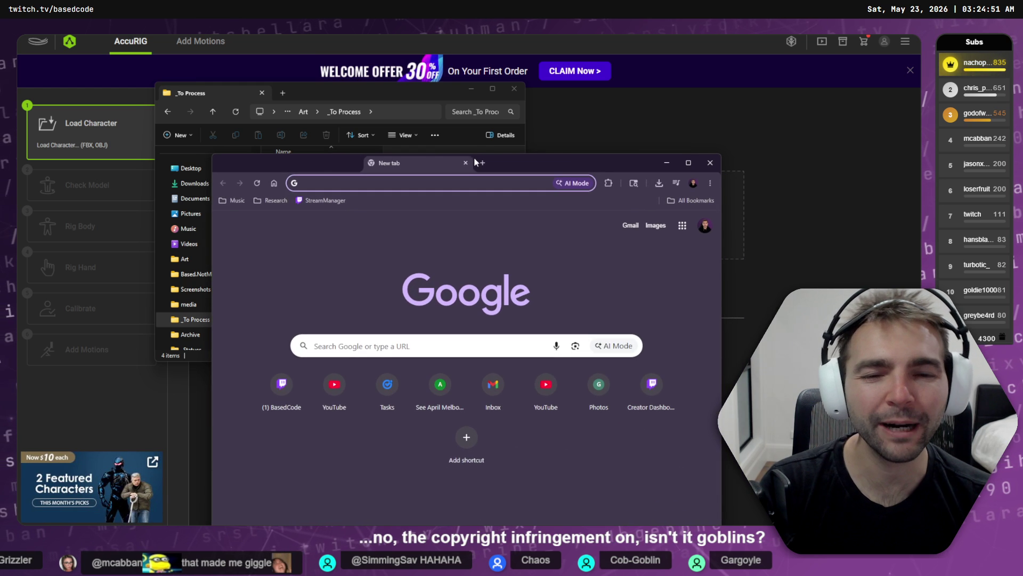
{"action": "left_click", "coordinate": [465, 163]}
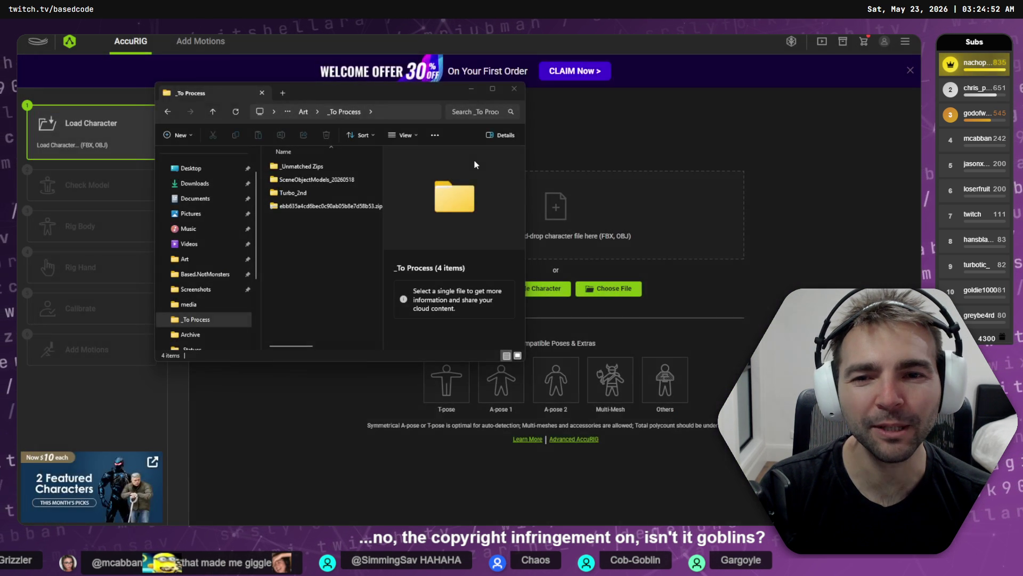
{"action": "left_click", "coordinate": [303, 211]}
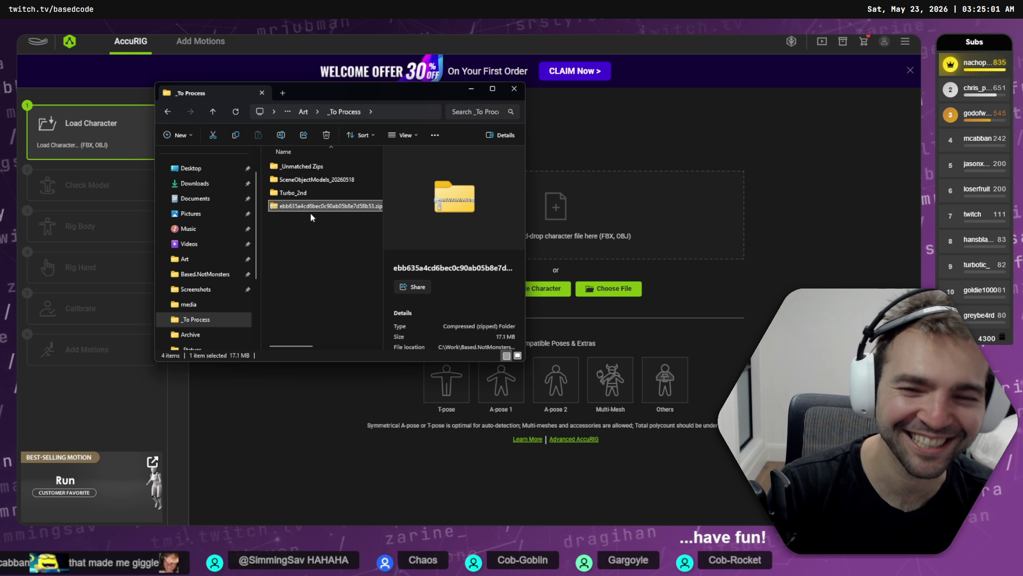
{"action": "key", "text": "F2"}
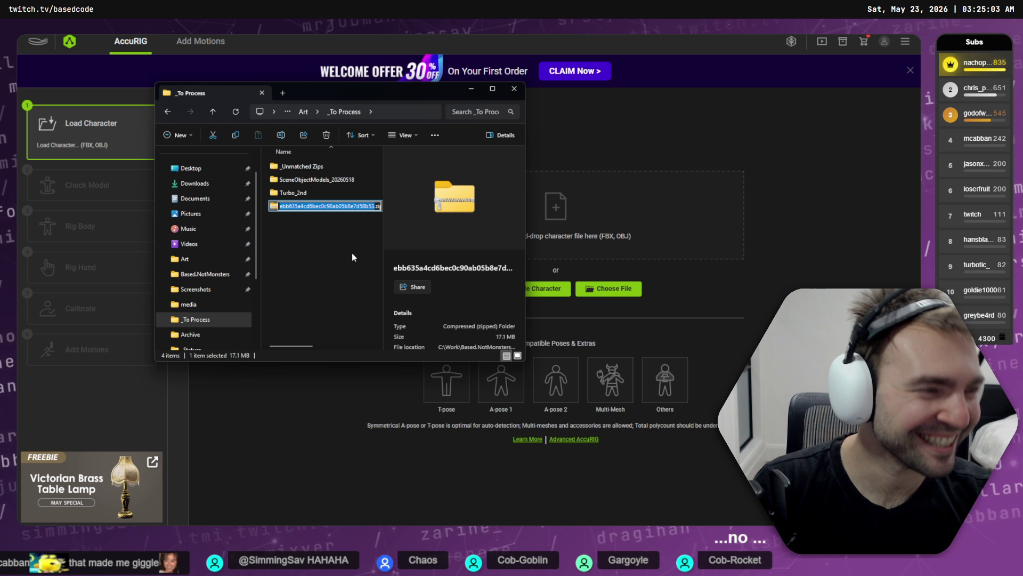
{"action": "left_click", "coordinate": [352, 254]}
{"action": "left_click", "coordinate": [296, 286]}
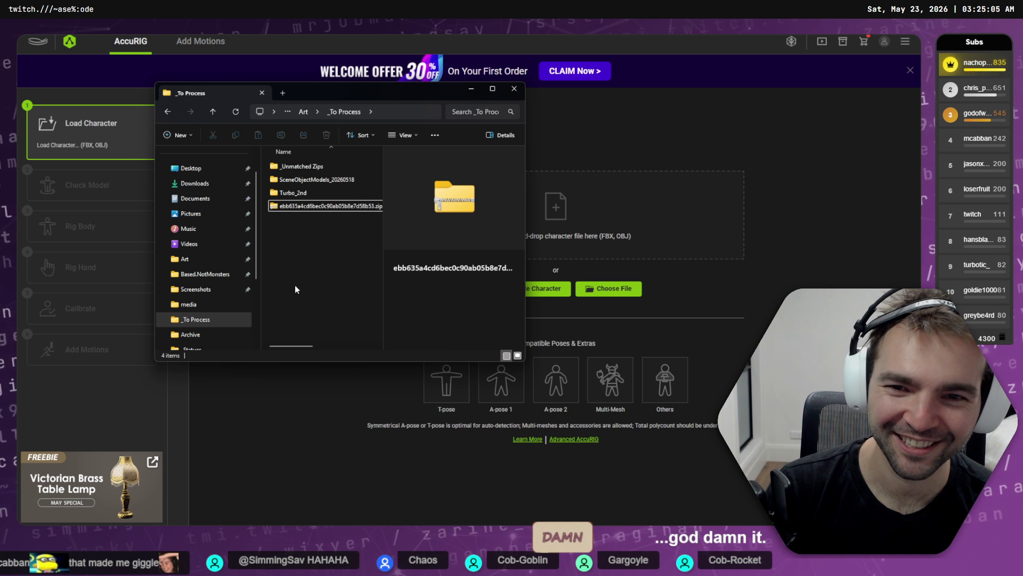
{"action": "key", "text": "alt+F4"}
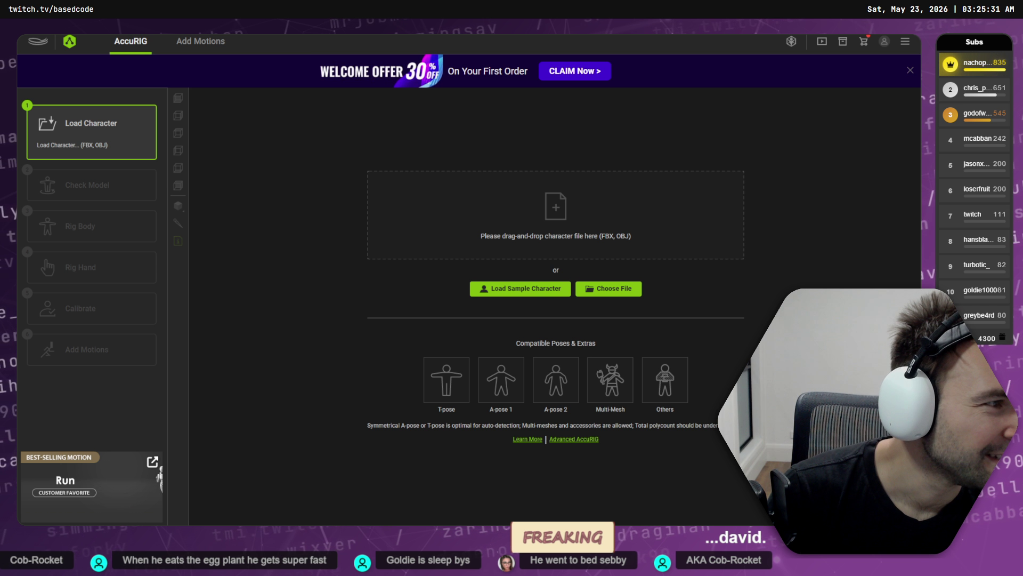
- Switch to the Windows Terminal running the Codex sessions
{"action": "key", "text": "alt+Tab"}
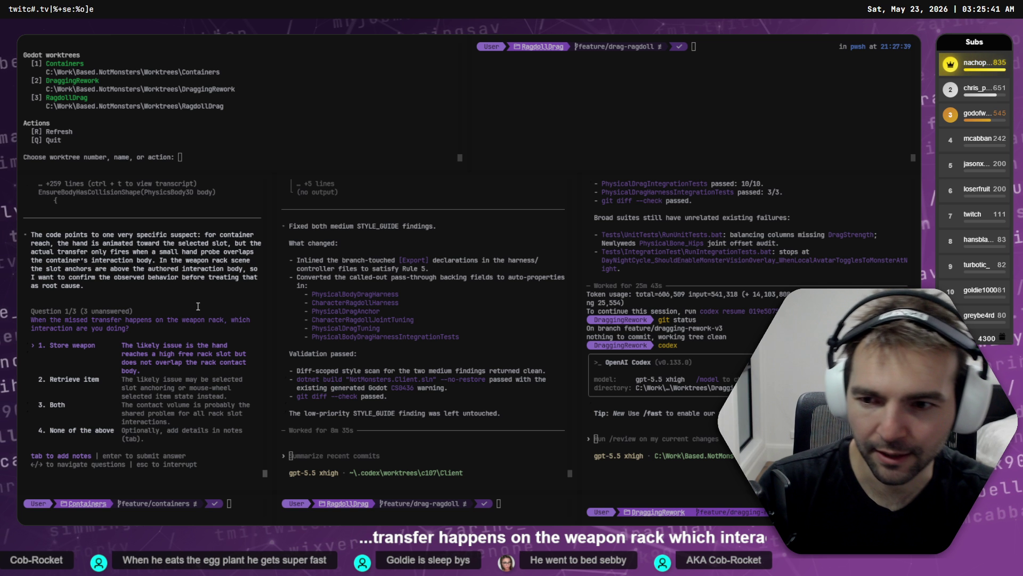
- Answer 'Store weapon', note the hand aims at the slot but never enters, and pick 'Any position'
{"action": "key", "text": "Return"}
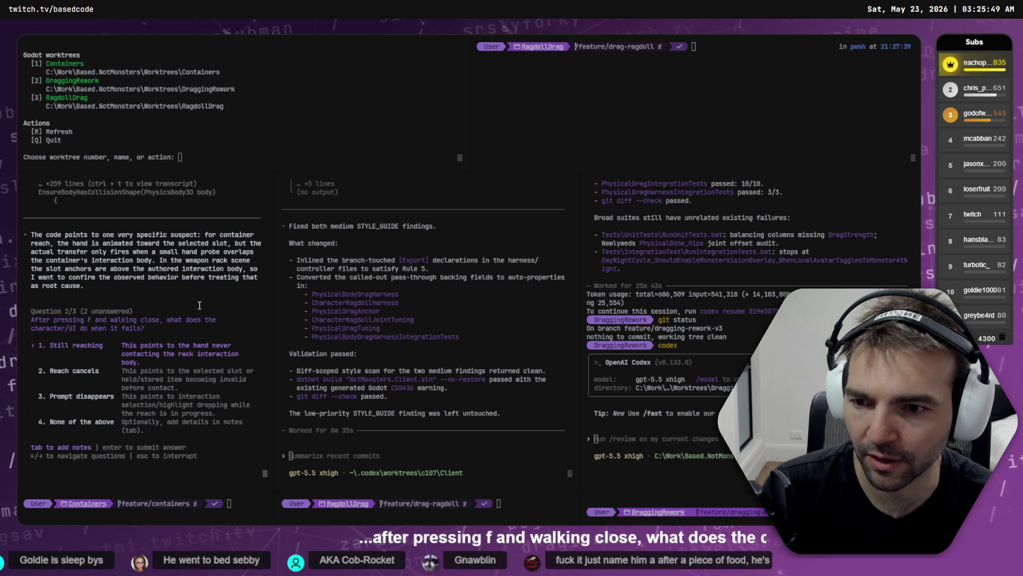
{"action": "key", "text": "Tab"}
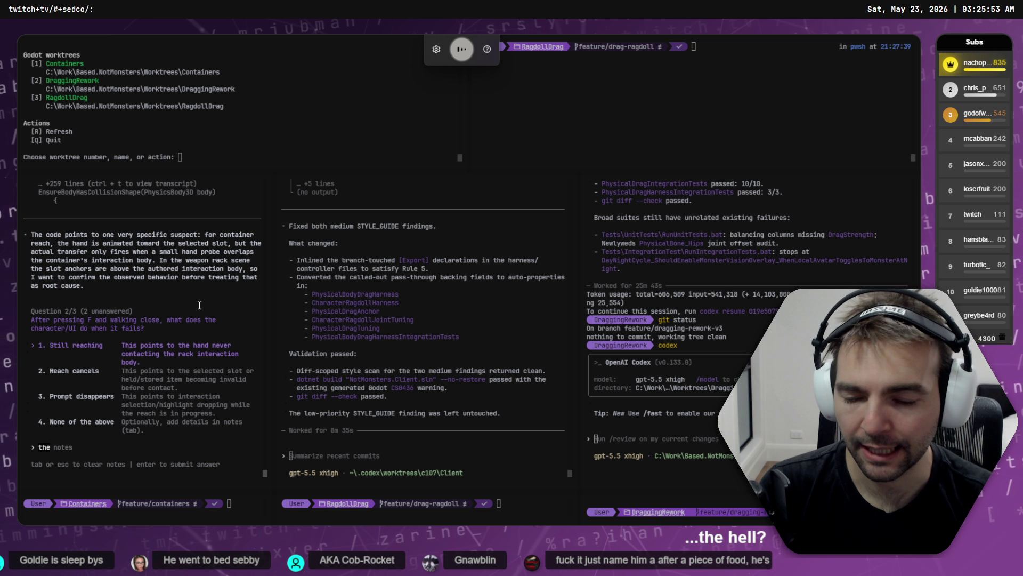
{"action": "type", "text": "the hand aims directly at"}
{"action": "type", "text": " place where"}
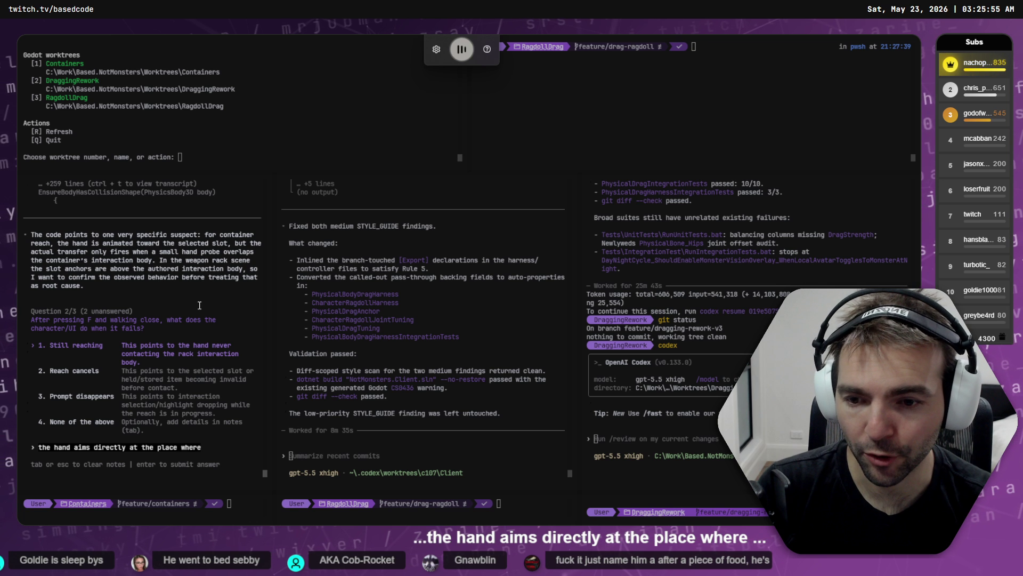
{"action": "type", "text": " the item should be, as it's supposed t"}
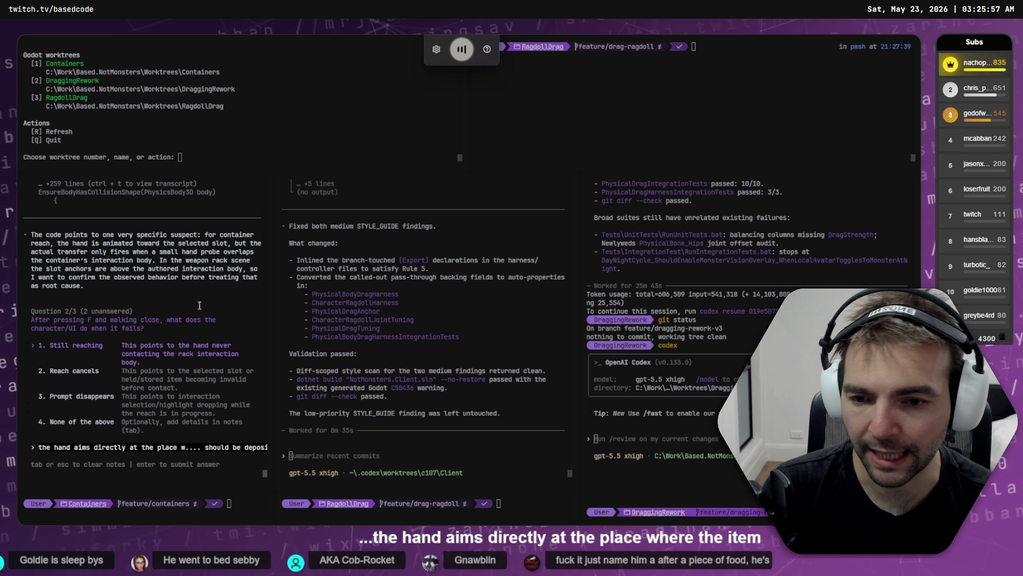
{"action": "type", "text": "o be, but the hand neve"}
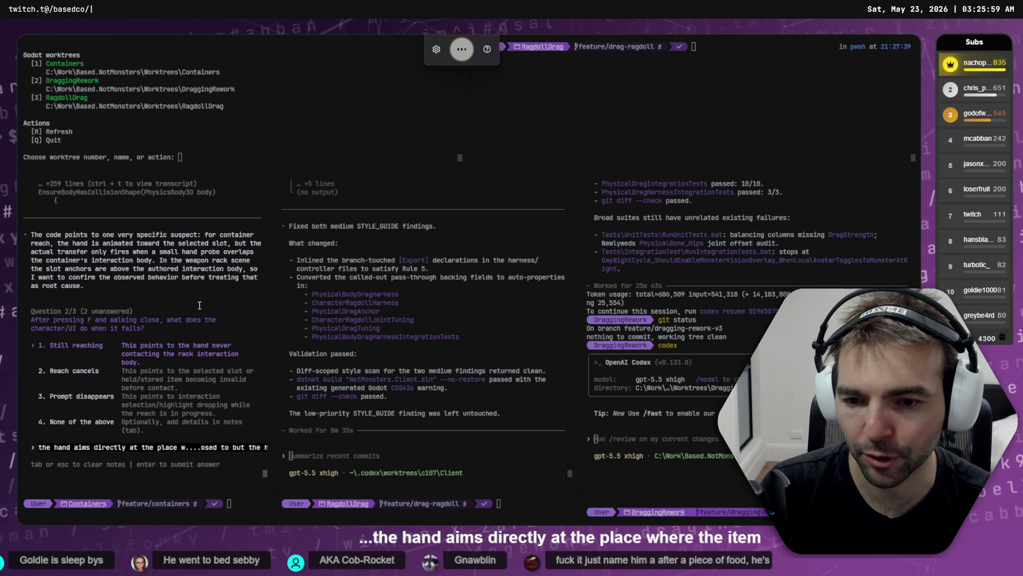
{"action": "type", "text": "r simply reaches a"}
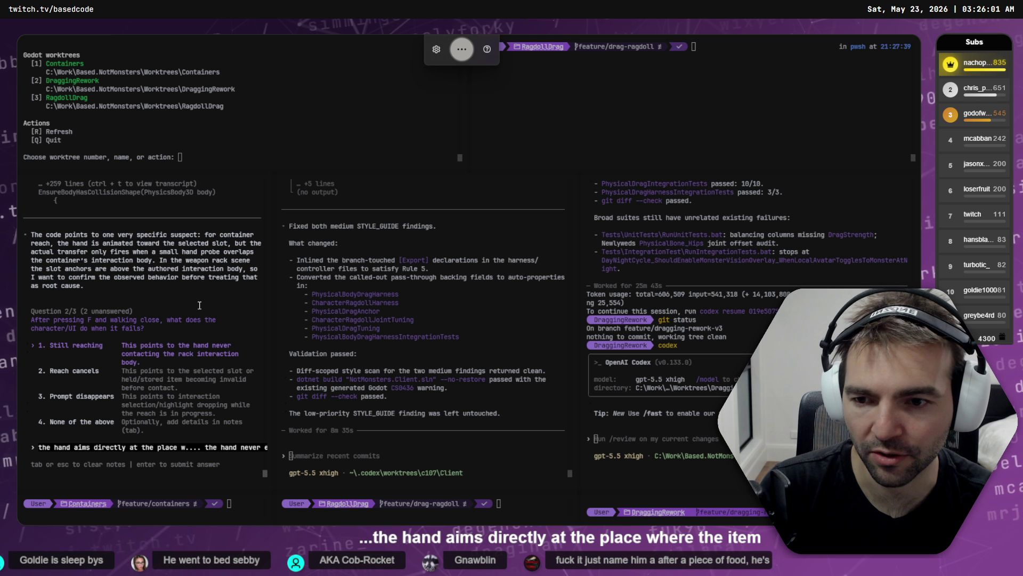
{"action": "type", "text": "ll the way up to the point of touching."}
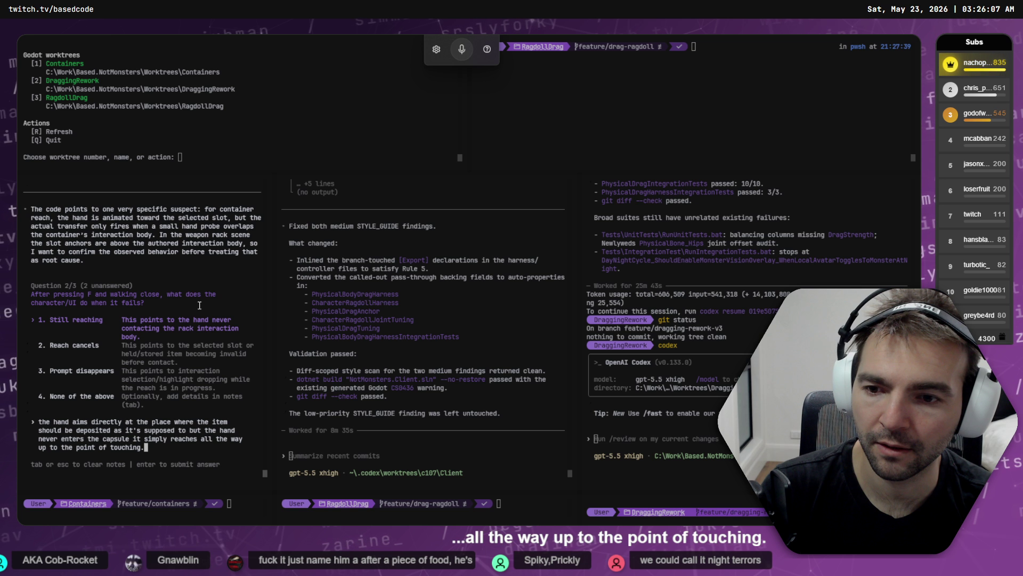
{"action": "key", "text": "Return"}
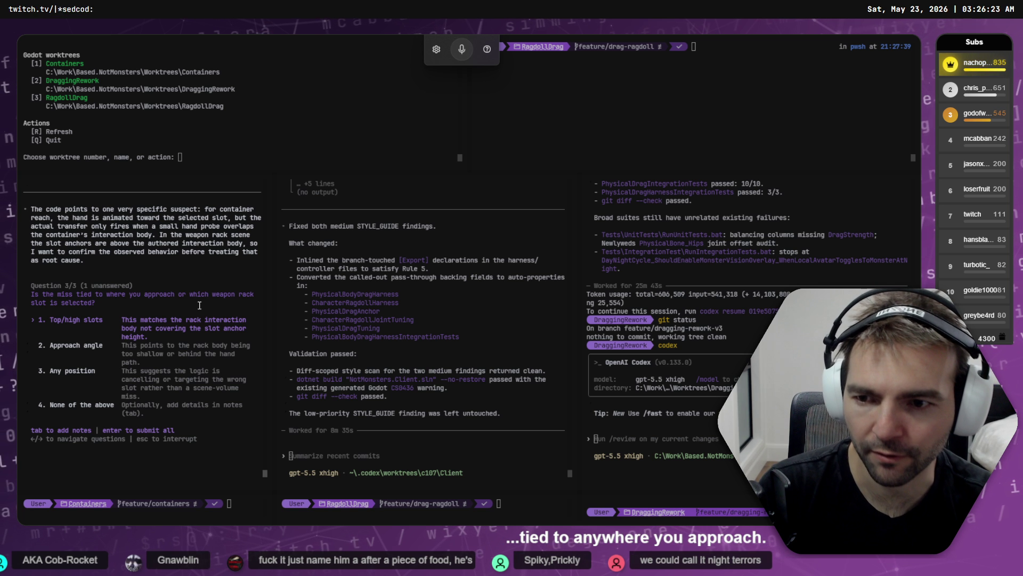
{"action": "key", "text": "Down"}
{"action": "key", "text": "Down"}
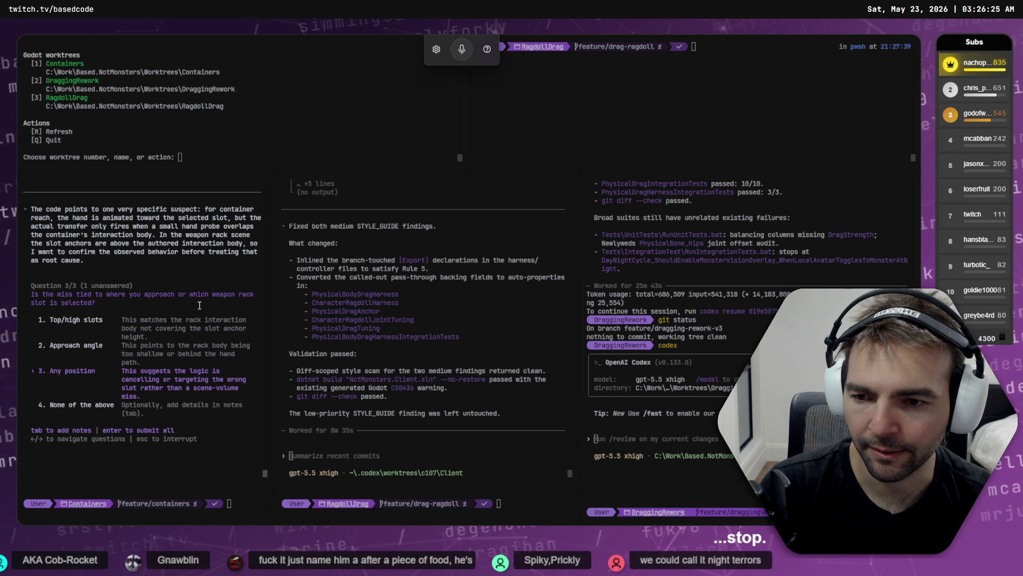
{"action": "key", "text": "Return"}
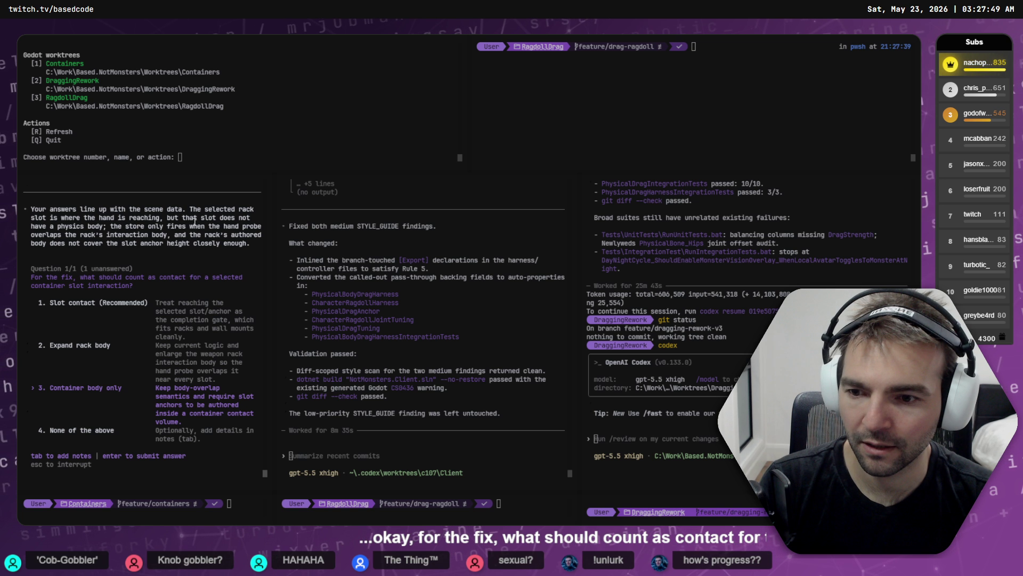
- Read Codex's diagnosis that the rack slot lacks a physics body, and its contact question
{"action": "scroll", "coordinate": [195, 219], "scroll_direction": "down", "scroll_amount": 1}
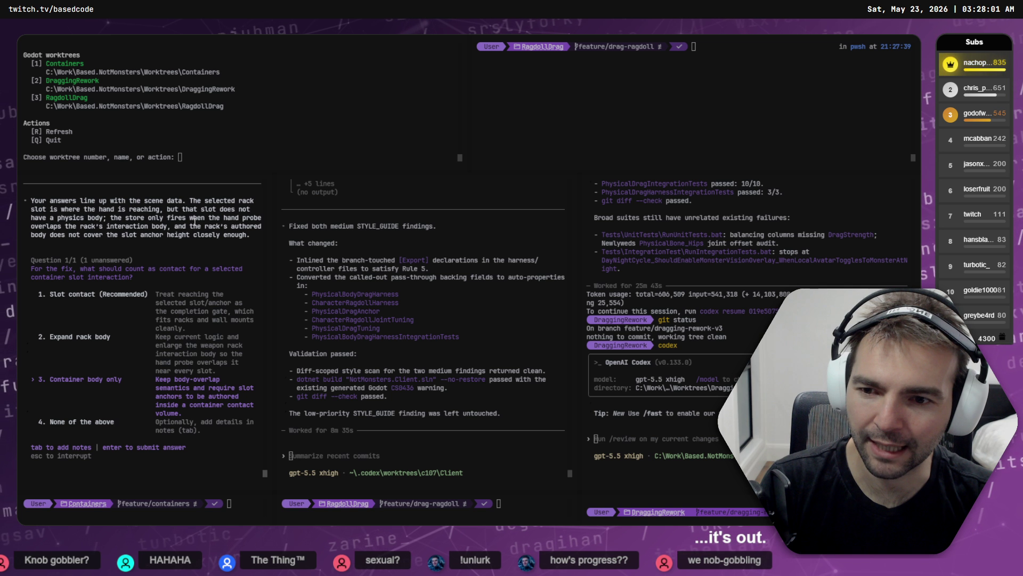
- In Godot, show ContainerHarness in the 3D view, select the weapon rack, and open WeaponRack on its own
{"action": "key", "text": "alt+Tab"}
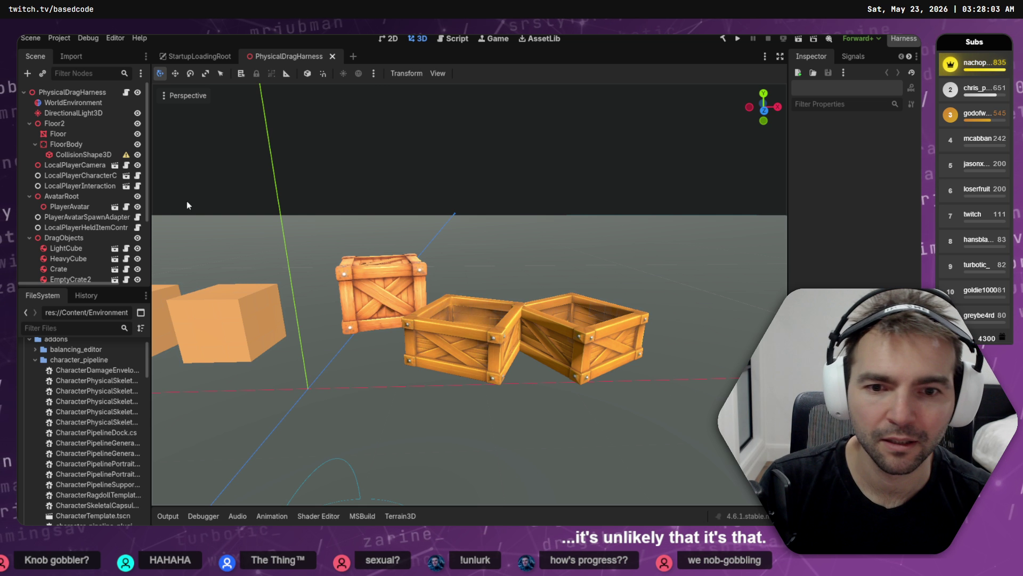
{"action": "left_click", "coordinate": [332, 57]}
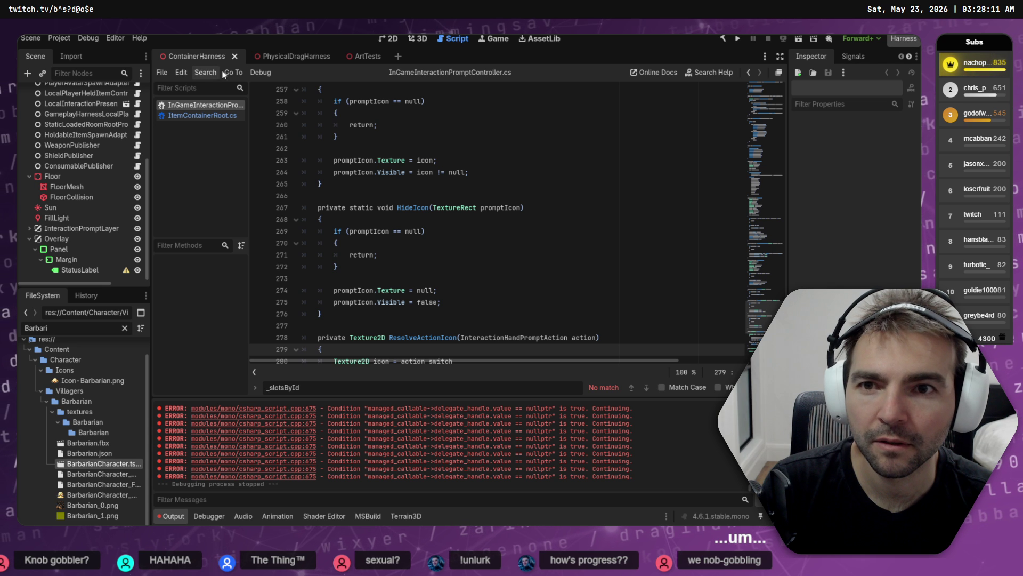
{"action": "left_click", "coordinate": [282, 56]}
{"action": "left_click", "coordinate": [416, 39]}
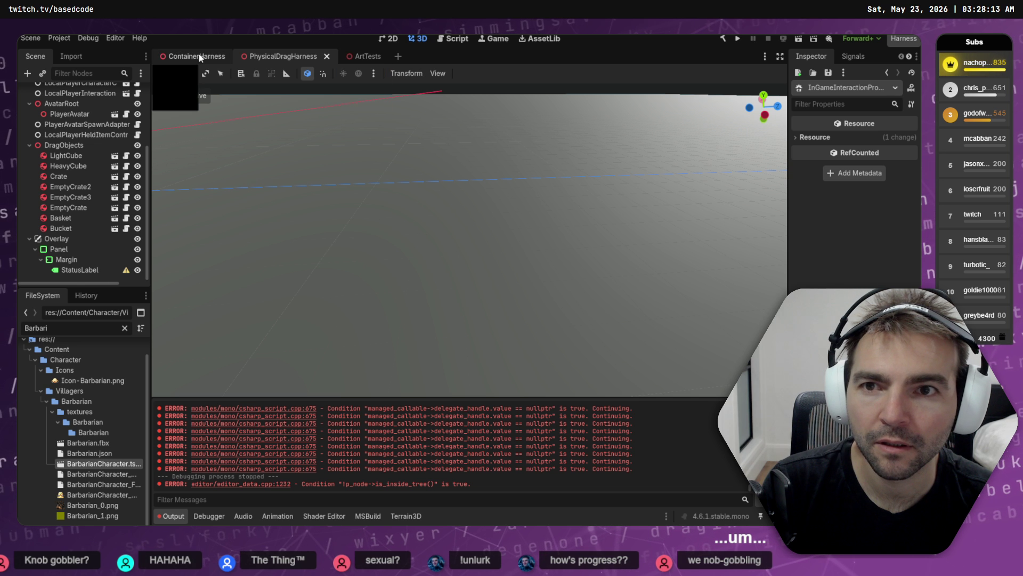
{"action": "left_click", "coordinate": [200, 56]}
{"action": "scroll", "coordinate": [404, 264], "scroll_direction": "up", "scroll_amount": 5}
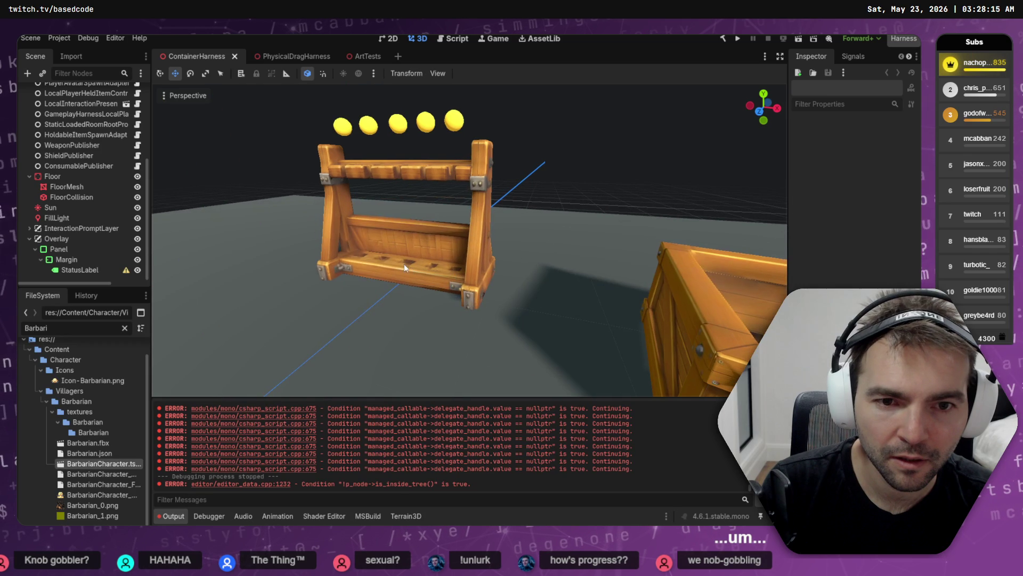
{"action": "left_click", "coordinate": [419, 176]}
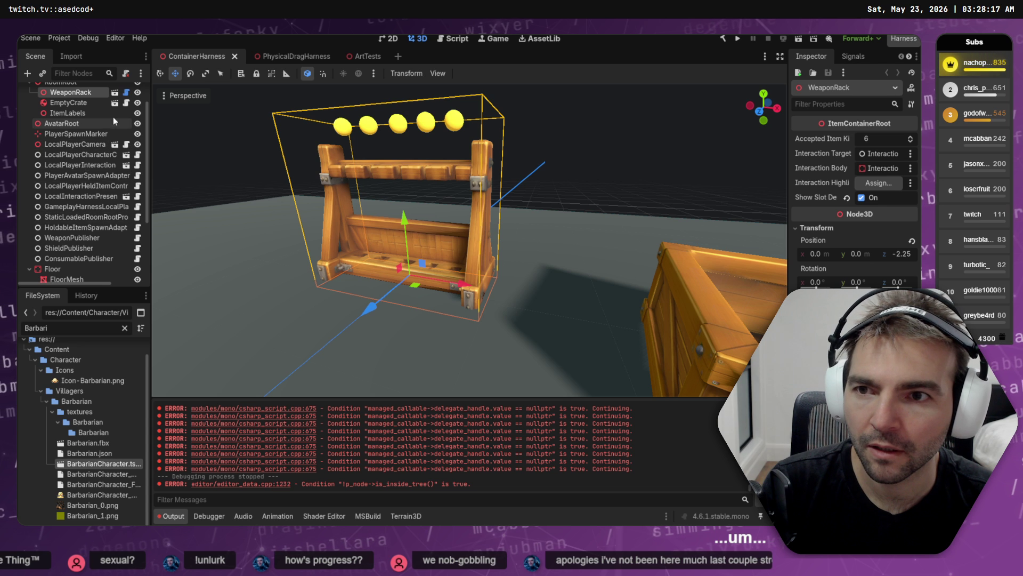
{"action": "left_click", "coordinate": [118, 94]}
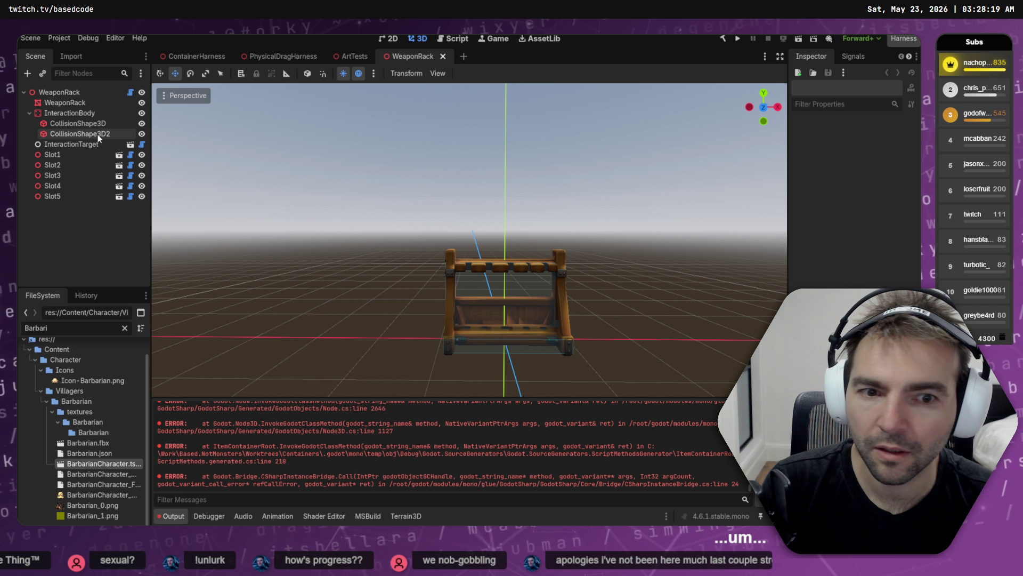
- Stretch the WeaponRack's interaction collision box taller over the slots and save the scene
{"action": "left_click", "coordinate": [80, 144]}
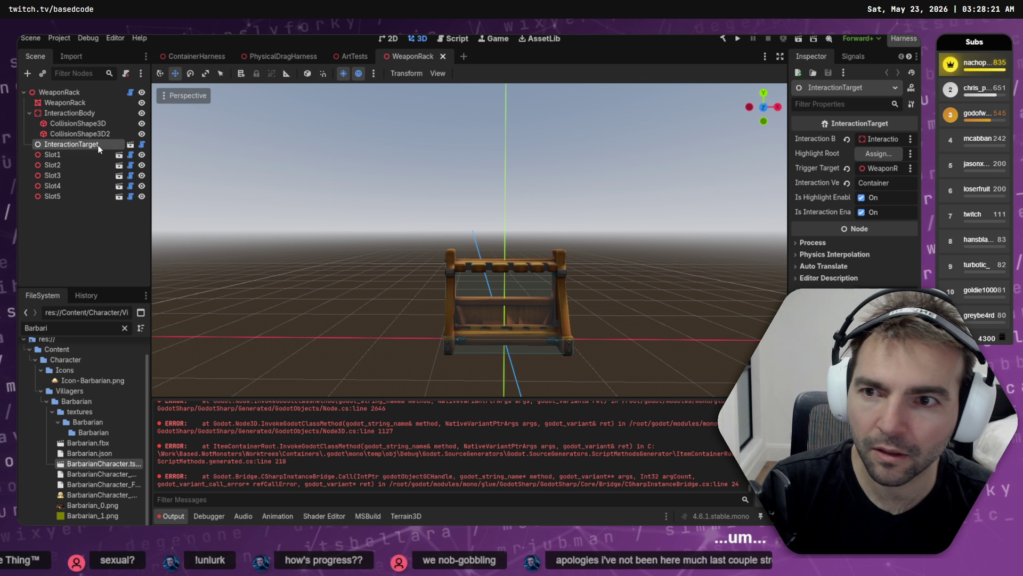
{"action": "left_click", "coordinate": [80, 123]}
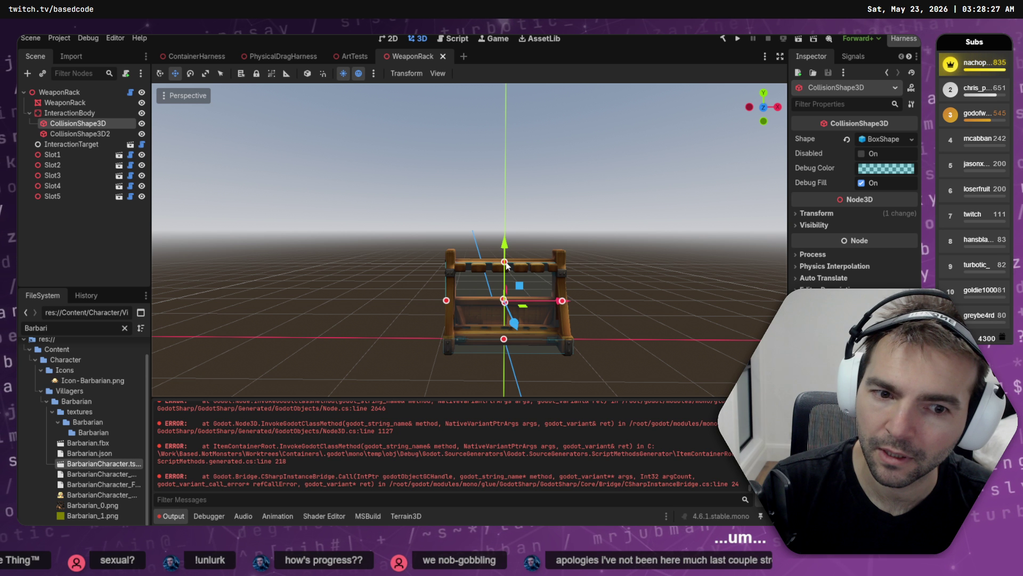
{"action": "mouse_move", "coordinate": [505, 262]}
{"action": "left_mouse_down"}
{"action": "mouse_move", "coordinate": [510, 235]}
{"action": "mouse_move", "coordinate": [716, 286]}
{"action": "left_mouse_up"}
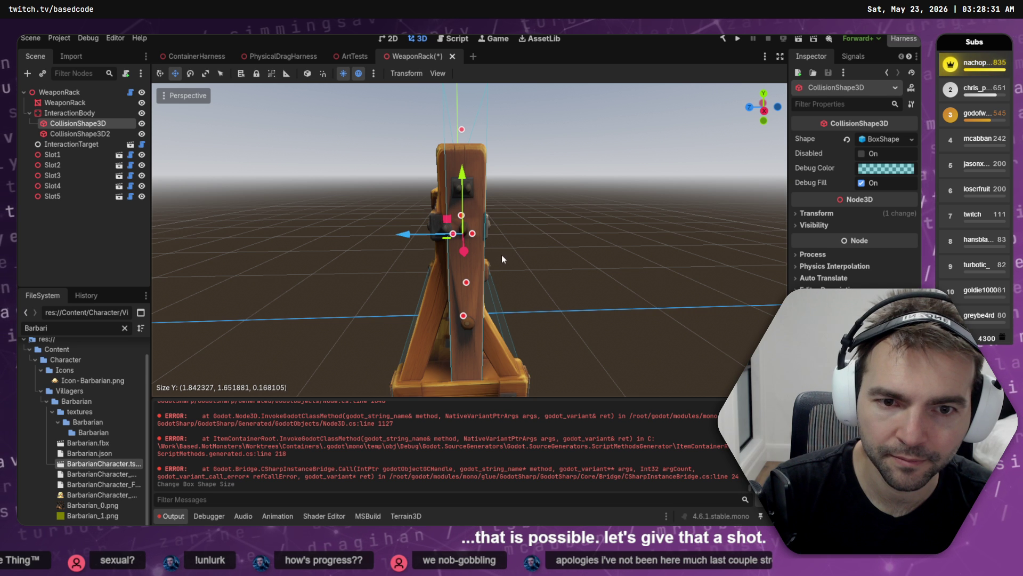
{"action": "left_click_drag", "start_coordinate": [443, 234], "coordinate": [486, 237]}
{"action": "key", "text": "ctrl+z"}
{"action": "left_click", "coordinate": [564, 221]}
{"action": "key", "text": "ctrl+s"}
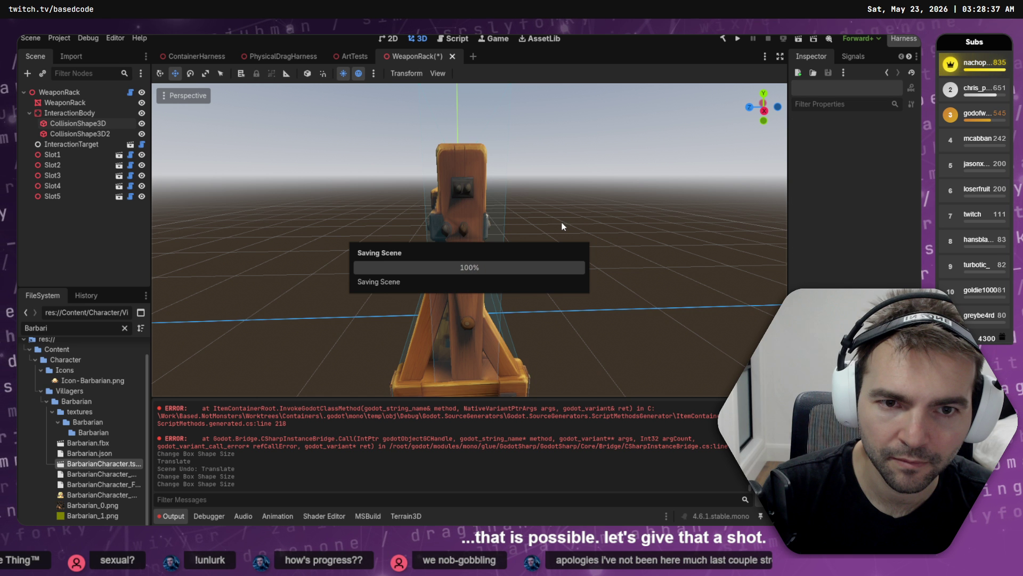
- Check both collision boxes and InteractionTarget, re-save, and run the Container Harness to test
{"action": "mouse_move", "coordinate": [564, 222]}
{"action": "left_mouse_down"}
{"action": "mouse_move", "coordinate": [653, 241]}
{"action": "mouse_move", "coordinate": [625, 216]}
{"action": "left_mouse_up"}
{"action": "scroll", "coordinate": [654, 240], "scroll_direction": "down", "scroll_amount": 3}
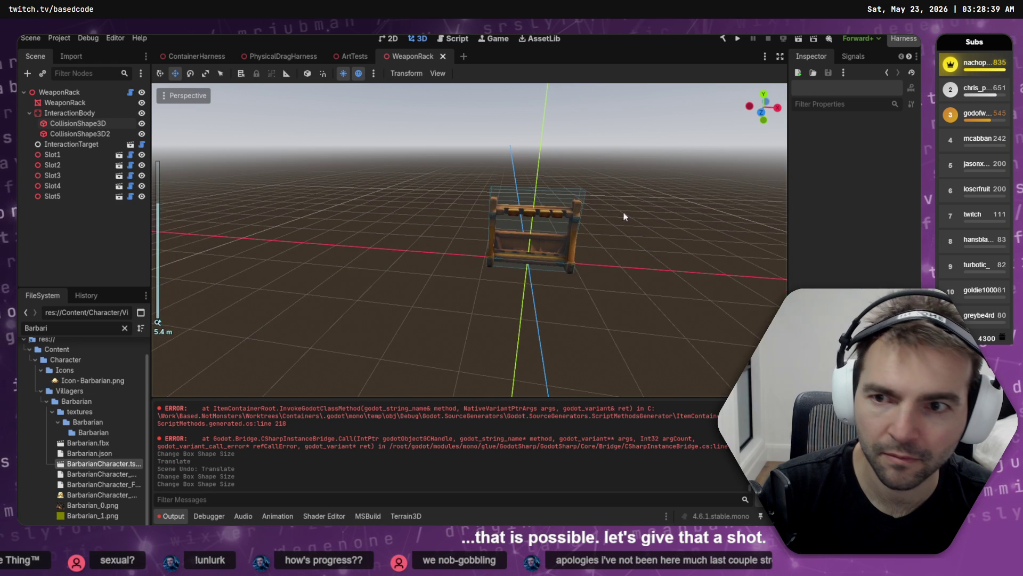
{"action": "left_click", "coordinate": [85, 125]}
{"action": "left_click", "coordinate": [80, 134]}
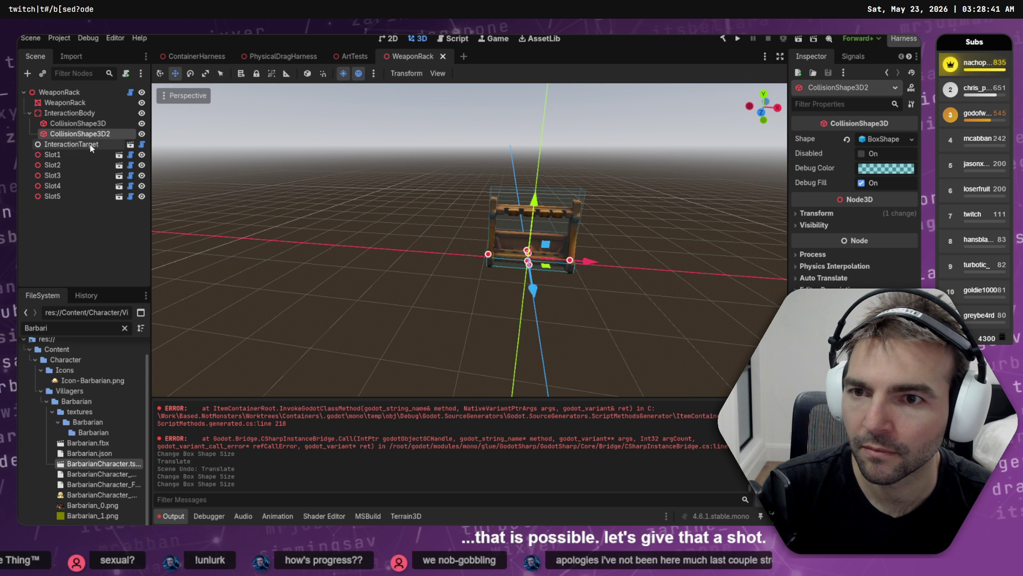
{"action": "left_click", "coordinate": [63, 143]}
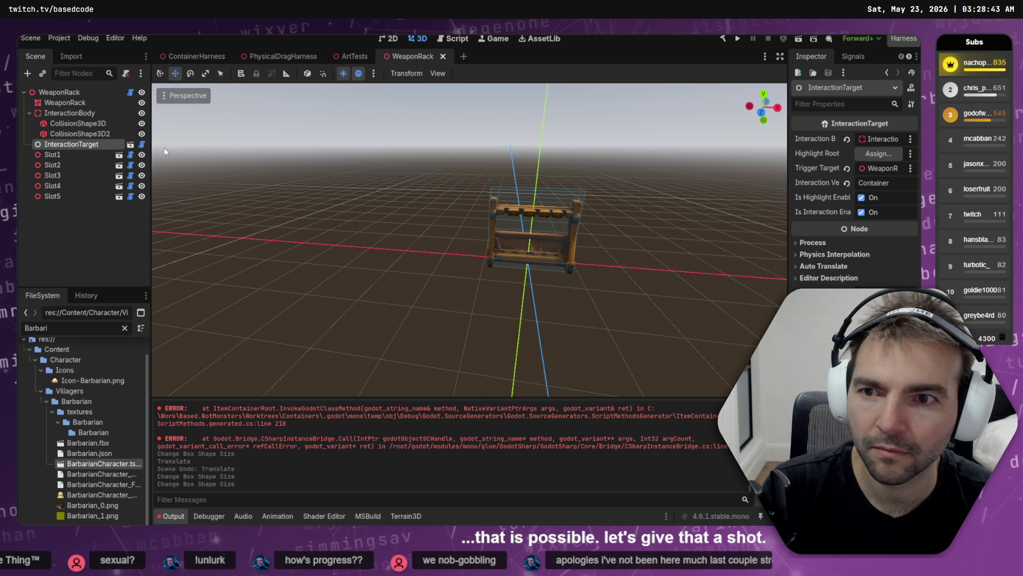
{"action": "key", "text": "f"}
{"action": "key", "text": "ctrl+s"}
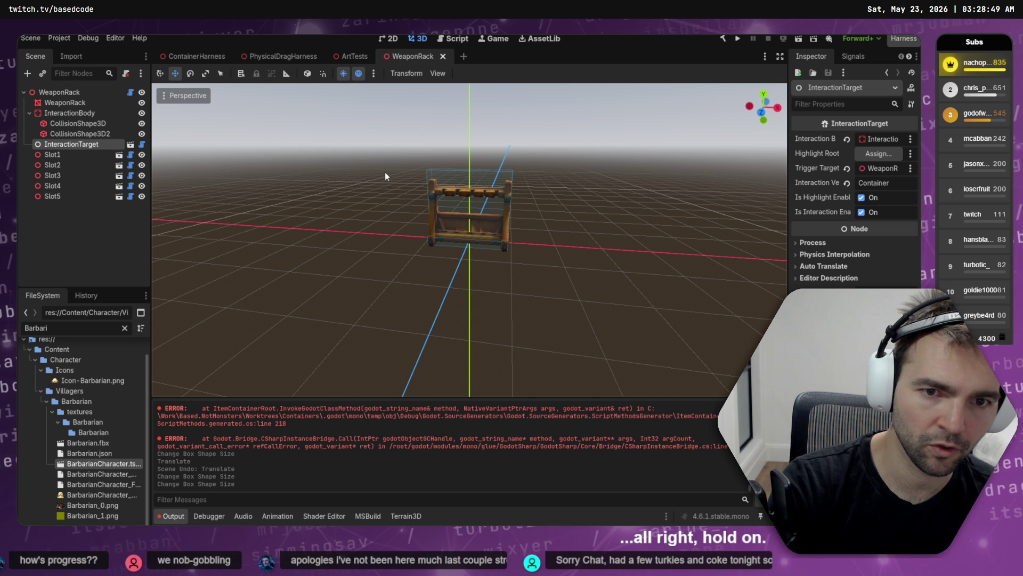
{"action": "key", "text": "ctrl+shift+h"}
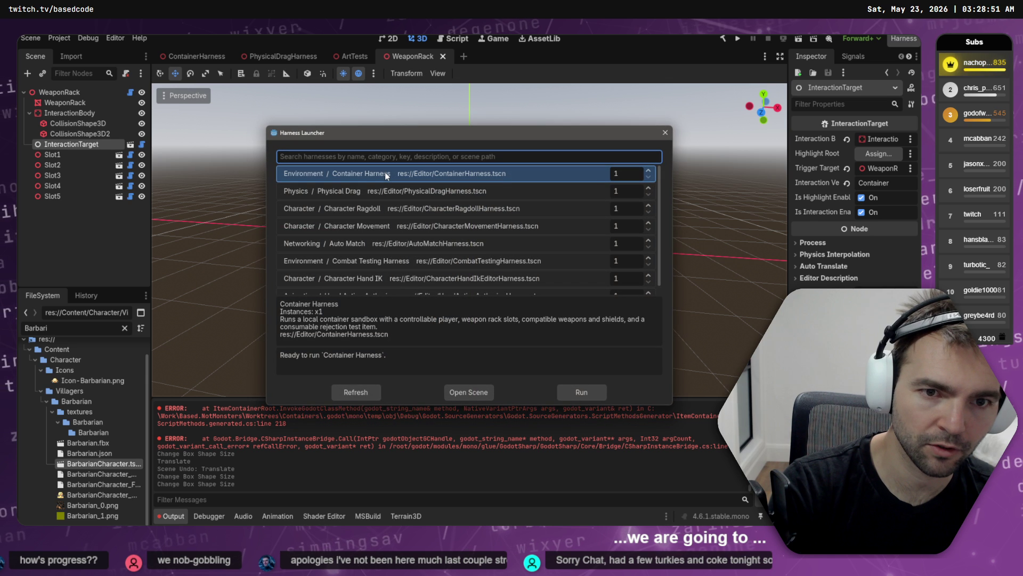
{"action": "key", "text": "Return"}
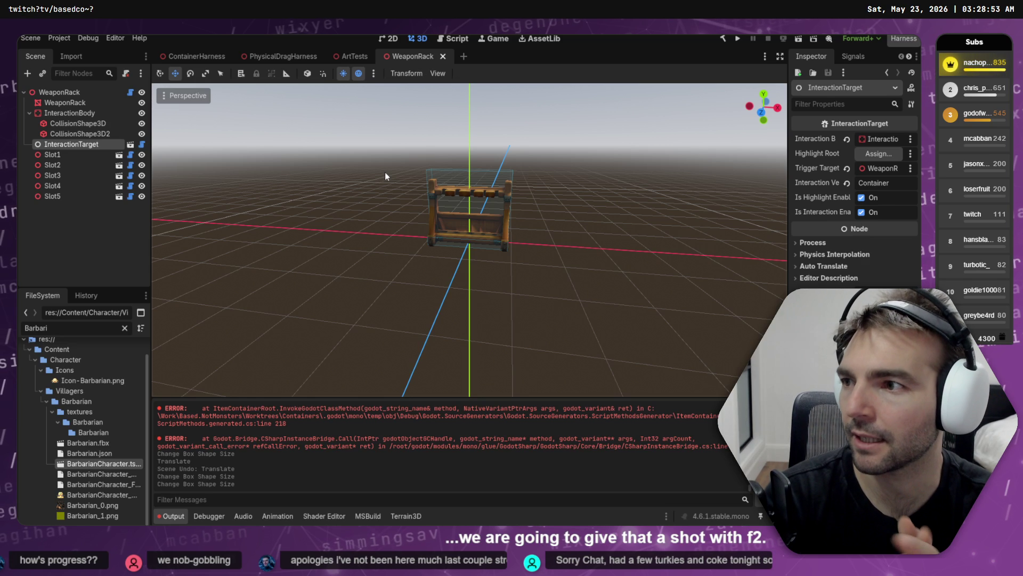
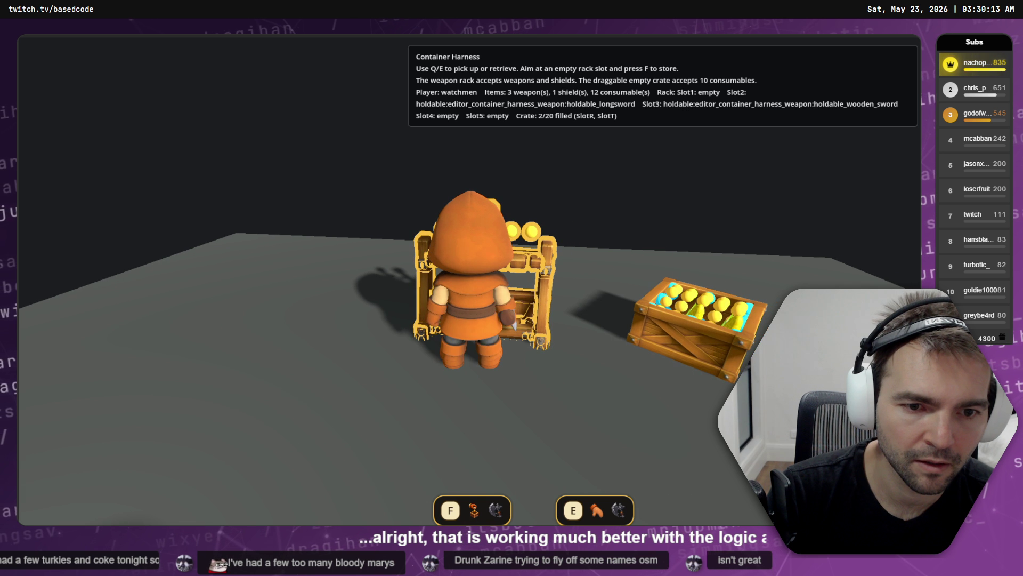
- Stop the game, cancel Codex's pending rack-slot contact question, and return to Godot
{"action": "key", "text": "F8"}
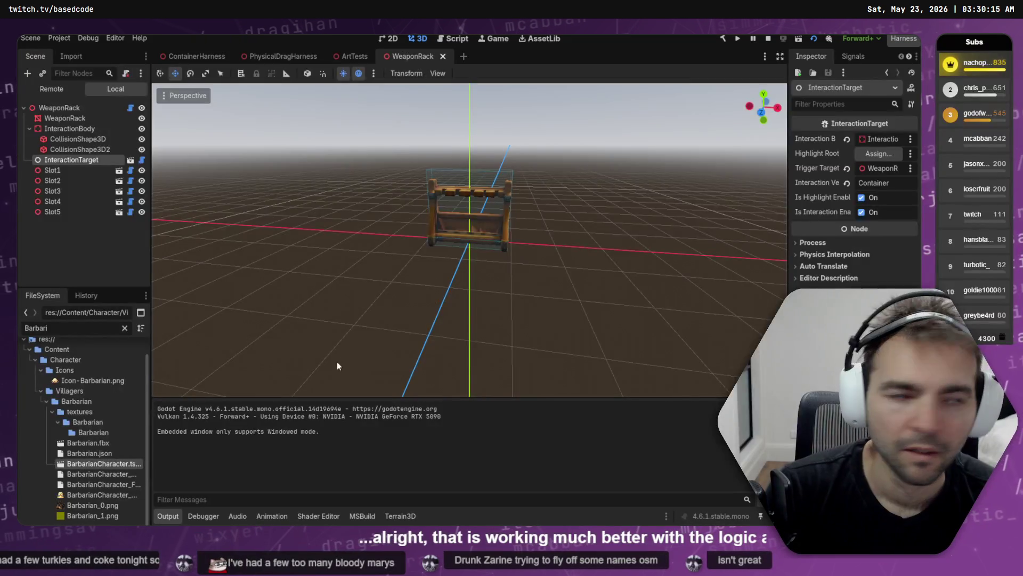
{"action": "key", "text": "alt+Tab"}
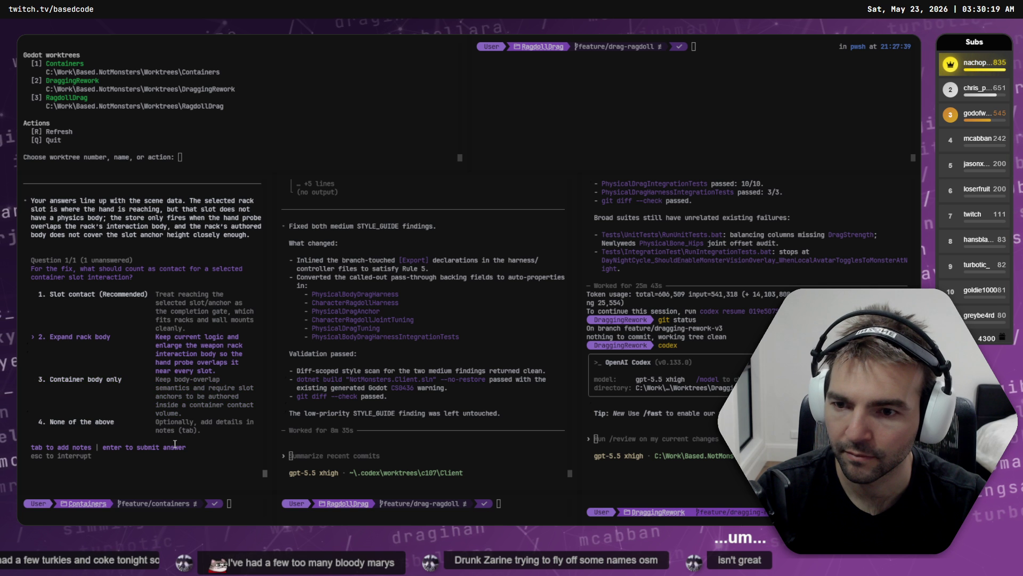
{"action": "key", "text": "Escape"}
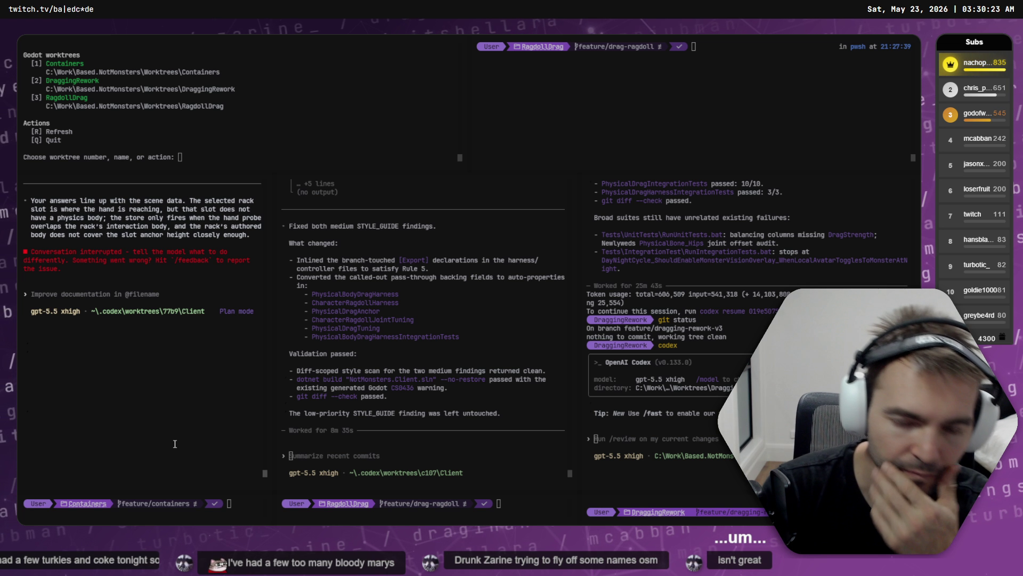
{"action": "key", "text": "alt+Tab"}
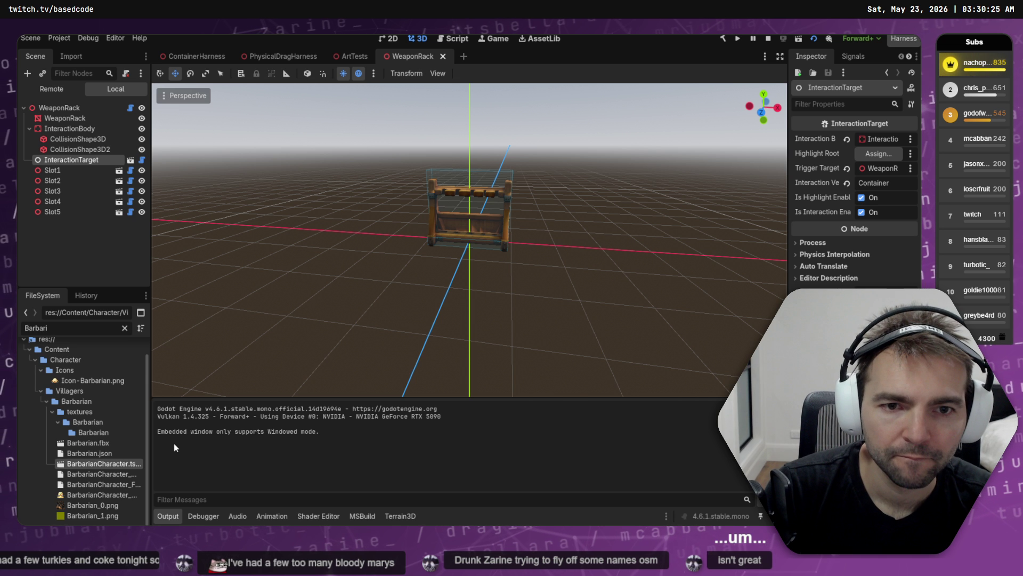
{"action": "key", "text": "alt+Tab"}
{"action": "key", "text": "alt+Tab"}
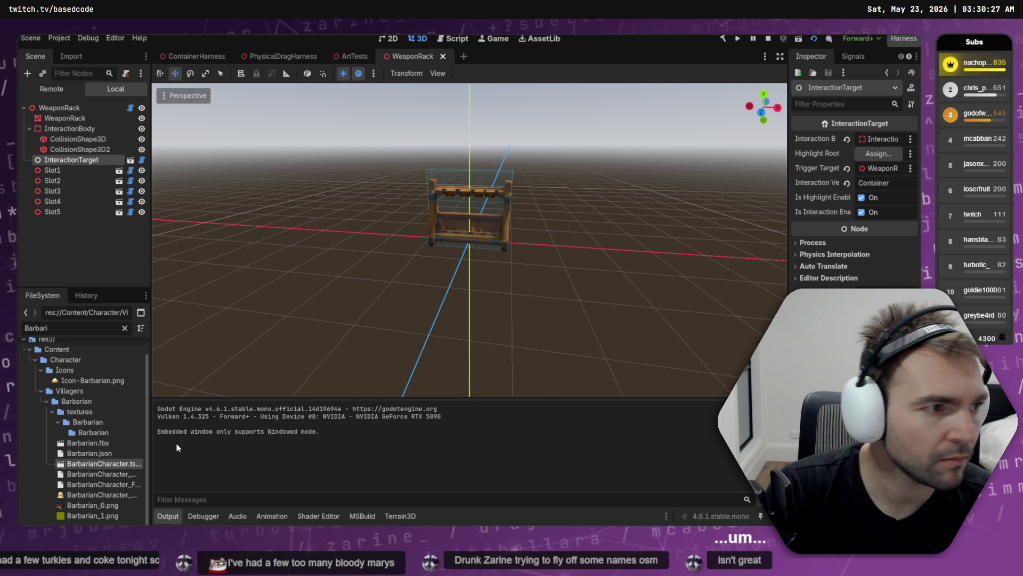
{"action": "key", "text": "alt+Tab"}
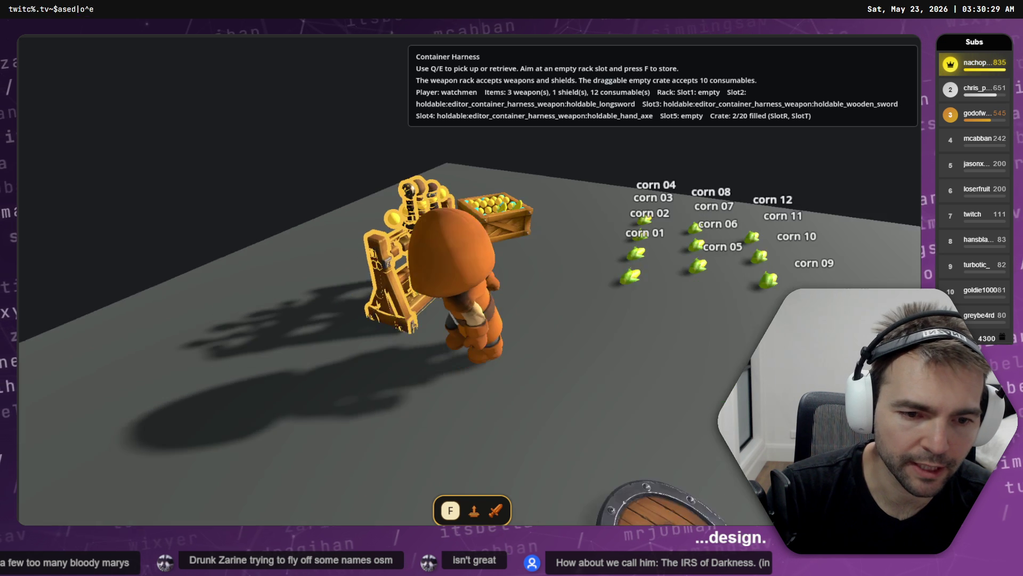
- Pick up the shield and store it in the weapon rack's first slot
{"action": "key", "text": "s"}
{"action": "key", "text": "e"}
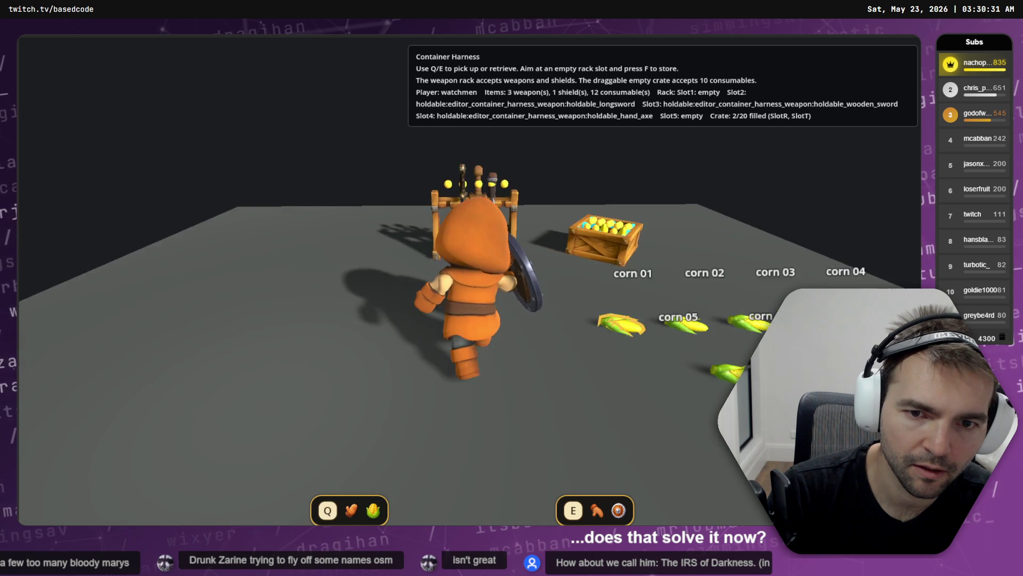
{"action": "key", "text": "f"}
{"action": "key", "text": "d"}
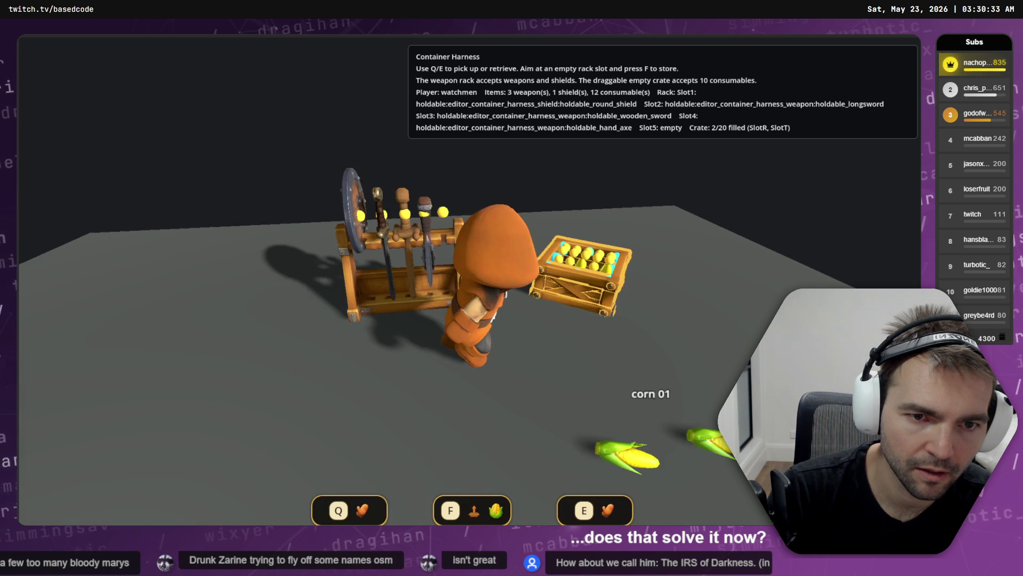
- Pick up the corn crate, add corn to it, and set it down beside the rack
{"action": "key", "text": "a"}
{"action": "key", "text": "e"}
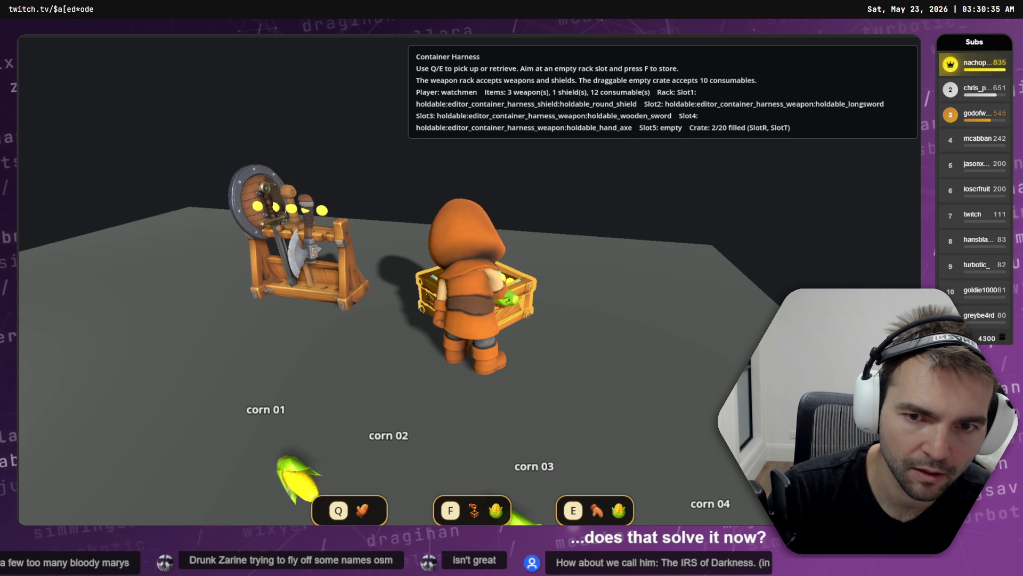
{"action": "key", "text": "q"}
{"action": "key", "text": "w"}
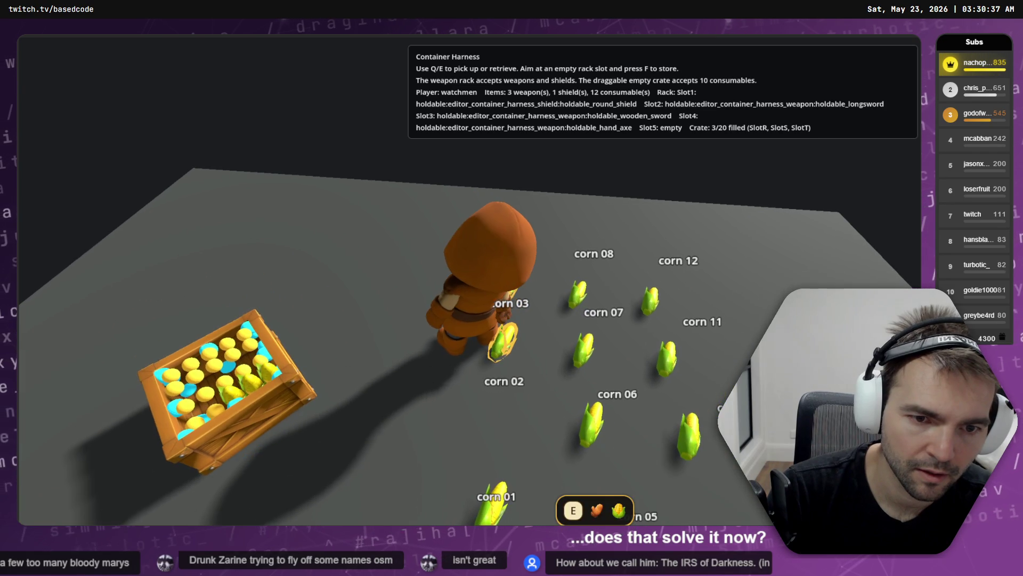
{"action": "key", "text": "f"}
{"action": "key", "text": "e"}
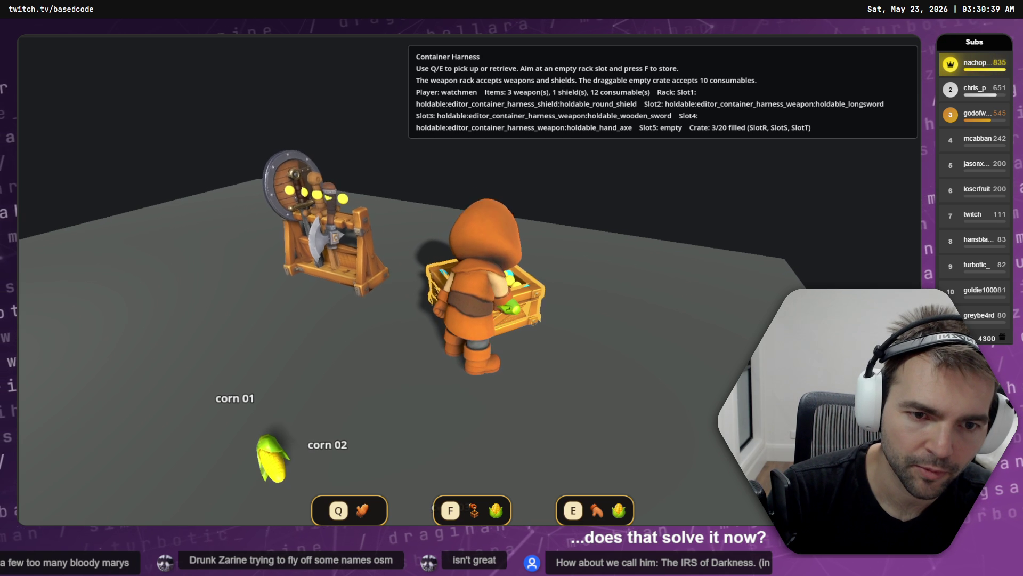
{"action": "key", "text": "q"}
{"action": "key", "text": "w"}
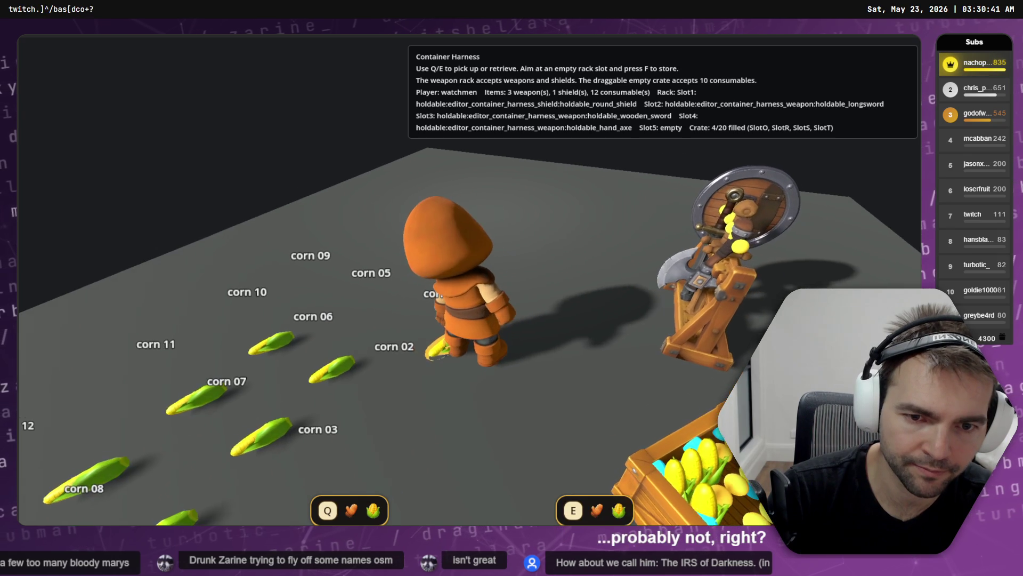
{"action": "key", "text": "e"}
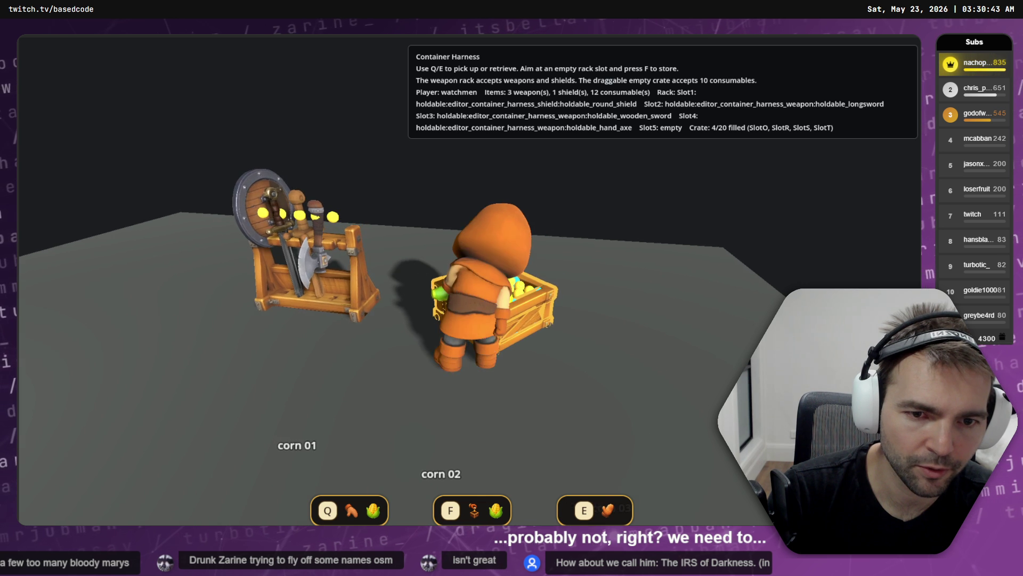
{"action": "key", "text": "f"}
{"action": "key", "text": "q"}
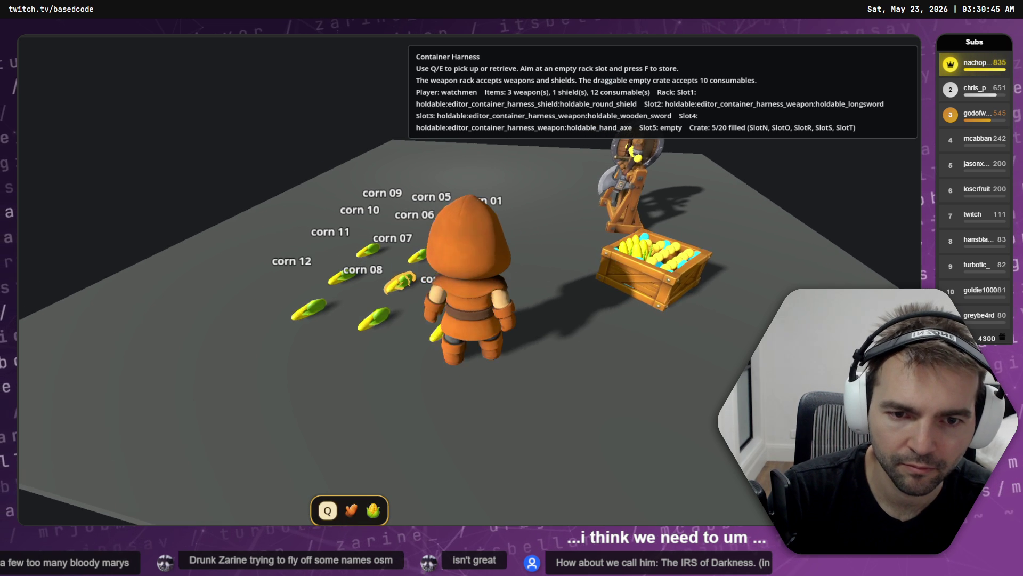
- Ferry more corn from the corn cluster into the crate
{"action": "key", "text": "s"}
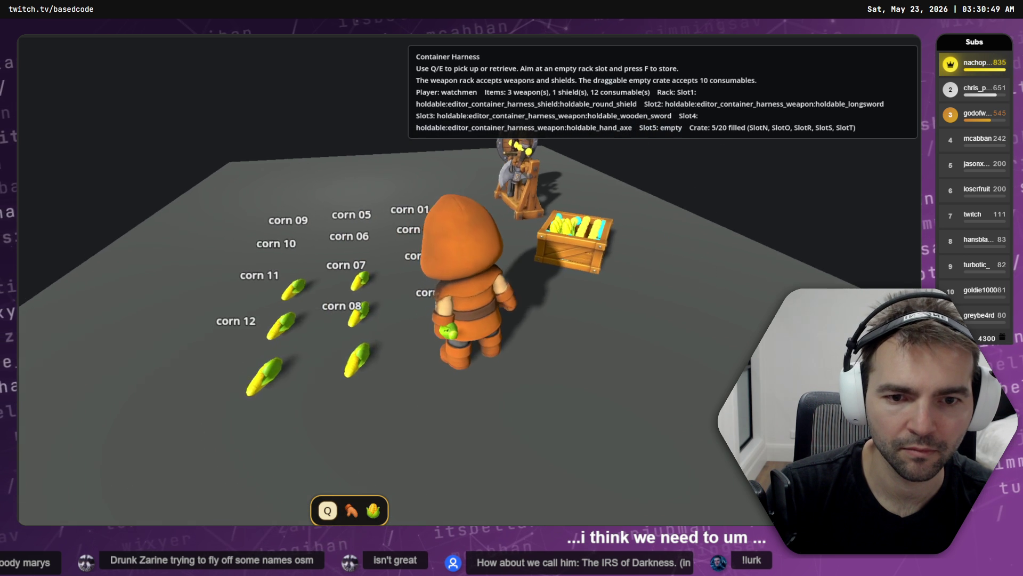
{"action": "key", "text": "e"}
{"action": "key", "text": "f"}
{"action": "key", "text": "a"}
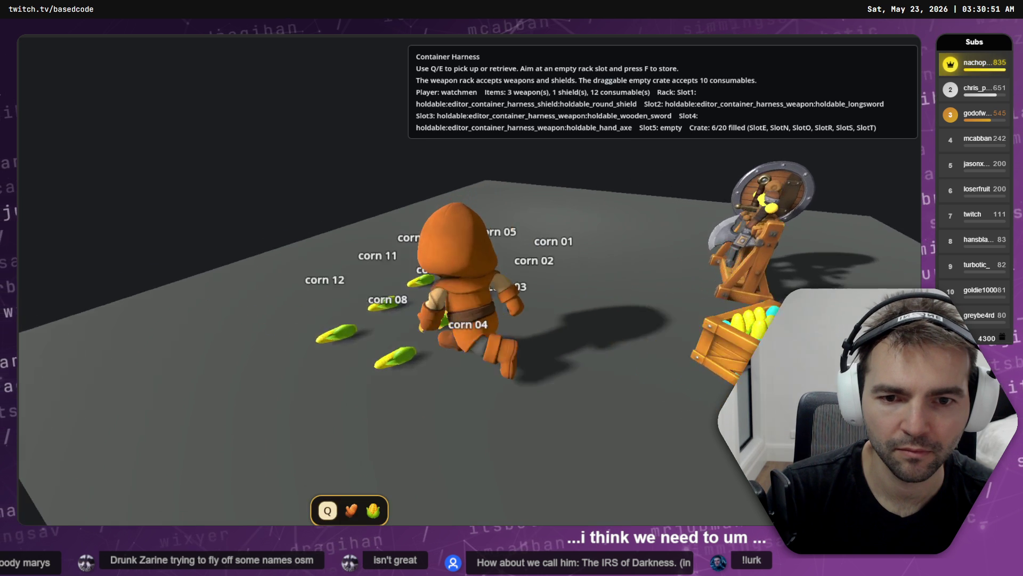
{"action": "key", "text": "d"}
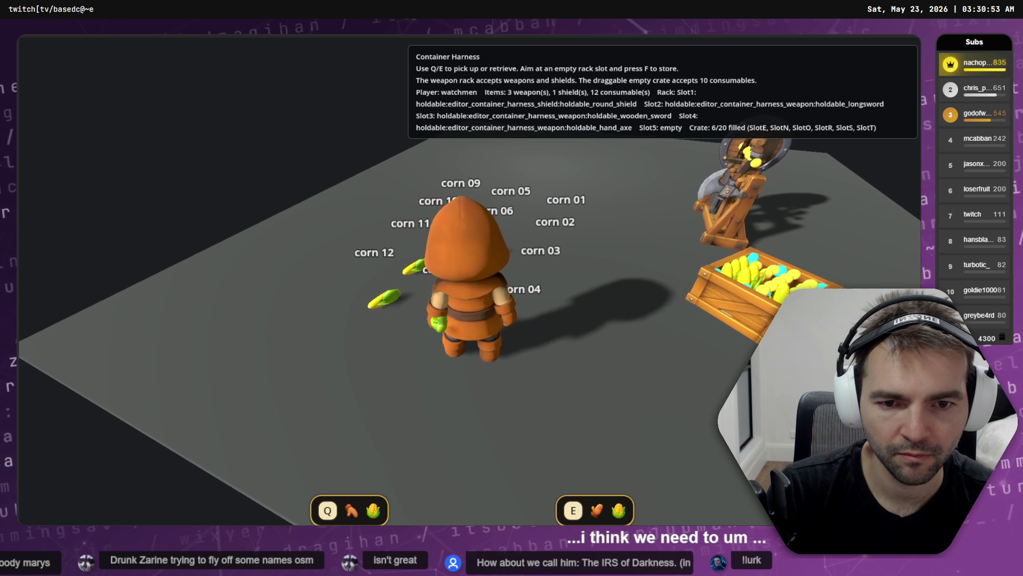
{"action": "key", "text": "a"}
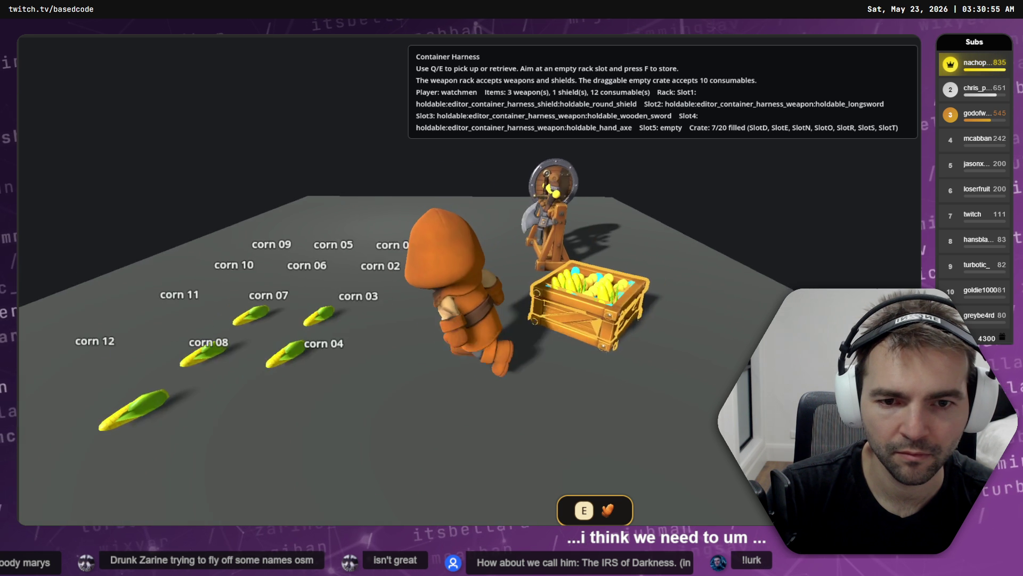
{"action": "key", "text": "d"}
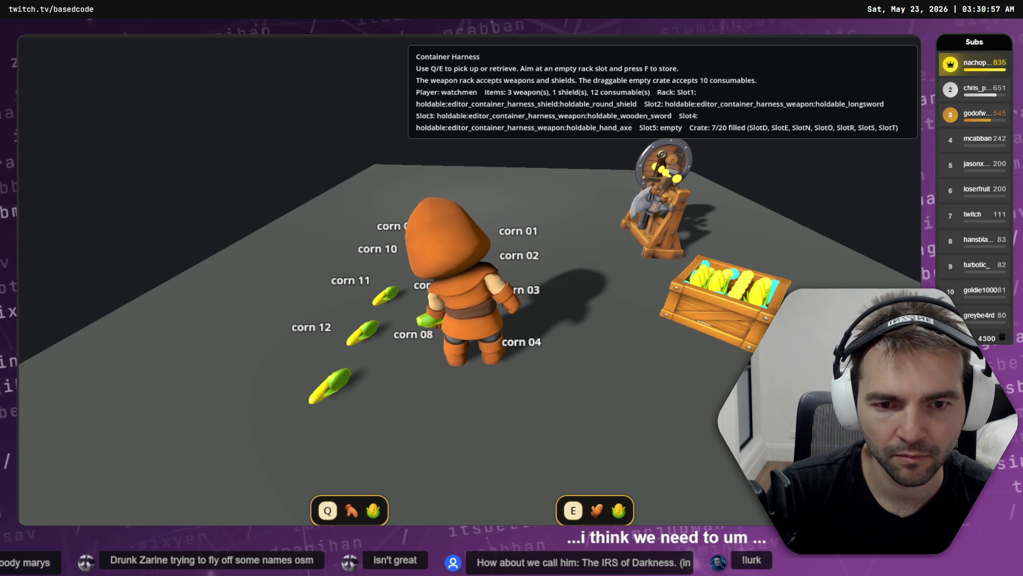
{"action": "key", "text": "f"}
{"action": "key", "text": "a"}
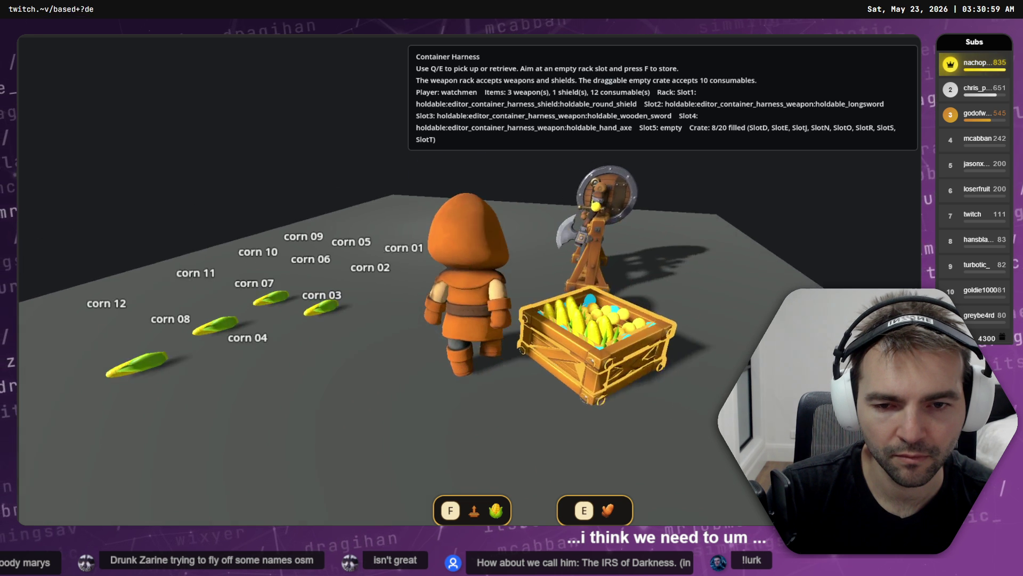
- Walk back beside the crate and store the held corn in it
{"action": "key", "text": "d"}
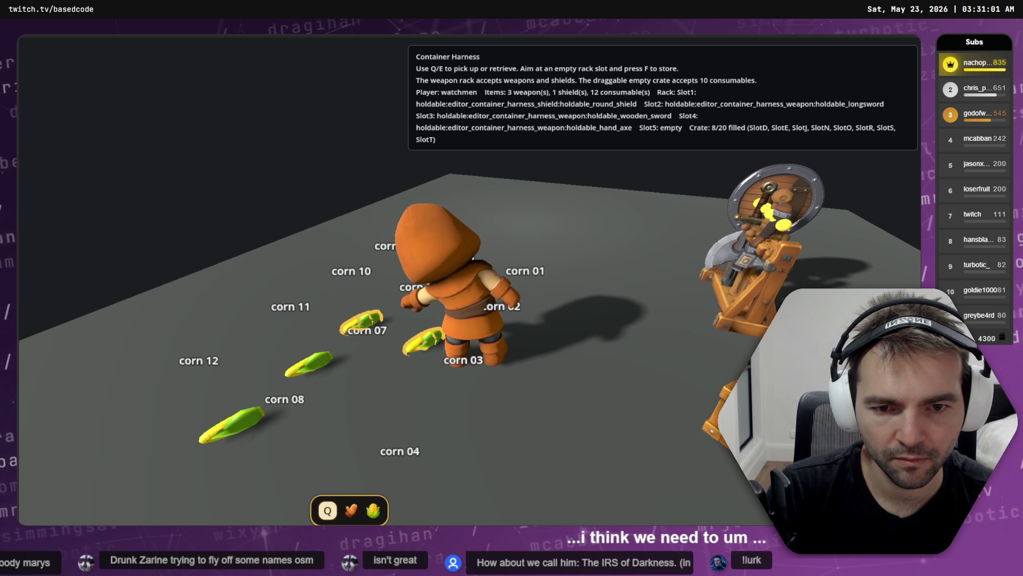
{"action": "key", "text": "d"}
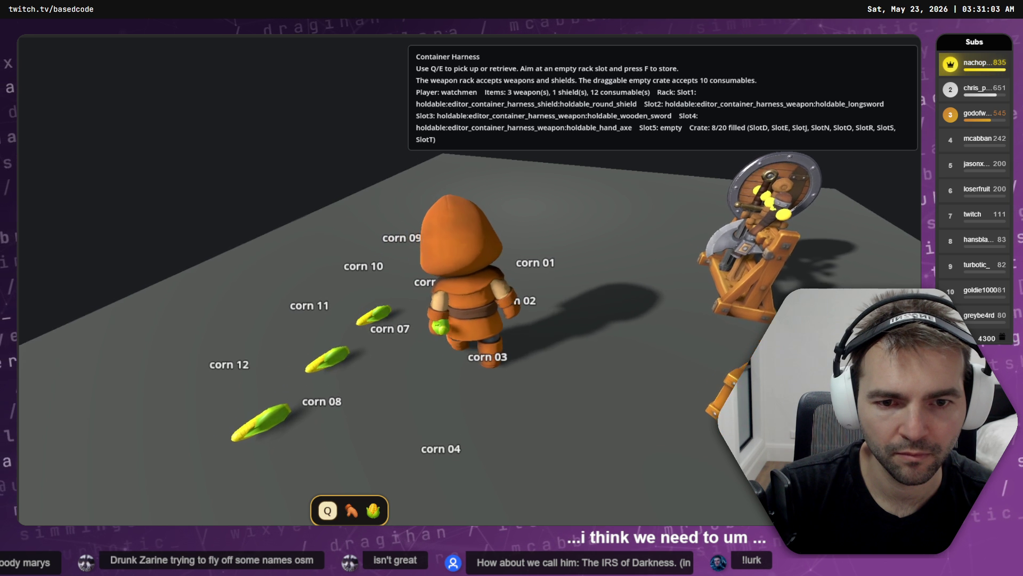
{"action": "key", "text": "d"}
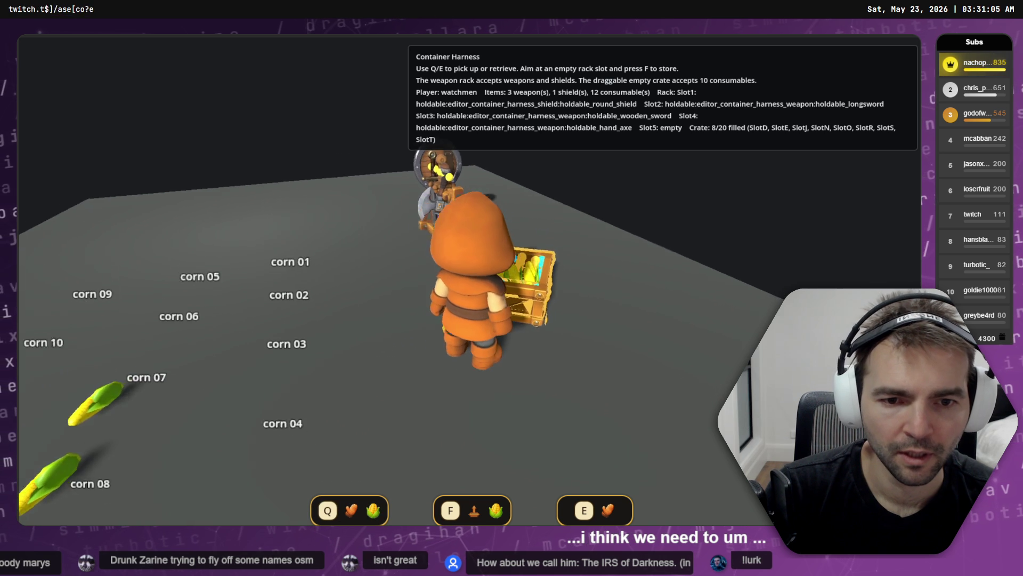
{"action": "key", "text": "f"}
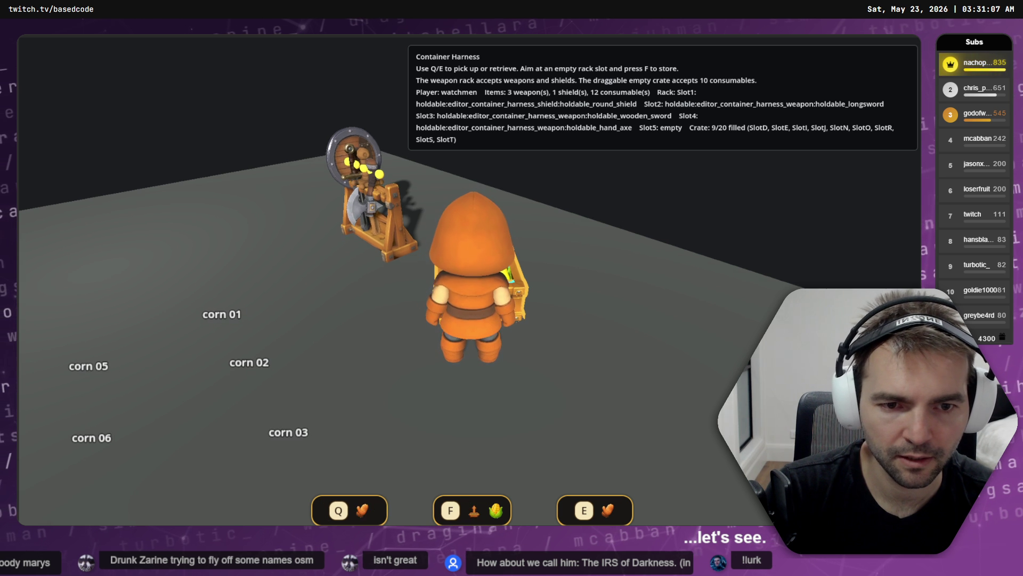
{"action": "key", "text": "d"}
{"action": "key", "text": "d"}
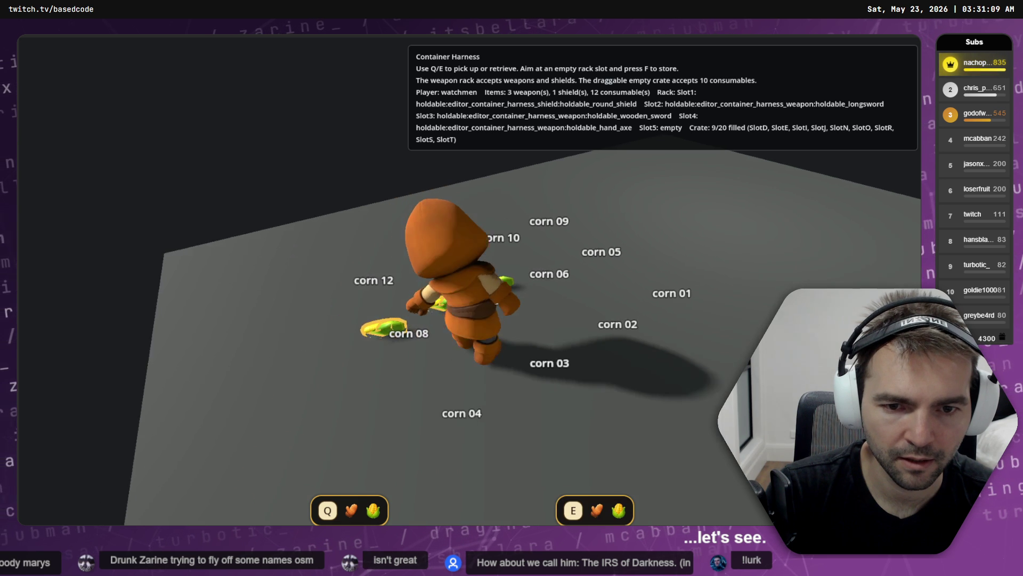
{"action": "key", "text": "d"}
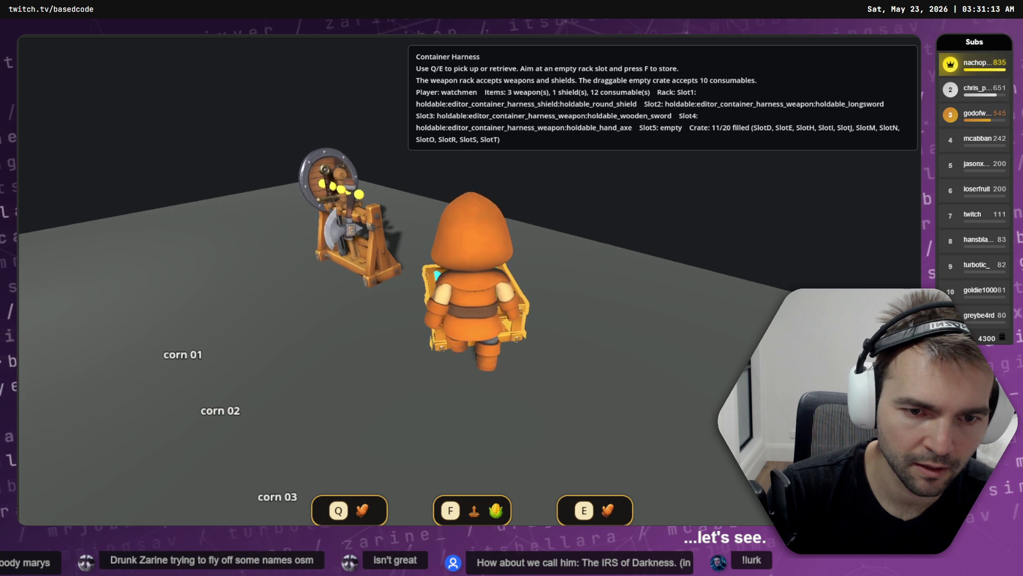
- Fill the crate, set it down facing the weapon rack, then stop the game
{"action": "key", "text": "q"}
{"action": "key", "text": "d"}
{"action": "key", "text": "e"}
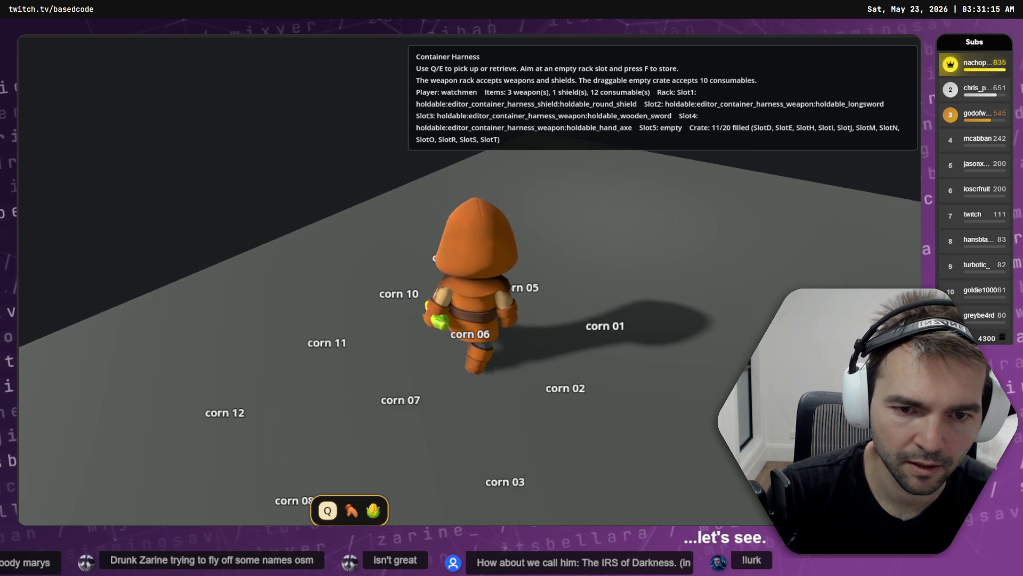
{"action": "key", "text": "d"}
{"action": "key", "text": "q"}
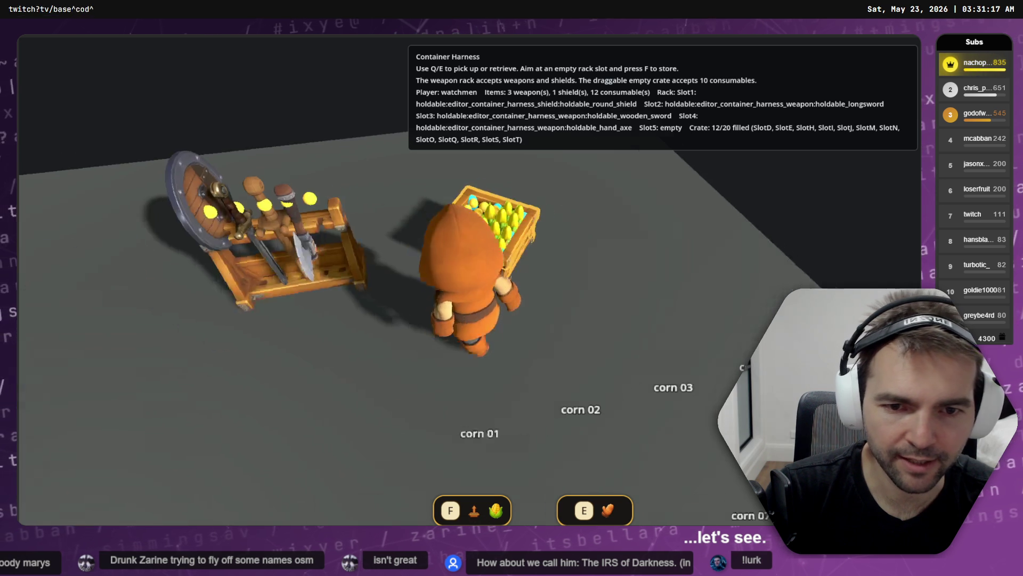
{"action": "key", "text": "d"}
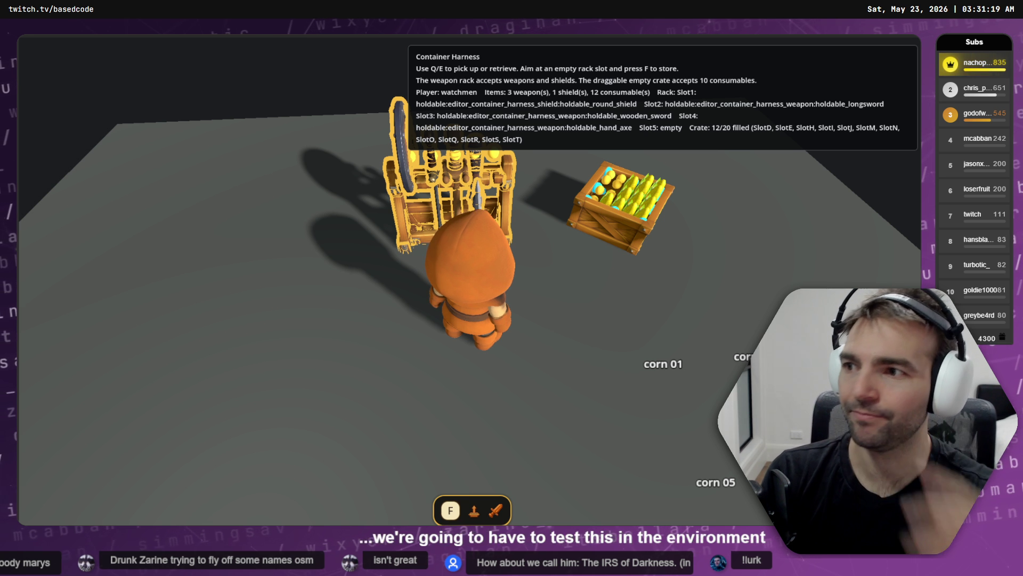
{"action": "key", "text": "d"}
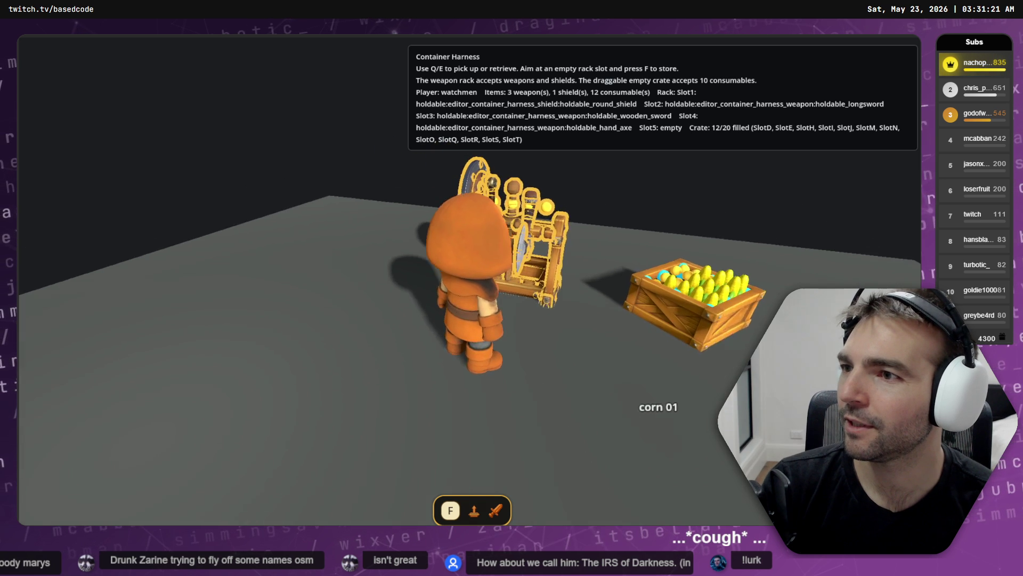
{"action": "key", "text": "F8"}
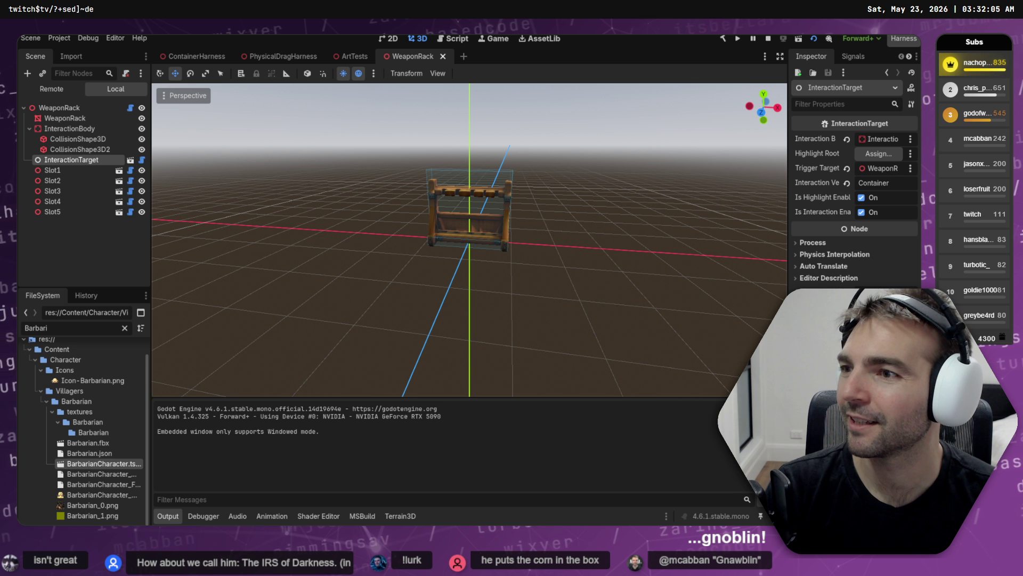
- Deselect all nodes, save WeaponRack with Ctrl+S, and close its tab to land on ArtTests
{"action": "left_click", "coordinate": [225, 201]}
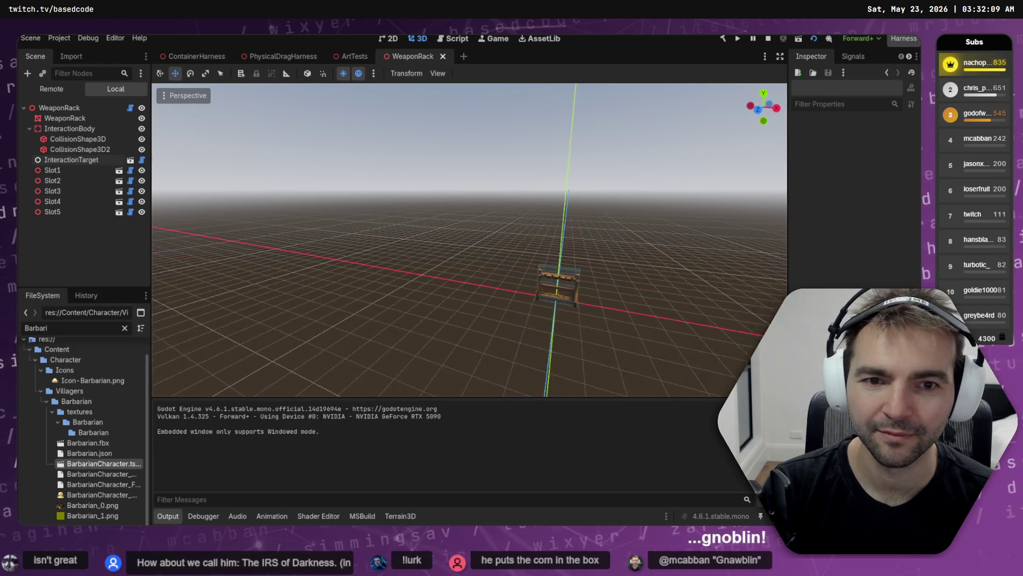
{"action": "key", "text": "ctrl+s"}
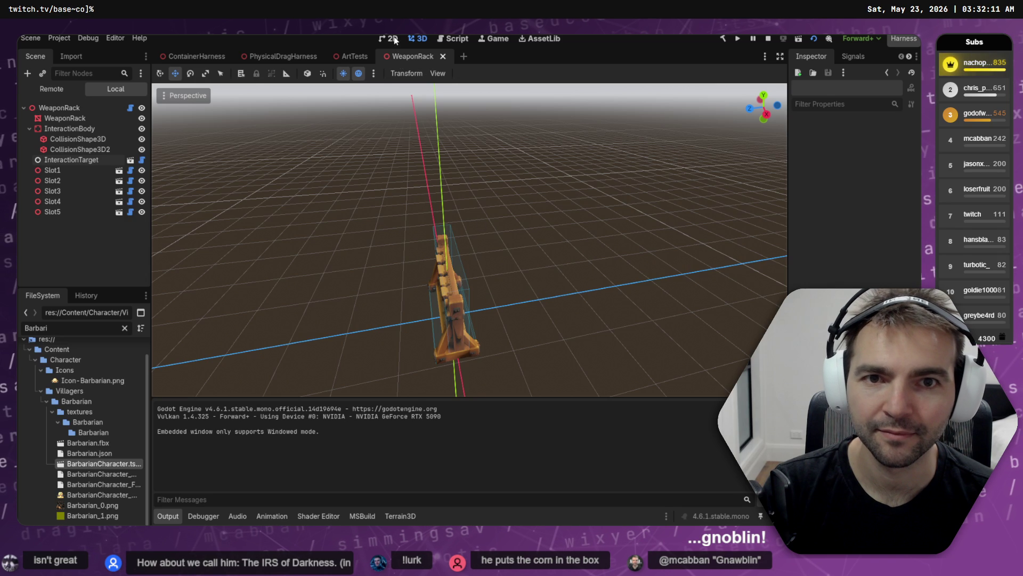
{"action": "middle_click", "coordinate": [401, 57]}
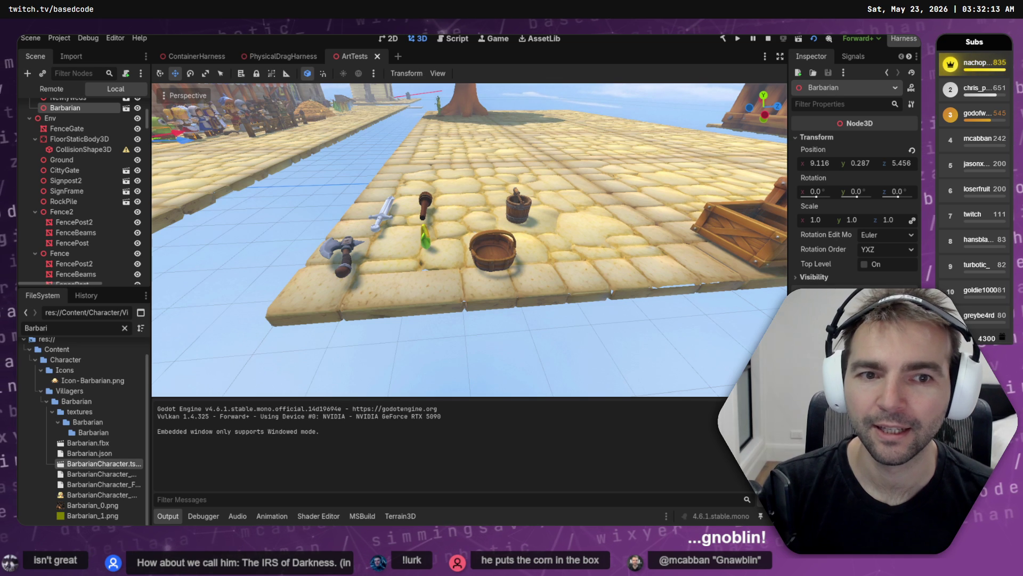
- Orbit the ArtTests view toward the village and clear the FileSystem filter for a new search
{"action": "mouse_move", "coordinate": [469, 240]}
{"action": "left_mouse_down"}
{"action": "mouse_move", "coordinate": [672, 240]}
{"action": "mouse_move", "coordinate": [373, 240]}
{"action": "left_mouse_up"}
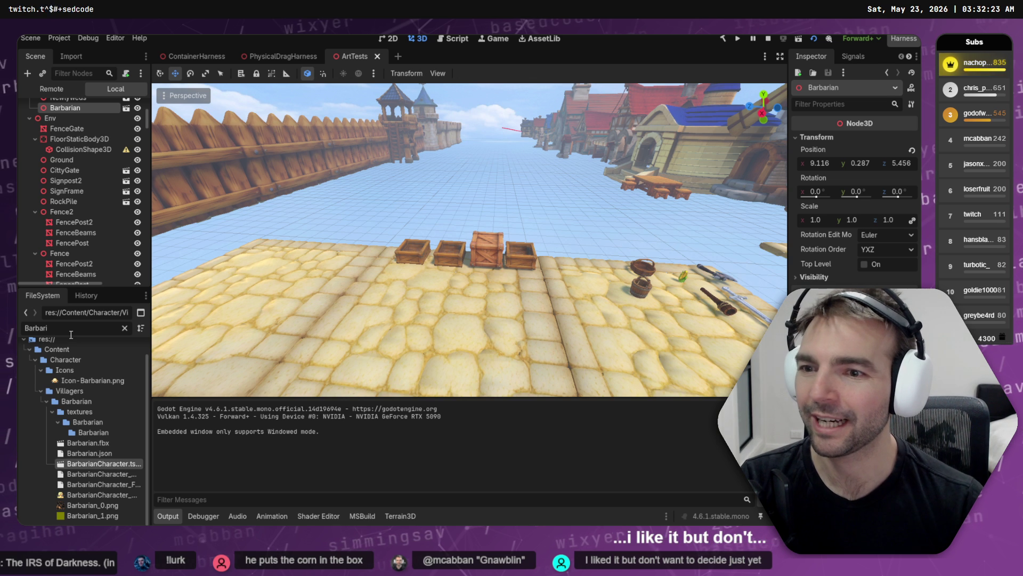
{"action": "left_click", "coordinate": [125, 328]}
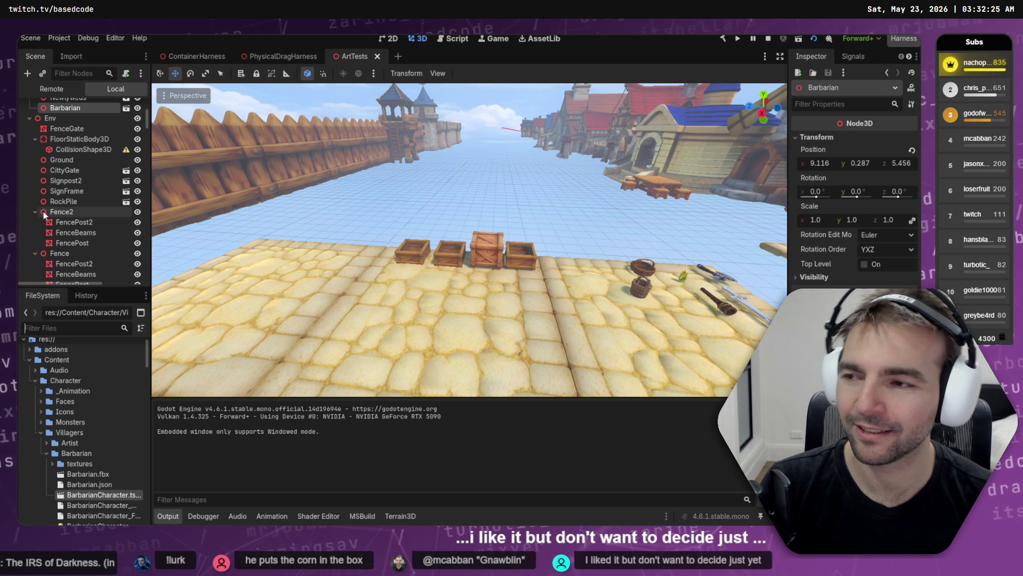
{"action": "scroll", "coordinate": [469, 240], "scroll_direction": "up", "scroll_amount": 5}
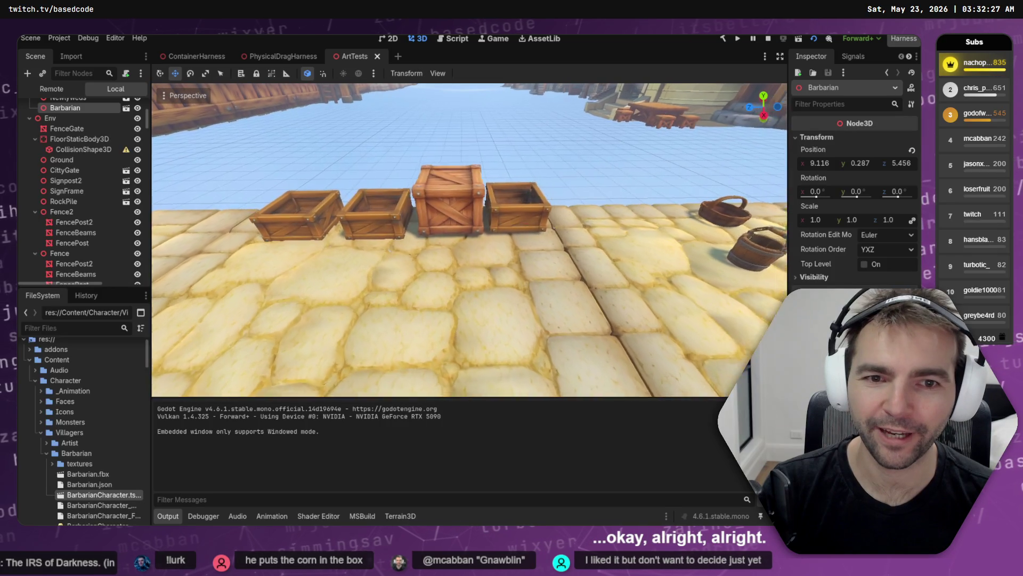
{"action": "scroll", "coordinate": [344, 296], "scroll_direction": "up", "scroll_amount": 2}
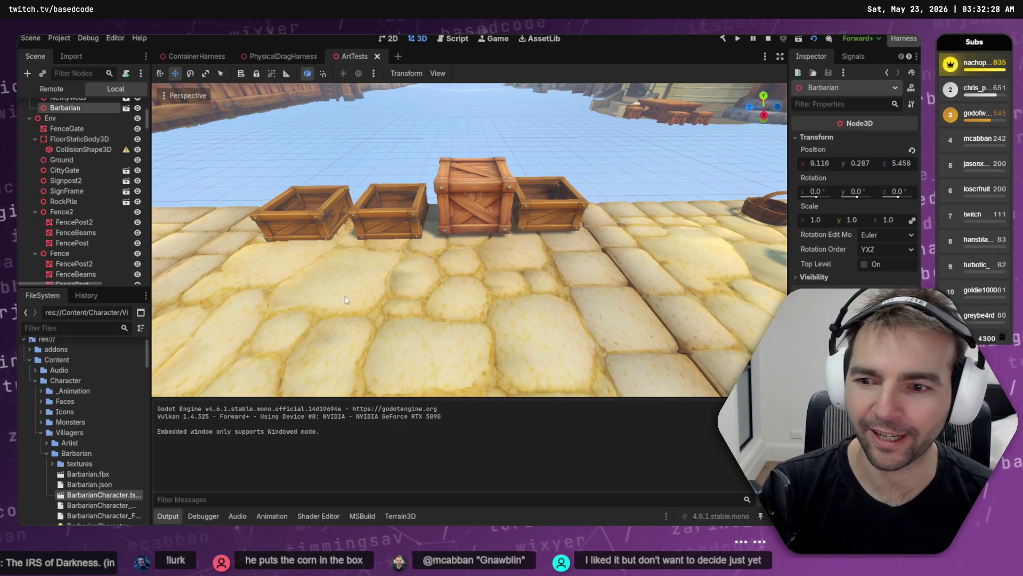
{"action": "left_click", "coordinate": [79, 334]}
- Filter files by 'weapon', drop WeaponRack.tscn on the cobblestone floor, and save ArtTests
{"action": "type", "text": "weapon"}
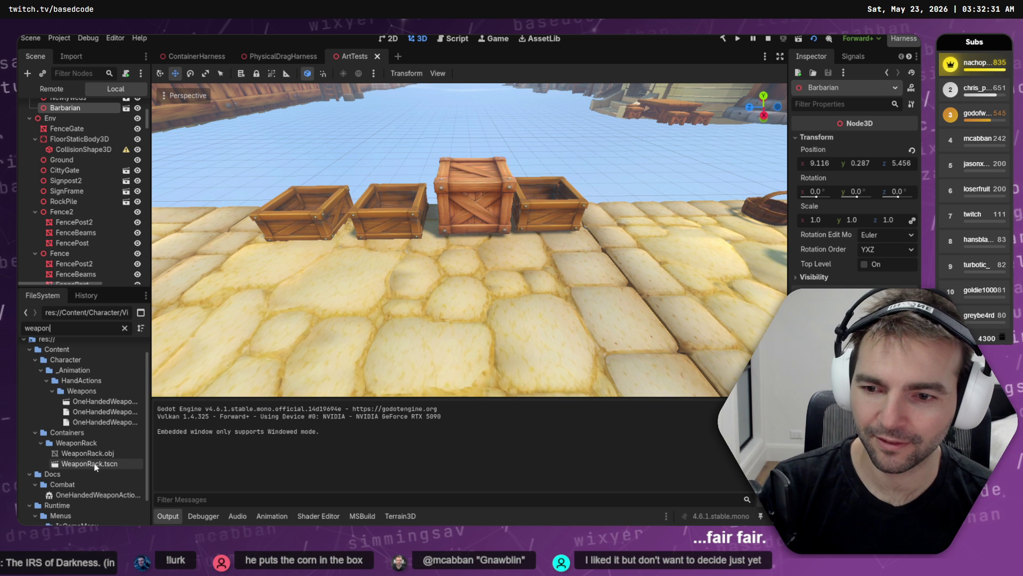
{"action": "mouse_move", "coordinate": [95, 467]}
{"action": "left_mouse_down"}
{"action": "mouse_move", "coordinate": [456, 287]}
{"action": "mouse_move", "coordinate": [479, 230]}
{"action": "mouse_move", "coordinate": [501, 291]}
{"action": "mouse_move", "coordinate": [460, 290]}
{"action": "left_mouse_up"}
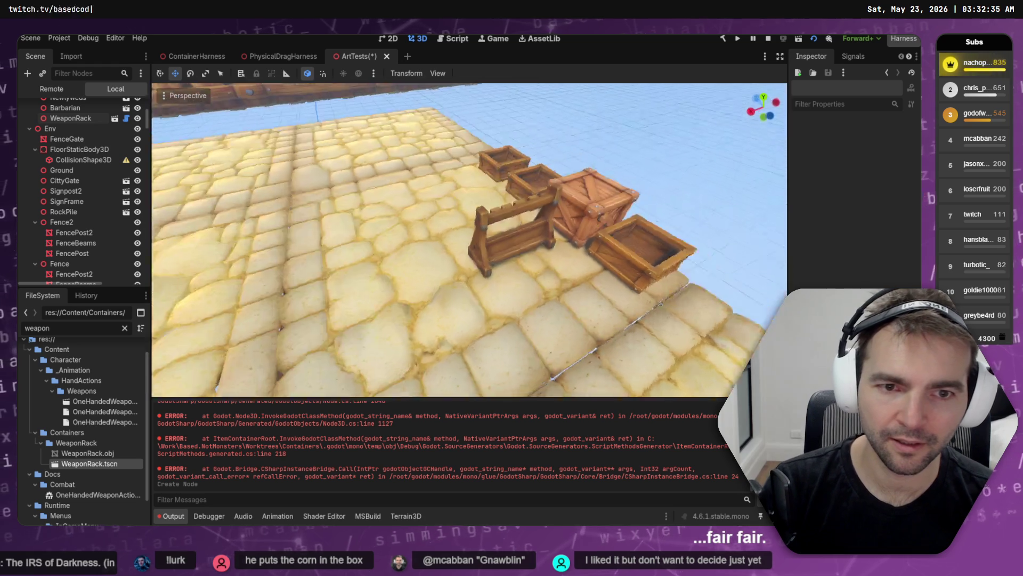
{"action": "key", "text": "ctrl+s"}
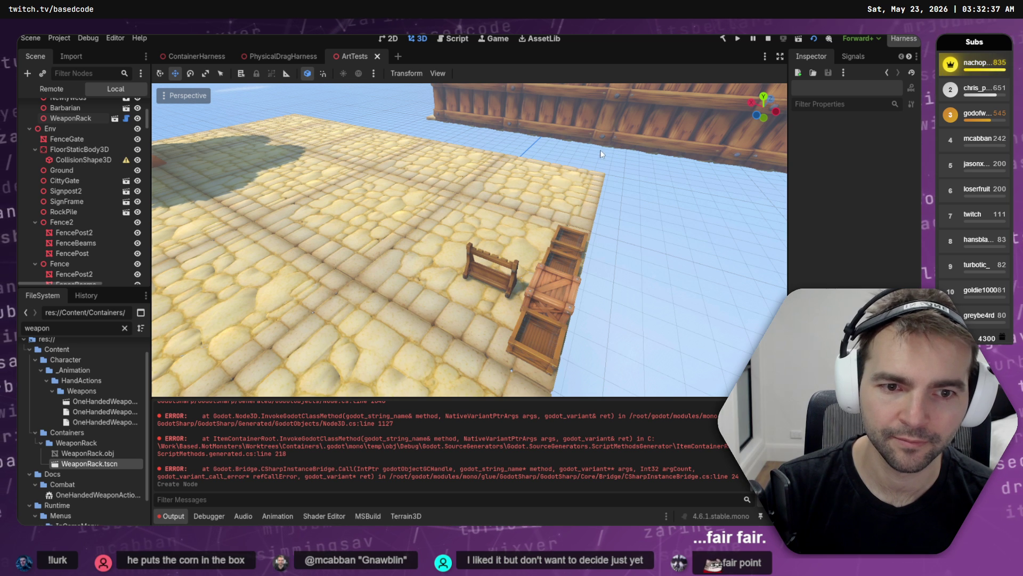
{"action": "key", "text": "a"}
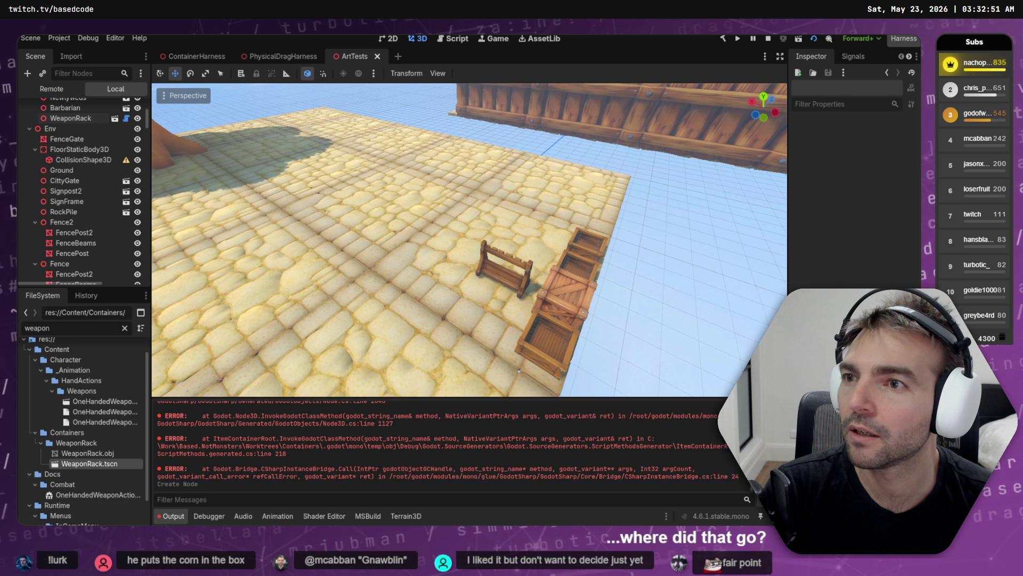
{"action": "key", "text": "super+b"}
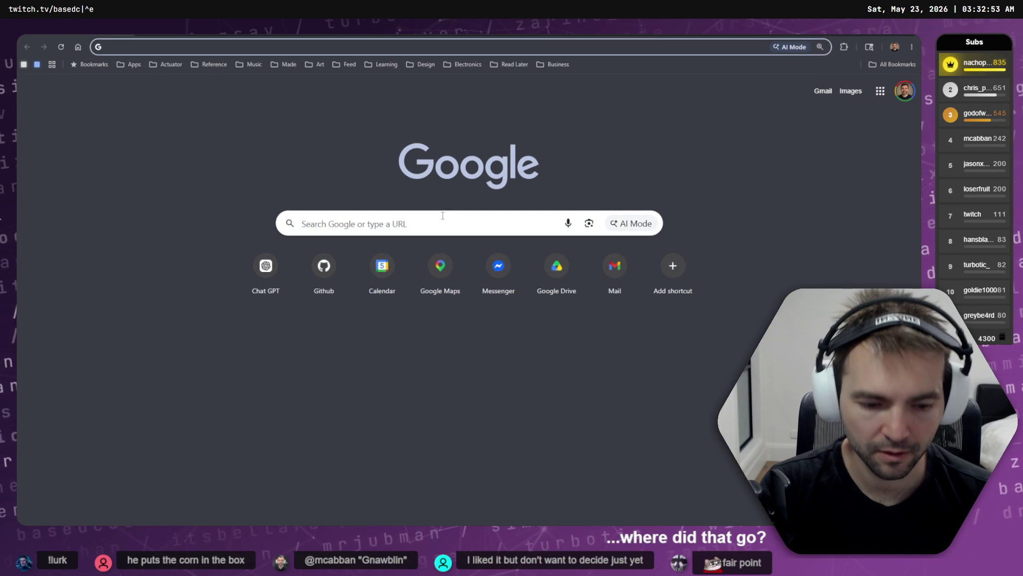
- Load chatgpt.com and go to the Images page via the sidebar's extra options
{"action": "type", "text": "chatgpt.com"}
{"action": "key", "text": "Return"}
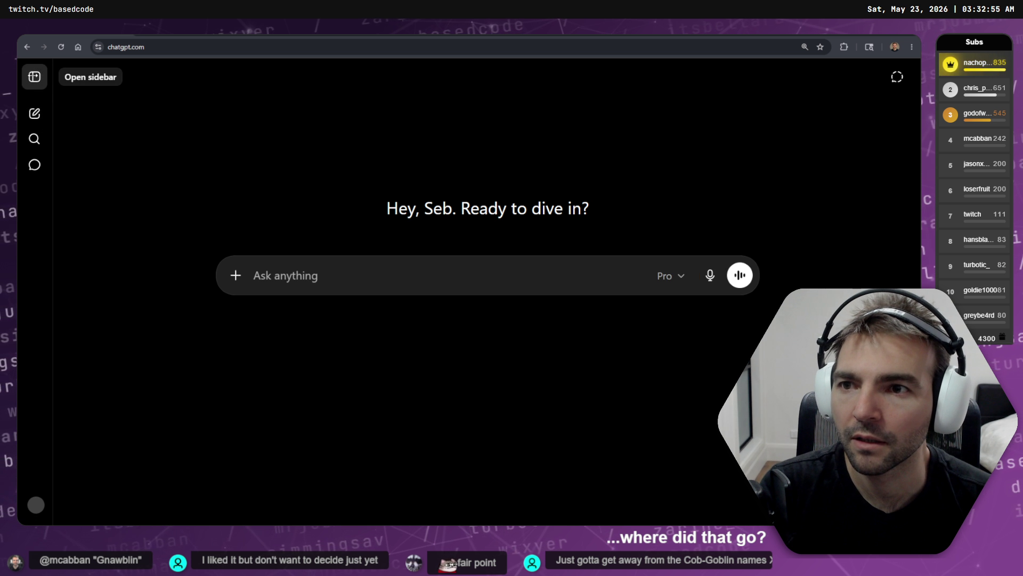
{"action": "left_click", "coordinate": [34, 76]}
{"action": "left_click", "coordinate": [59, 192]}
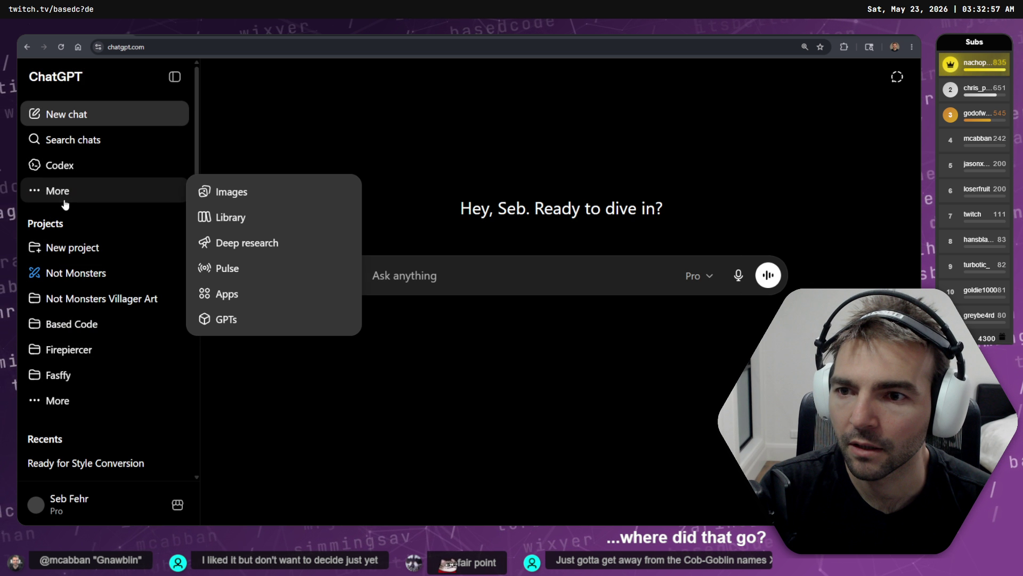
{"action": "left_click", "coordinate": [213, 217]}
{"action": "left_click", "coordinate": [133, 192]}
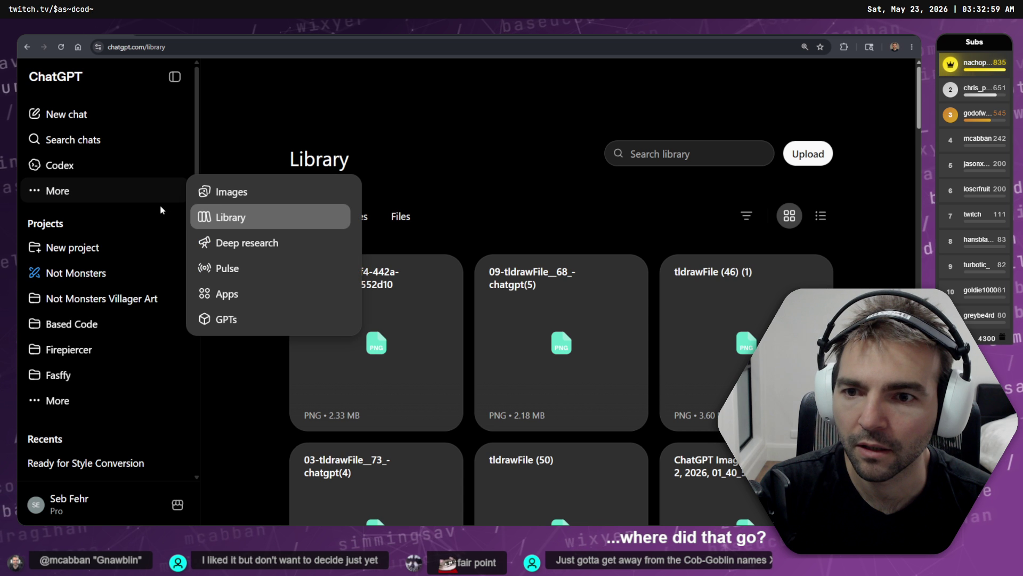
{"action": "left_click", "coordinate": [218, 191]}
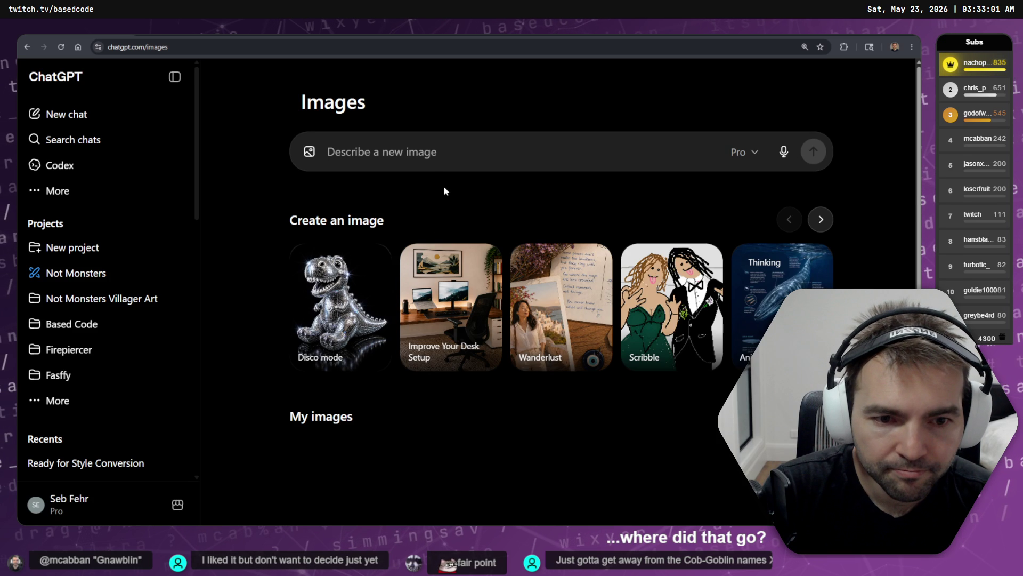
- Open the 'Rustic medieval coat rack design' image and copy it
{"action": "scroll", "coordinate": [546, 213], "scroll_direction": "down", "scroll_amount": 10}
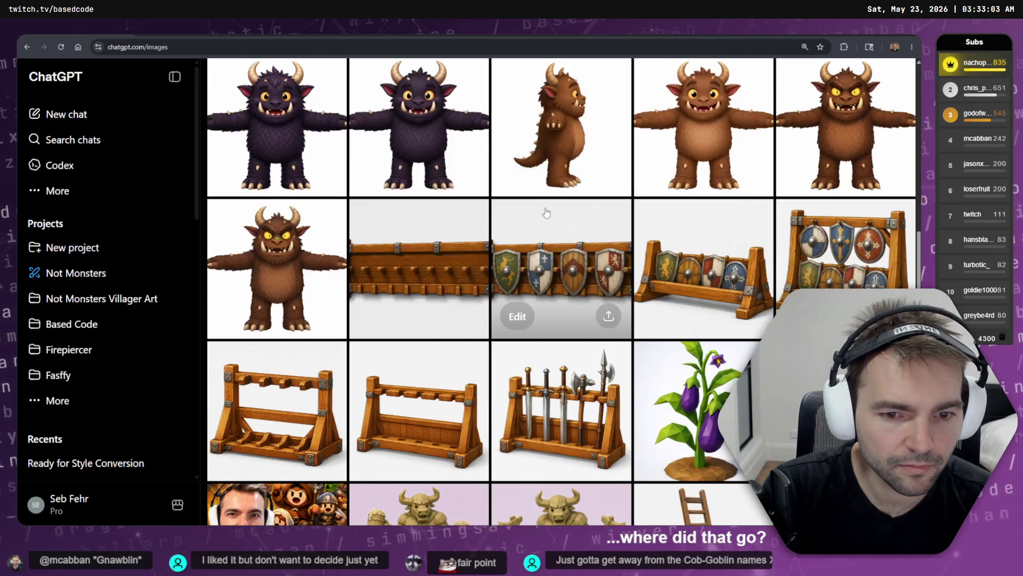
{"action": "left_click", "coordinate": [410, 265]}
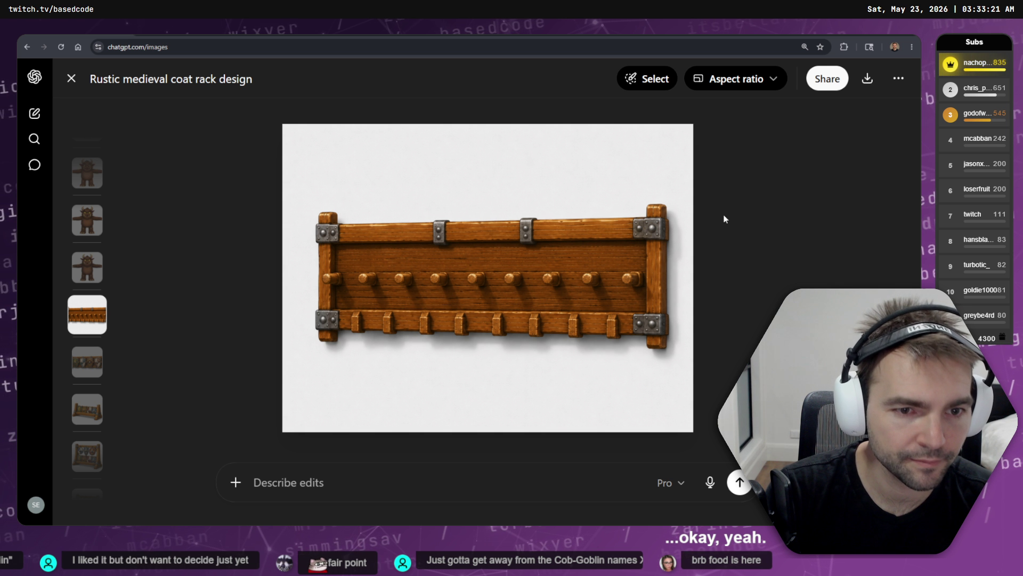
{"action": "right_click", "coordinate": [600, 254]}
{"action": "left_click", "coordinate": [648, 291]}
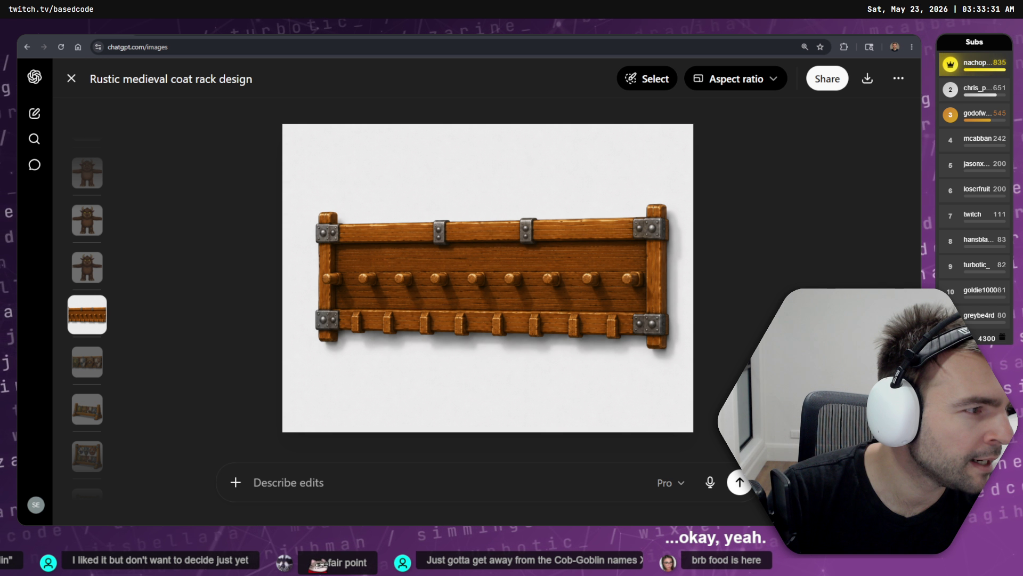
- Switch to tldraw and pan over to the utility props frame
{"action": "key", "text": "alt+Tab"}
{"action": "scroll", "coordinate": [677, 277], "scroll_direction": "down", "scroll_amount": 5}
{"action": "scroll", "coordinate": [667, 290], "scroll_direction": "up", "scroll_amount": 5}
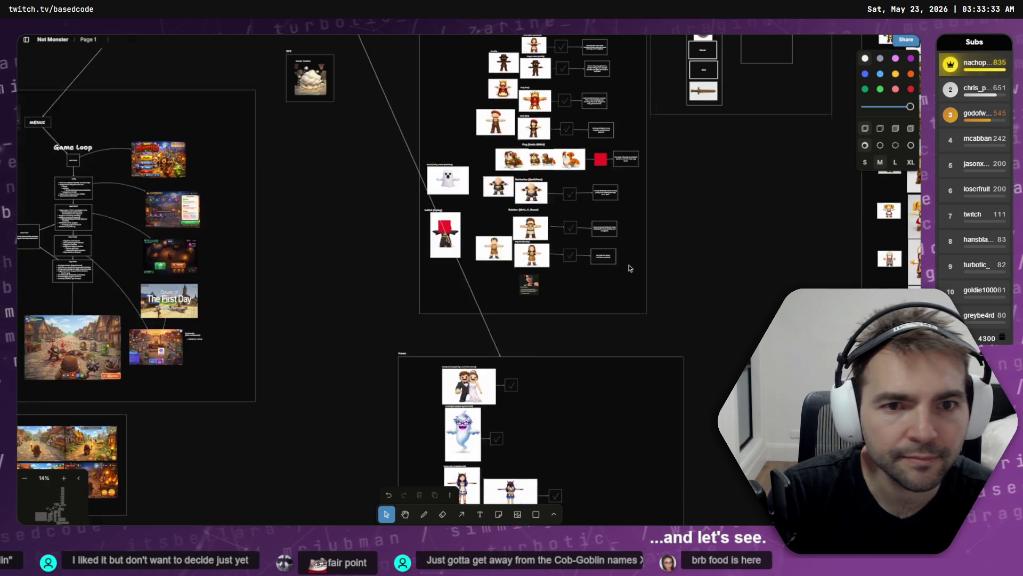
{"action": "scroll", "coordinate": [630, 268], "scroll_direction": "right", "scroll_amount": 10}
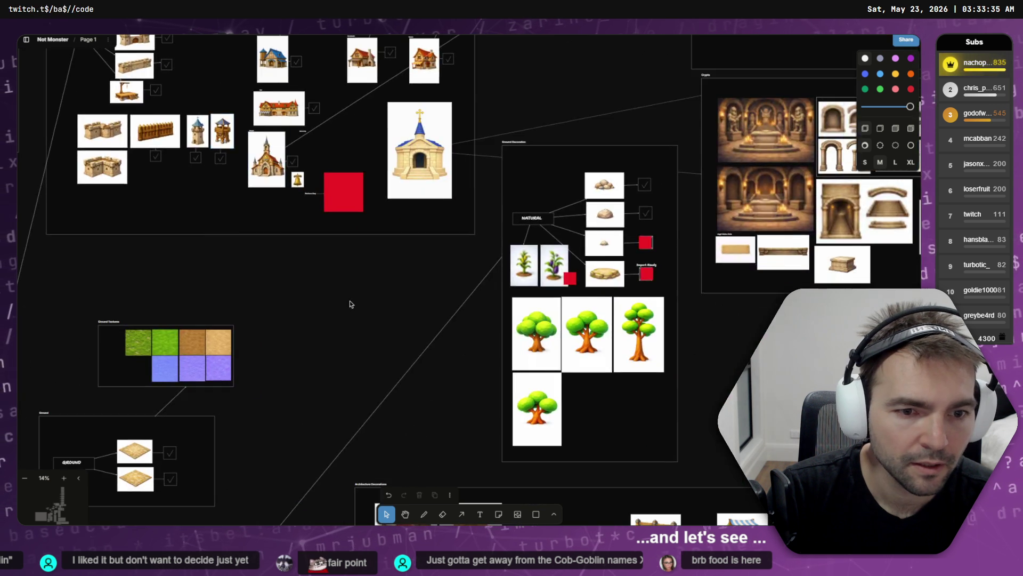
{"action": "scroll", "coordinate": [349, 304], "scroll_direction": "down", "scroll_amount": 5}
{"action": "scroll", "coordinate": [533, 314], "scroll_direction": "up", "scroll_amount": 5}
{"action": "scroll", "coordinate": [710, 323], "scroll_direction": "down", "scroll_amount": 5}
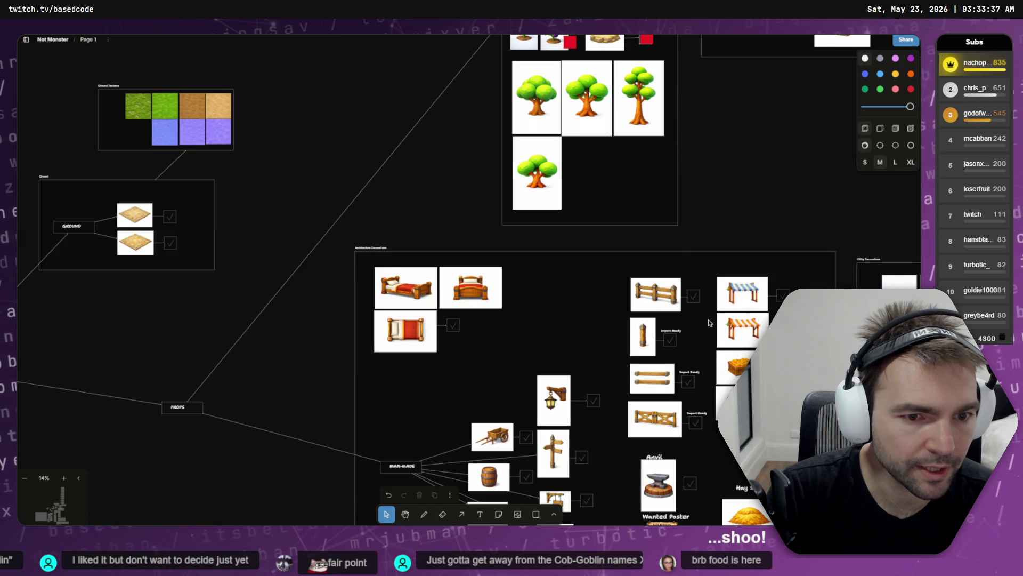
{"action": "scroll", "coordinate": [709, 323], "scroll_direction": "down", "scroll_amount": 7}
{"action": "scroll", "coordinate": [709, 323], "scroll_direction": "up", "scroll_amount": 4}
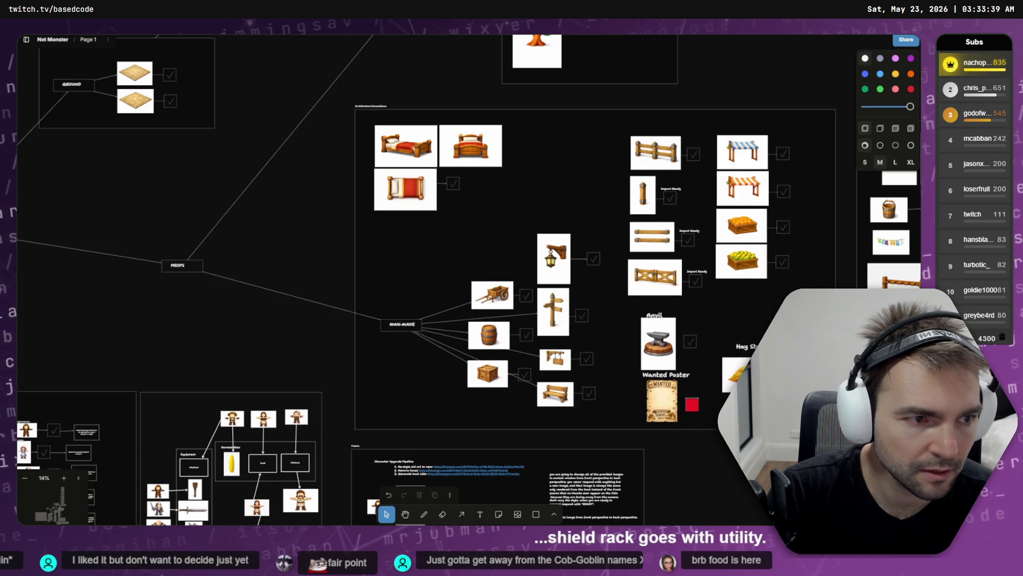
{"action": "scroll", "coordinate": [587, 299], "scroll_direction": "right", "scroll_amount": 6}
{"action": "scroll", "coordinate": [586, 299], "scroll_direction": "down", "scroll_amount": 3}
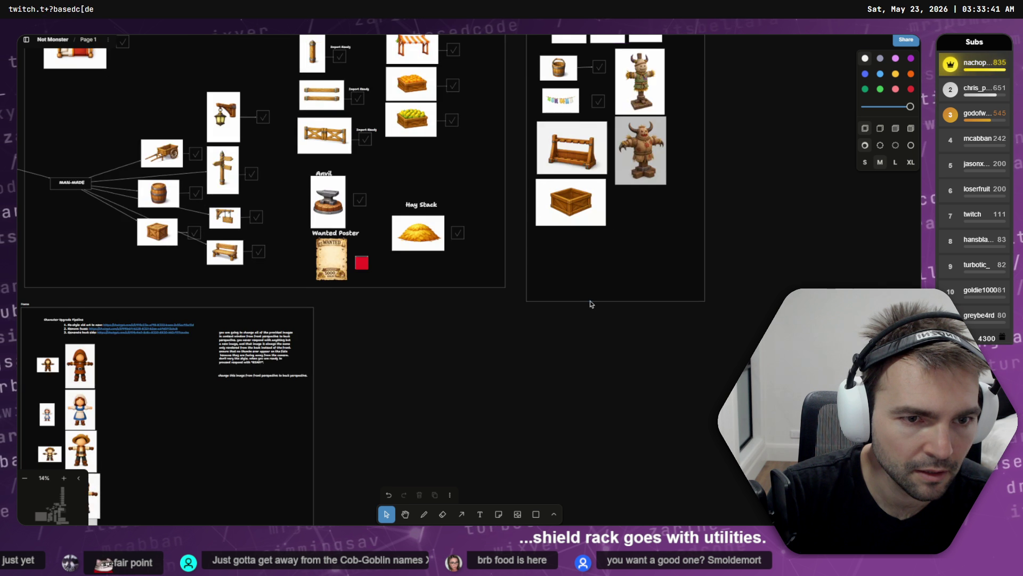
{"action": "scroll", "coordinate": [566, 202], "scroll_direction": "up", "scroll_amount": 3}
- Paste the coat rack image below the crate picture, shrink it to match, and align it
{"action": "key", "text": "ctrl+v"}
{"action": "left_click_drag", "start_coordinate": [501, 280], "coordinate": [598, 235]}
{"action": "left_click_drag", "start_coordinate": [649, 292], "coordinate": [613, 266]}
{"action": "scroll", "coordinate": [587, 299], "scroll_direction": "up", "scroll_amount": 3}
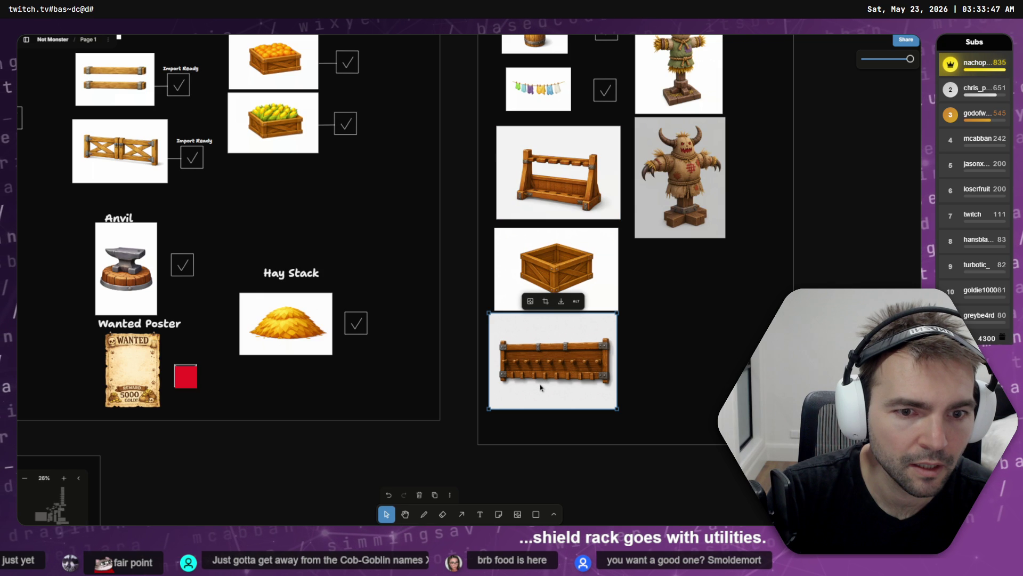
{"action": "left_click_drag", "start_coordinate": [541, 385], "coordinate": [548, 385]}
{"action": "left_click", "coordinate": [745, 171]}
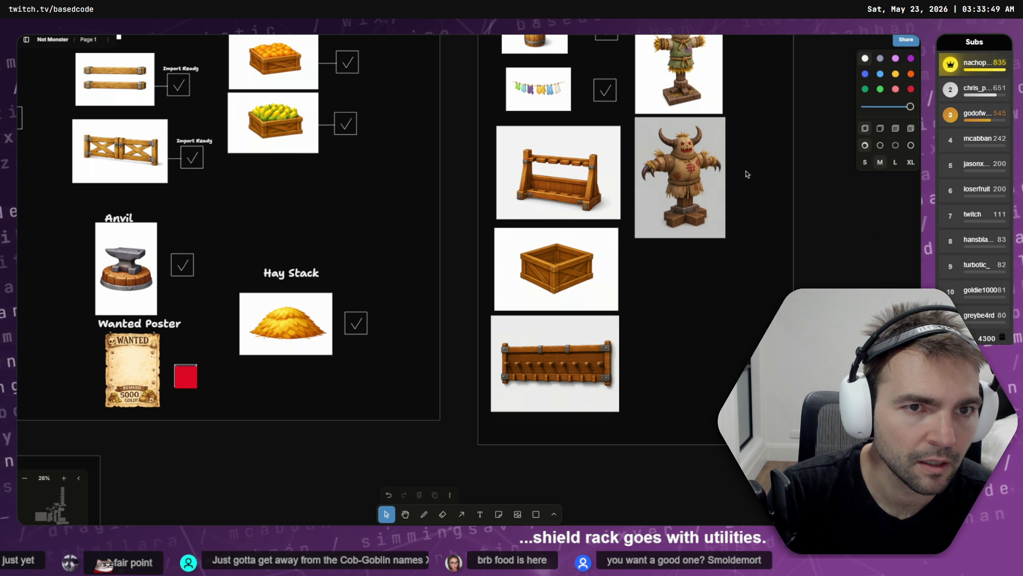
{"action": "scroll", "coordinate": [744, 171], "scroll_direction": "up", "scroll_amount": 5}
{"action": "scroll", "coordinate": [529, 415], "scroll_direction": "down", "scroll_amount": 3}
- Pan across the Not Monster board to review character, prop and environment frames
{"action": "scroll", "coordinate": [530, 415], "scroll_direction": "down", "scroll_amount": 5}
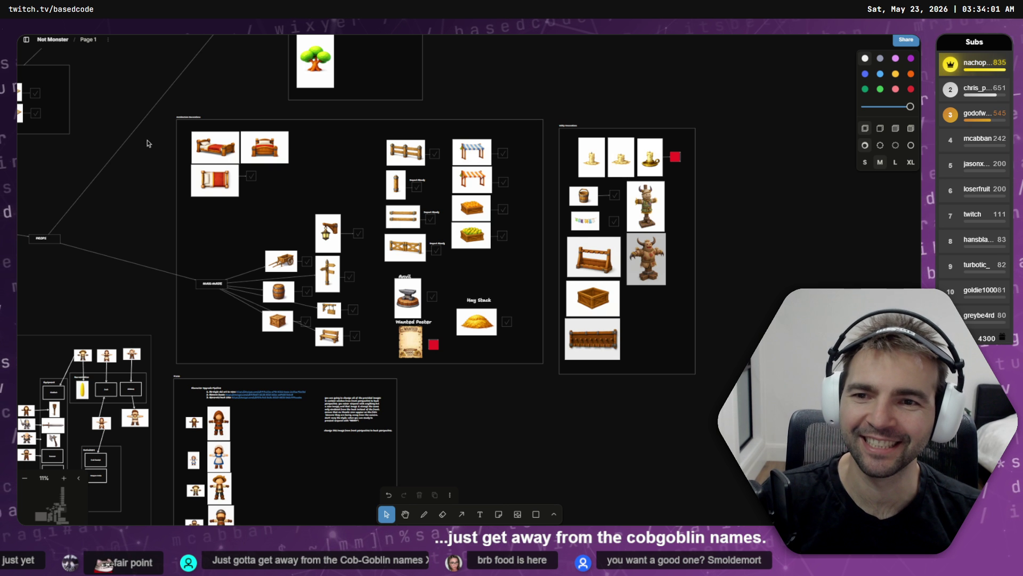
{"action": "scroll", "coordinate": [455, 236], "scroll_direction": "down", "scroll_amount": 5}
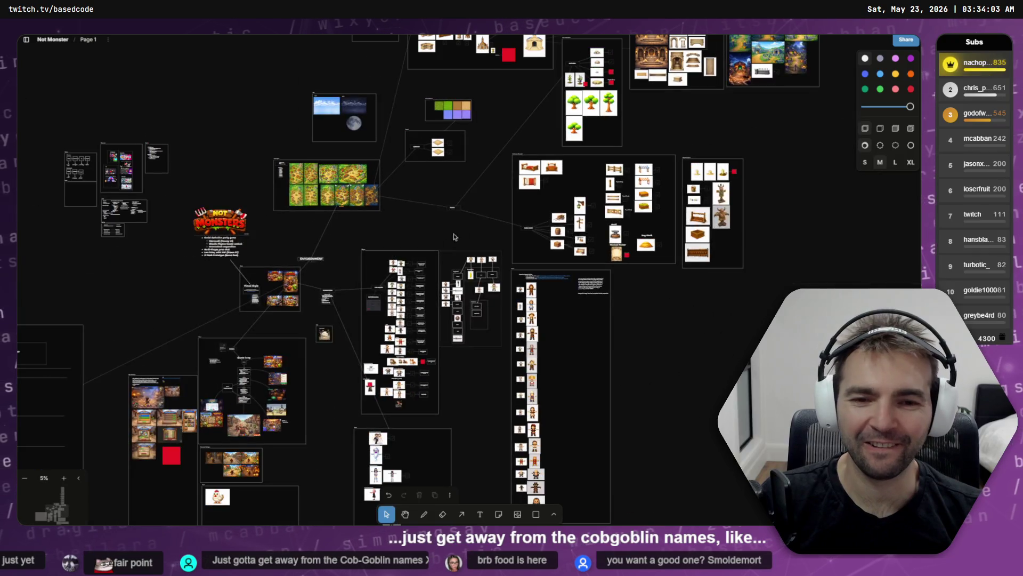
{"action": "scroll", "coordinate": [455, 237], "scroll_direction": "down", "scroll_amount": 5}
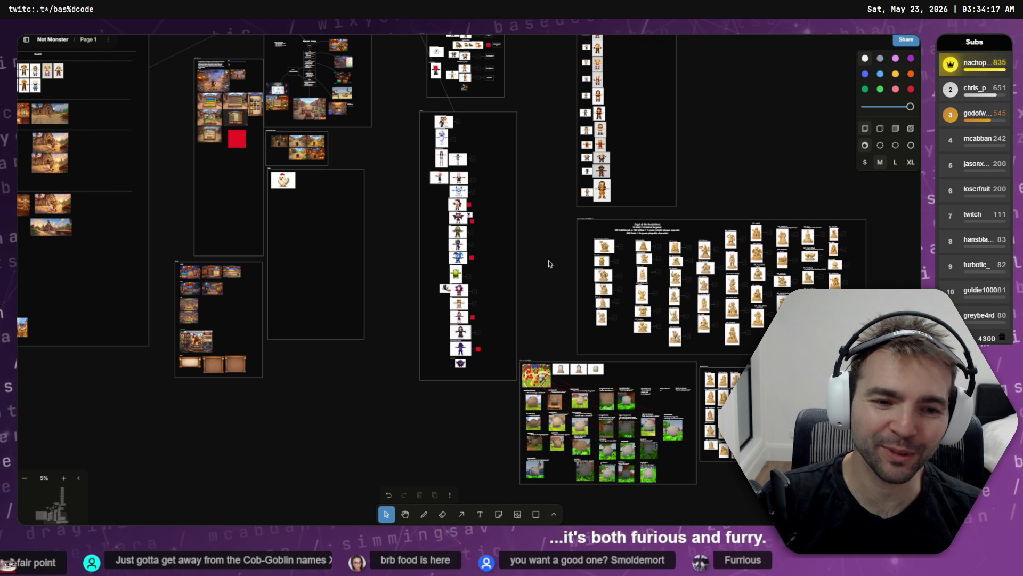
{"action": "scroll", "coordinate": [539, 229], "scroll_direction": "right", "scroll_amount": 2}
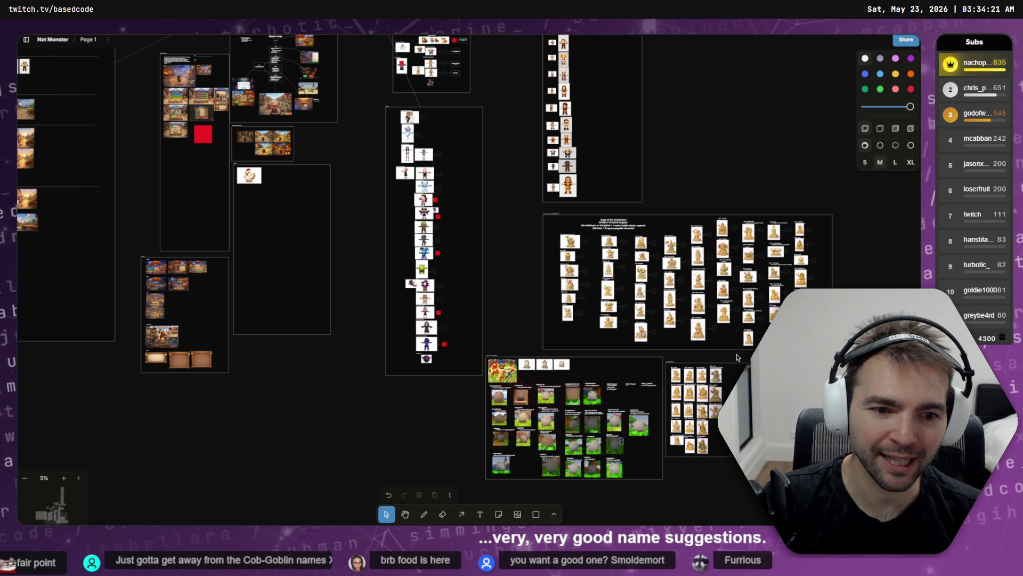
{"action": "scroll", "coordinate": [521, 270], "scroll_direction": "down", "scroll_amount": 3}
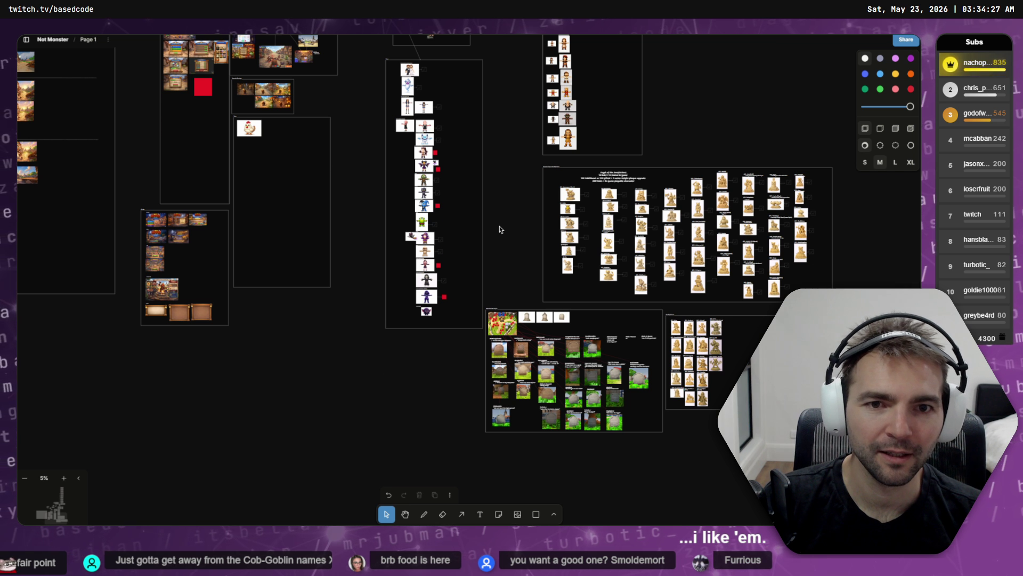
{"action": "scroll", "coordinate": [500, 229], "scroll_direction": "up", "scroll_amount": 10}
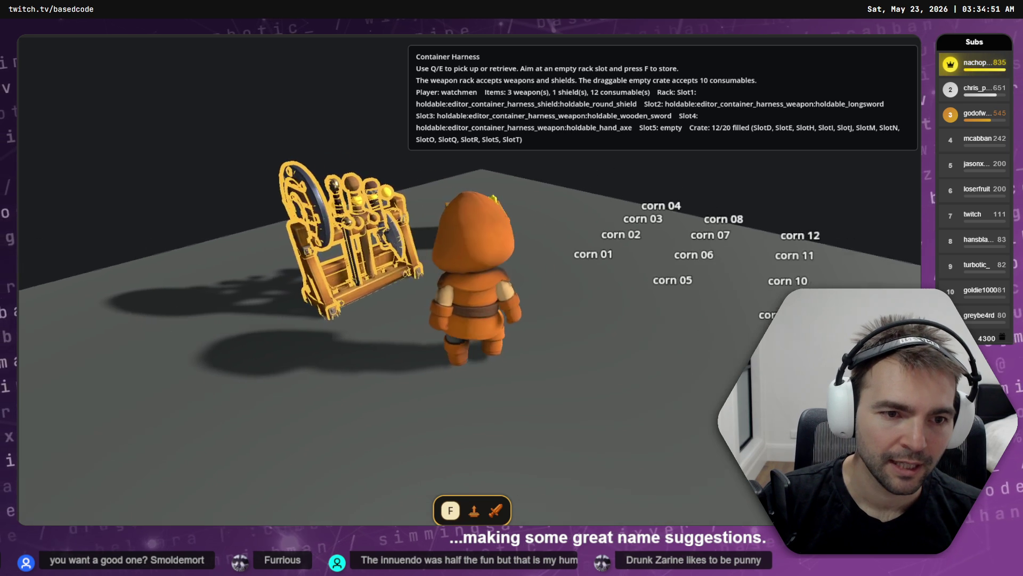
- Pick up the corn crate in the running Container Harness test
{"action": "key", "text": "q"}
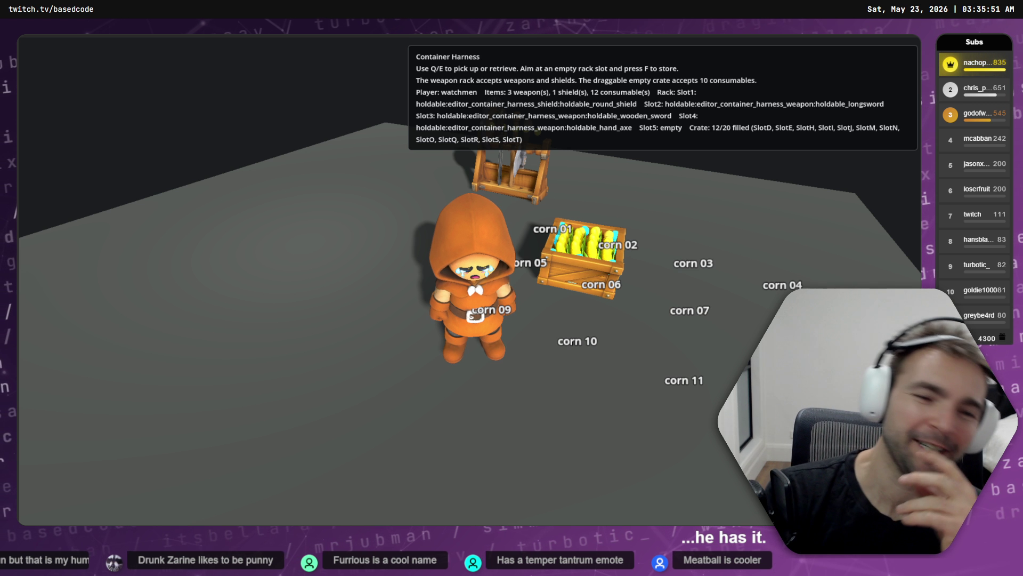
- Carry the corn crate around toward the weapon rack and put it down
{"action": "key", "text": "e"}
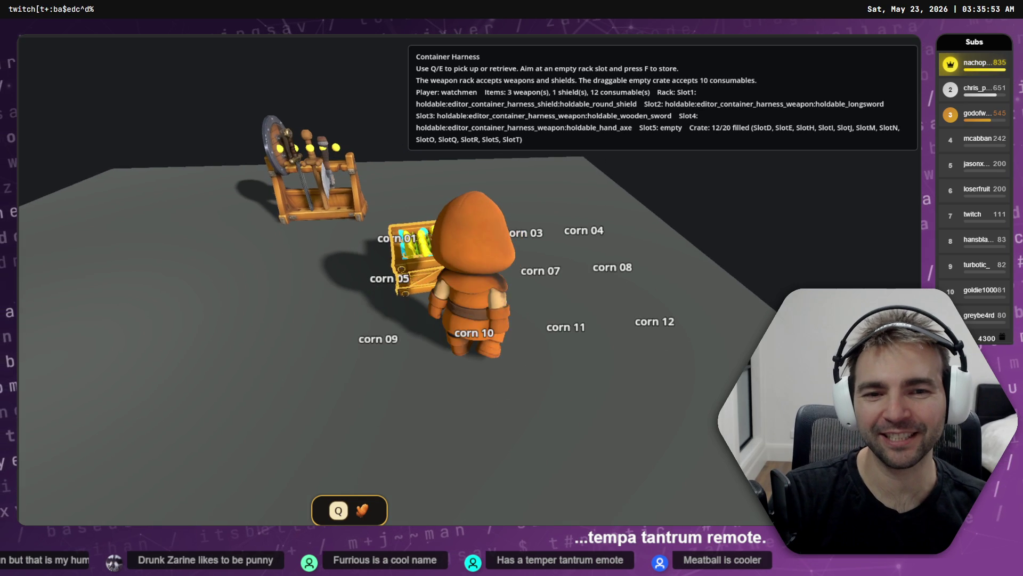
{"action": "key", "text": "a"}
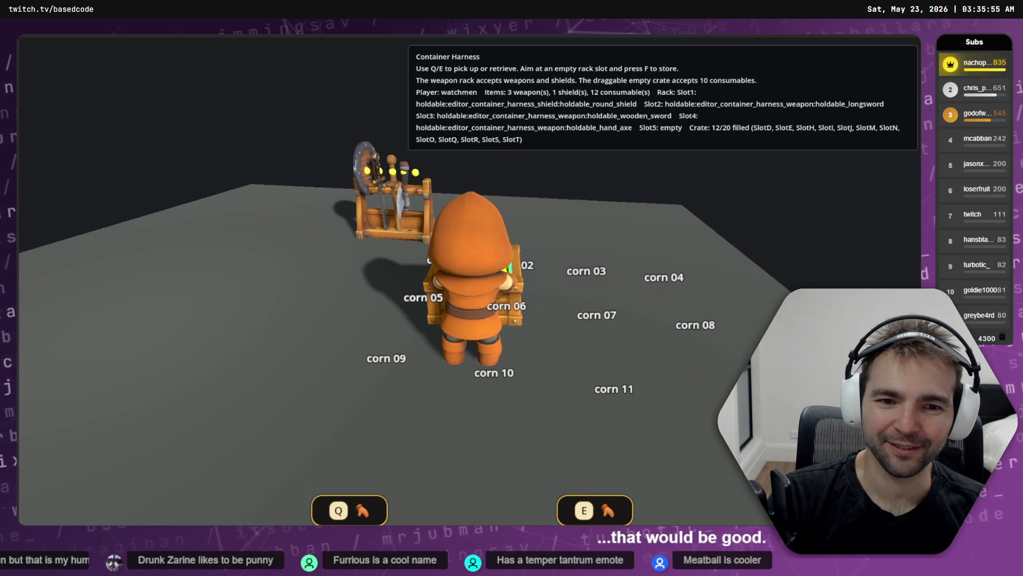
{"action": "key", "text": "a"}
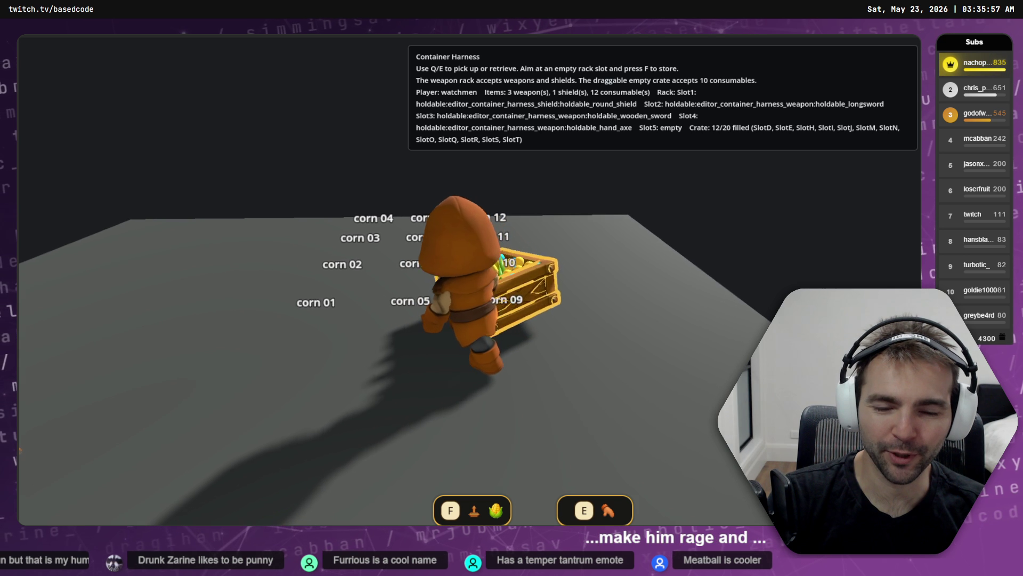
{"action": "key", "text": "a"}
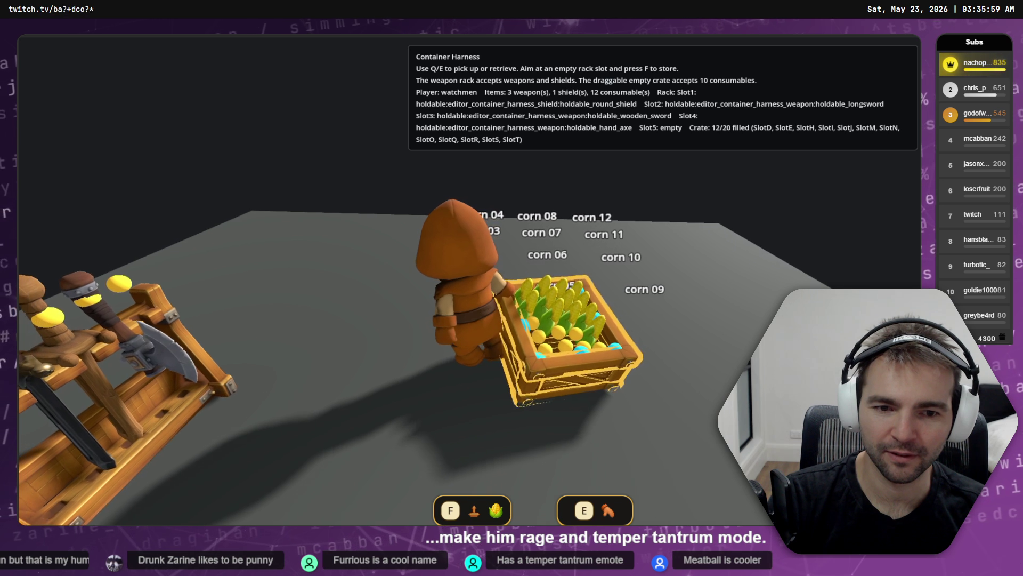
{"action": "key", "text": "a"}
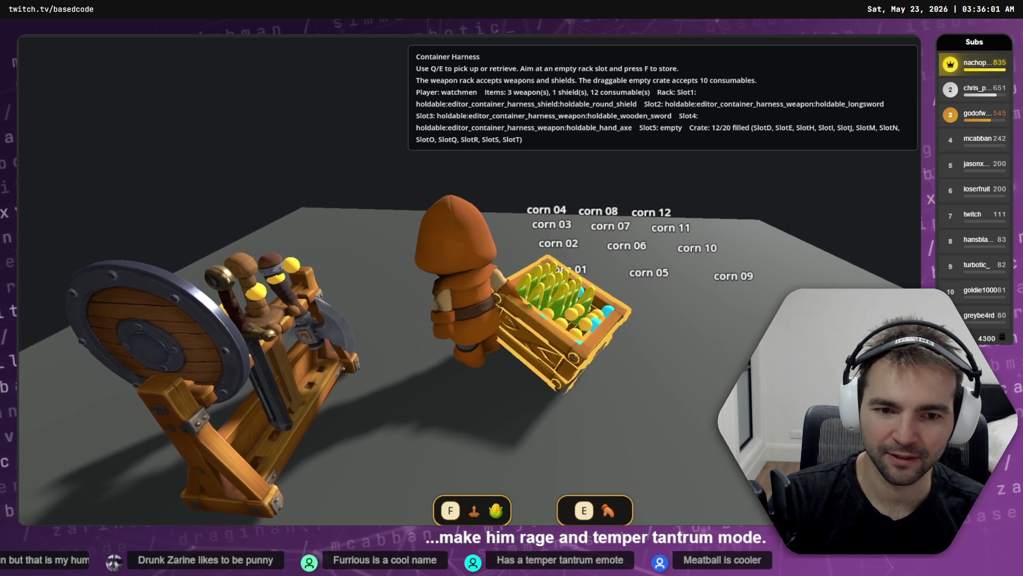
{"action": "key", "text": "a"}
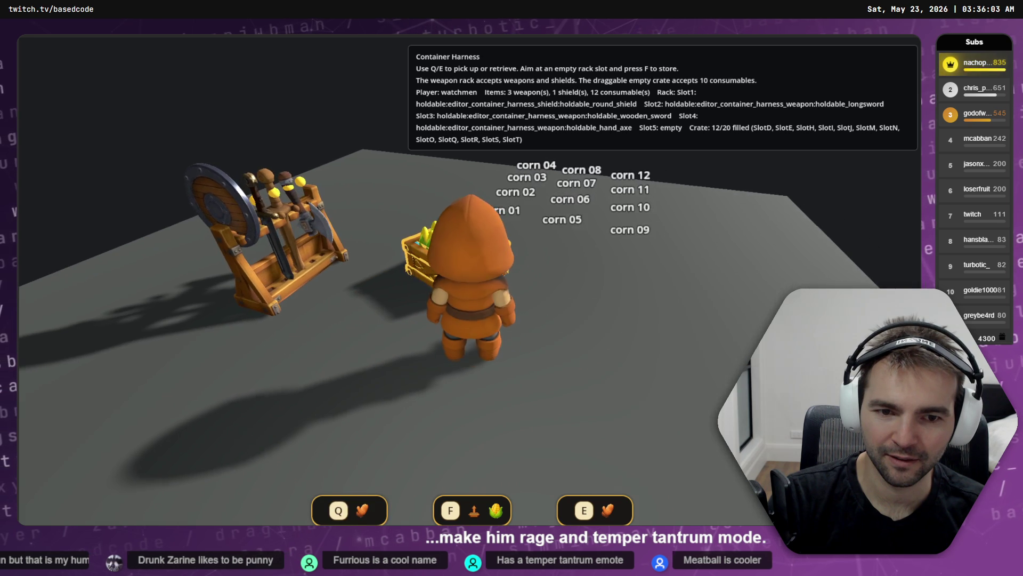
{"action": "key", "text": "a"}
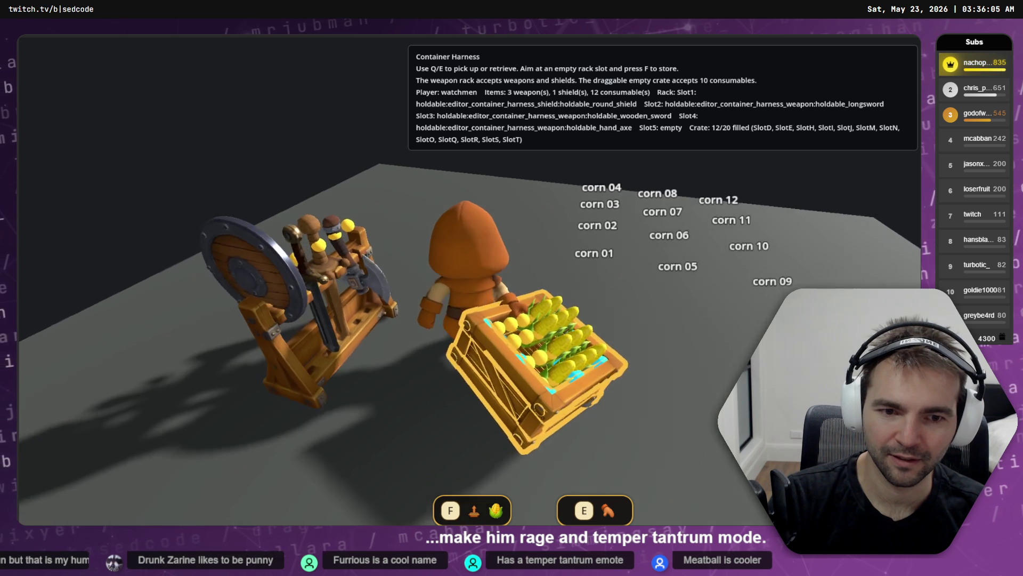
{"action": "key", "text": "a"}
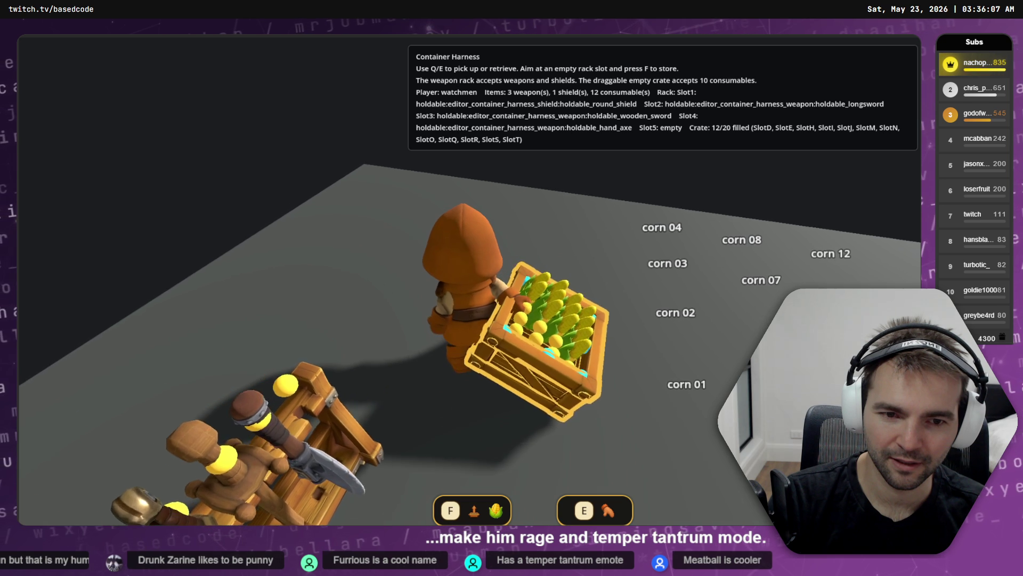
{"action": "key", "text": "a"}
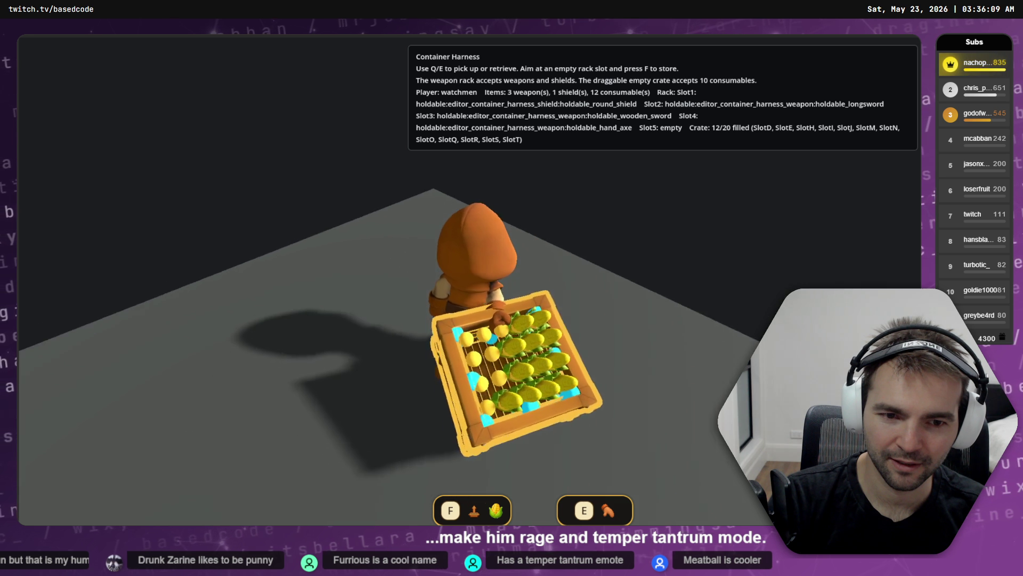
{"action": "key", "text": "f"}
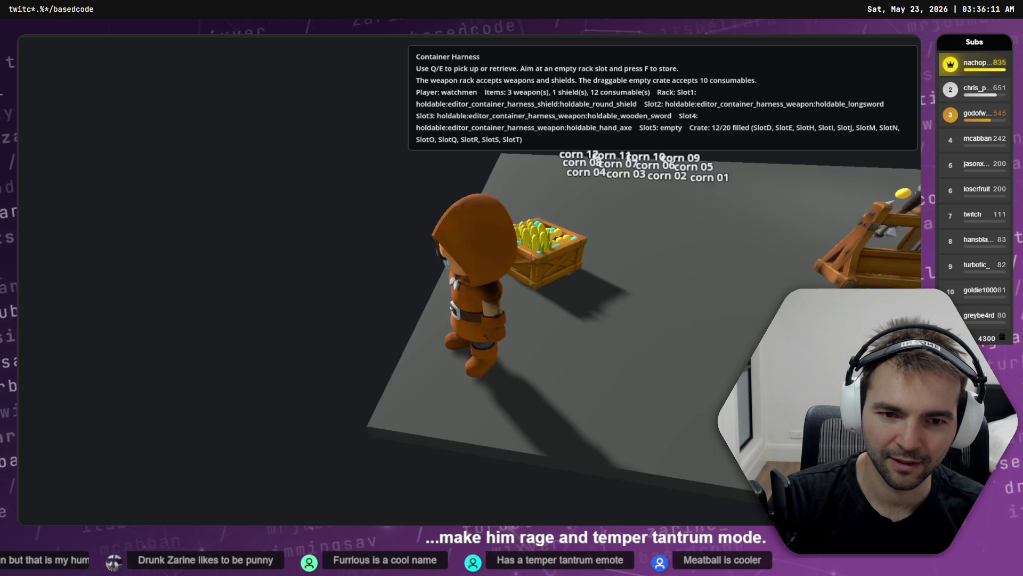
- Take the wooden sword from the rack, store it back, then switch to tldraw
{"action": "key", "text": "w"}
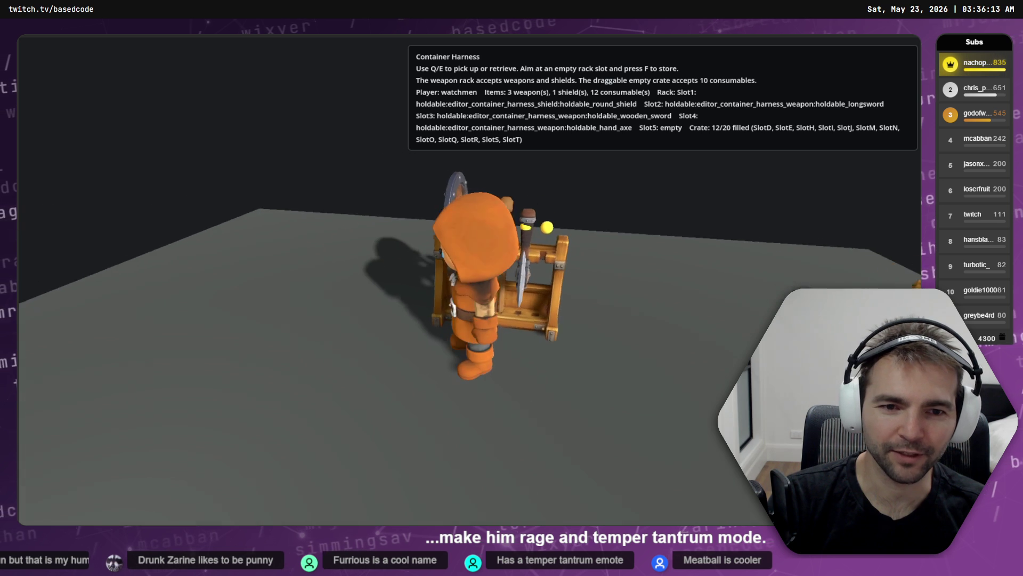
{"action": "key", "text": "q"}
{"action": "key", "text": "d"}
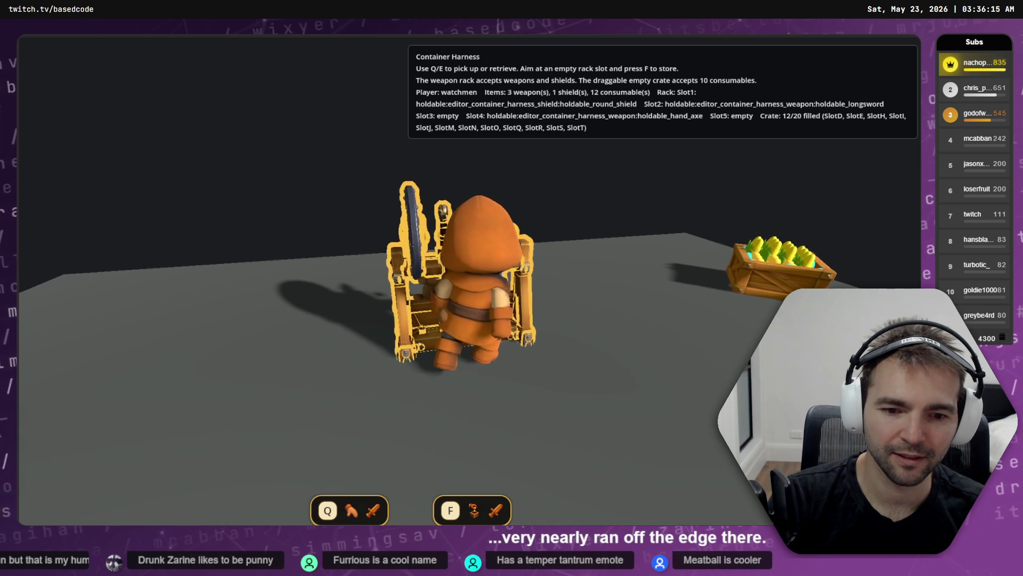
{"action": "key", "text": "a"}
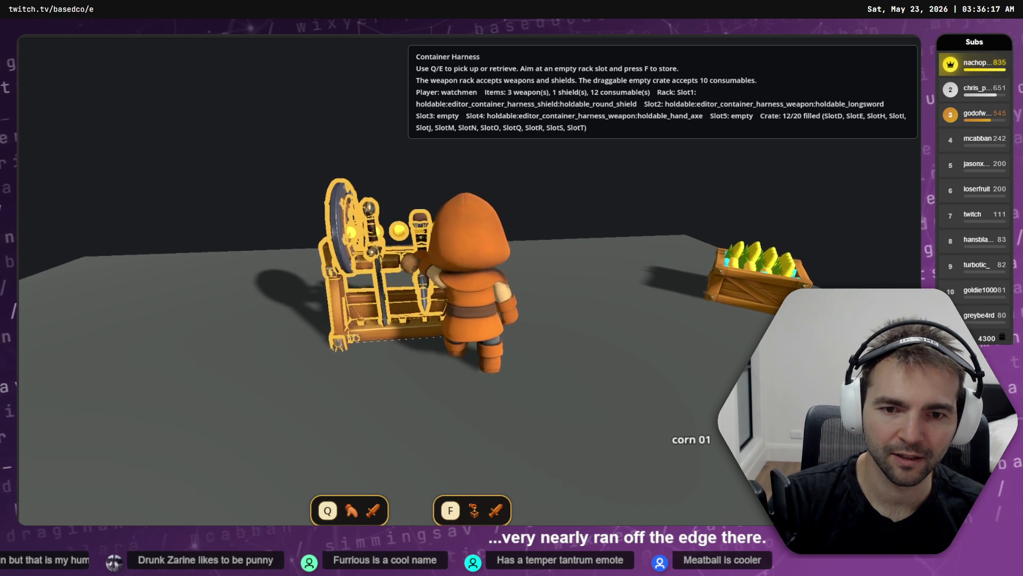
{"action": "key", "text": "f"}
{"action": "key", "text": "s"}
{"action": "key", "text": "F9"}
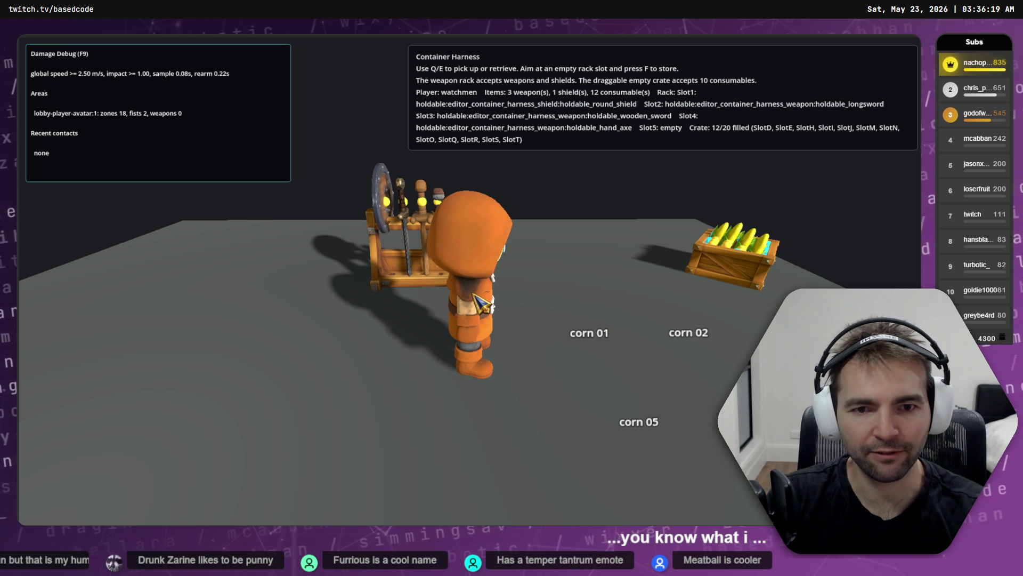
{"action": "key", "text": "alt+Tab"}
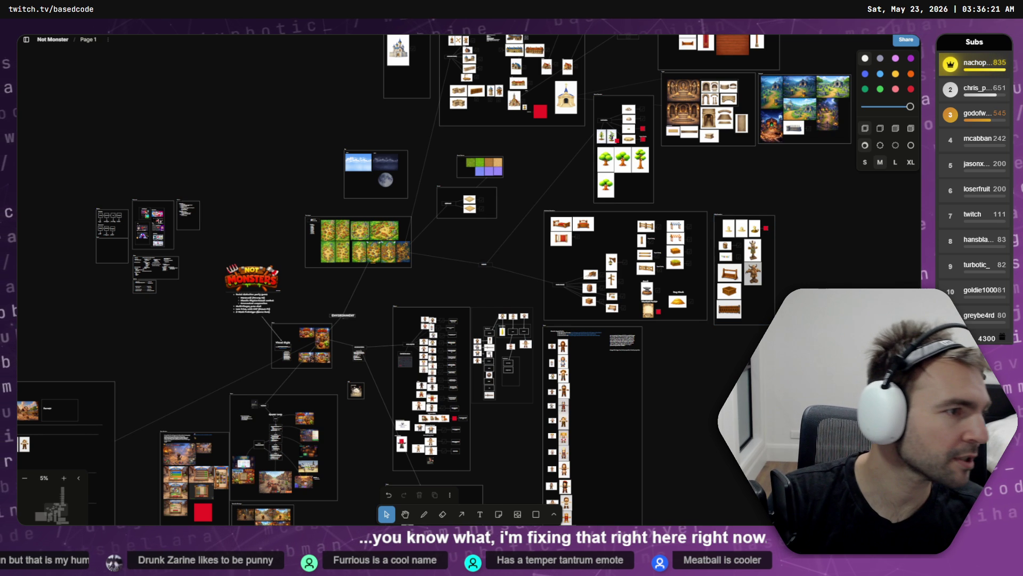
- Filter Godot's FileSystem to 'Woode' and copy WoodenSword.obj's absolute path
{"action": "key", "text": "alt+Tab"}
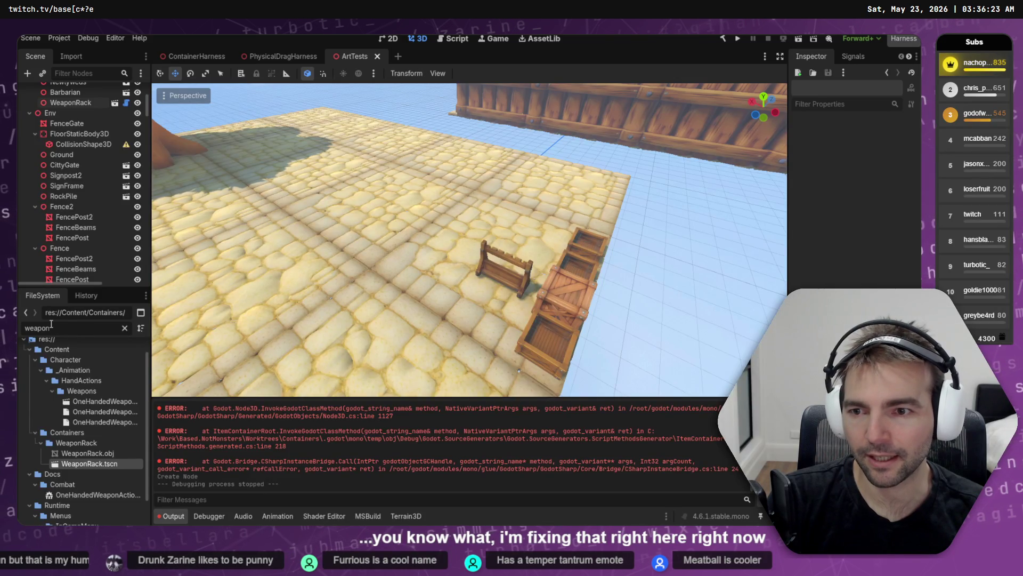
{"action": "key", "text": "ctrl+a"}
{"action": "type", "text": "Woode"}
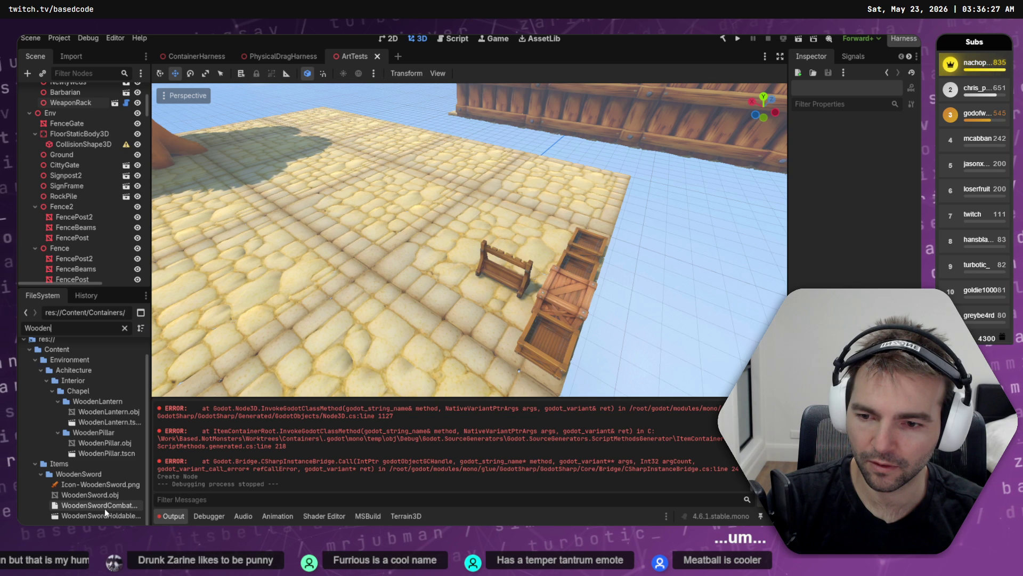
{"action": "left_click", "coordinate": [94, 496]}
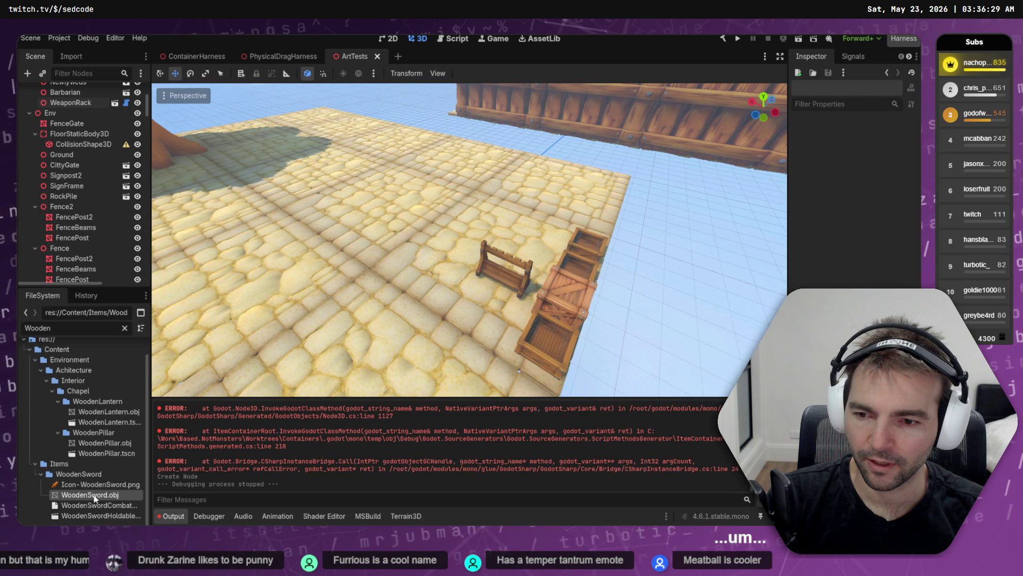
{"action": "right_click", "coordinate": [94, 498]}
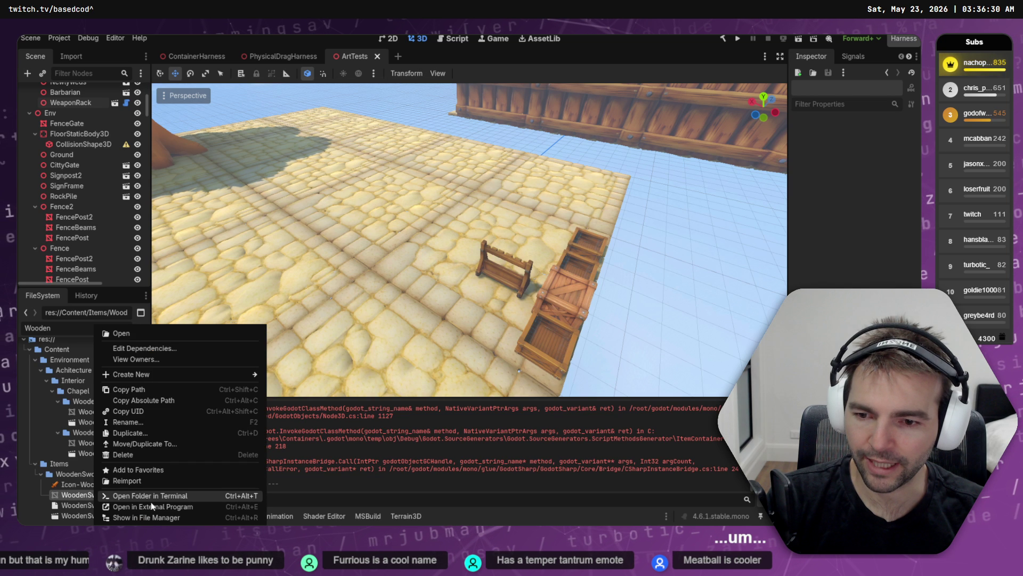
{"action": "left_click", "coordinate": [206, 504]}
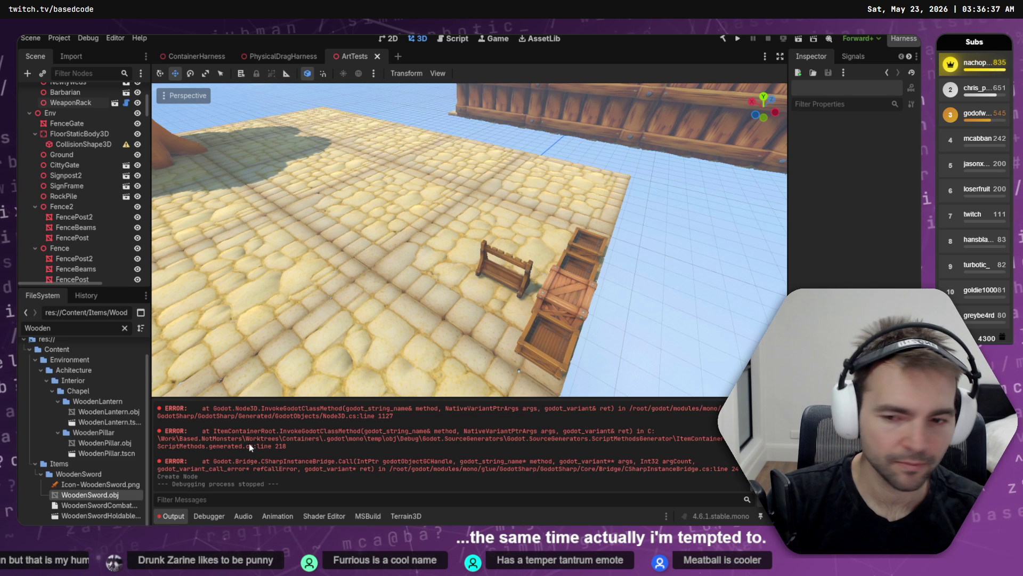
{"action": "right_click", "coordinate": [98, 495]}
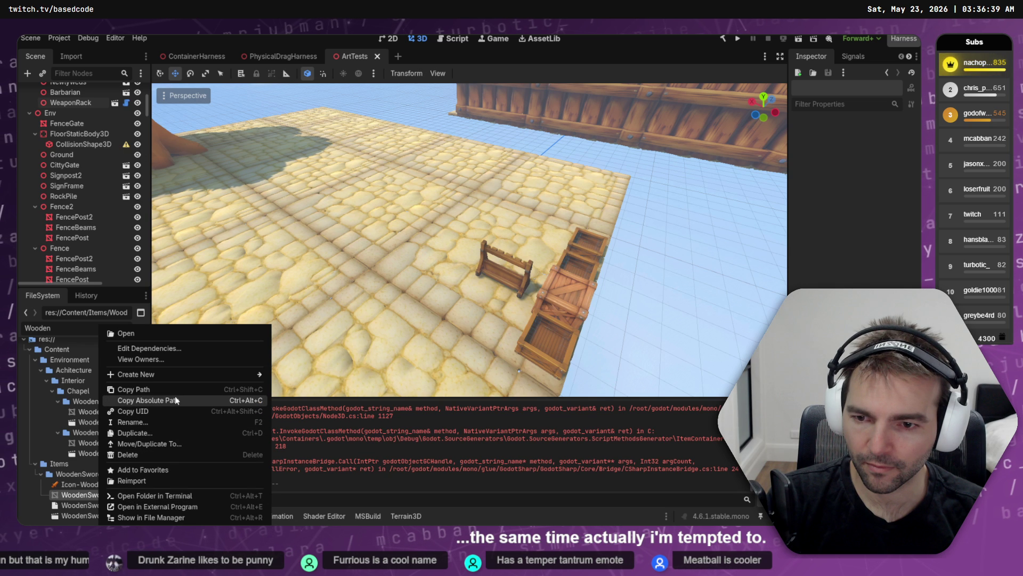
{"action": "left_click", "coordinate": [175, 398]}
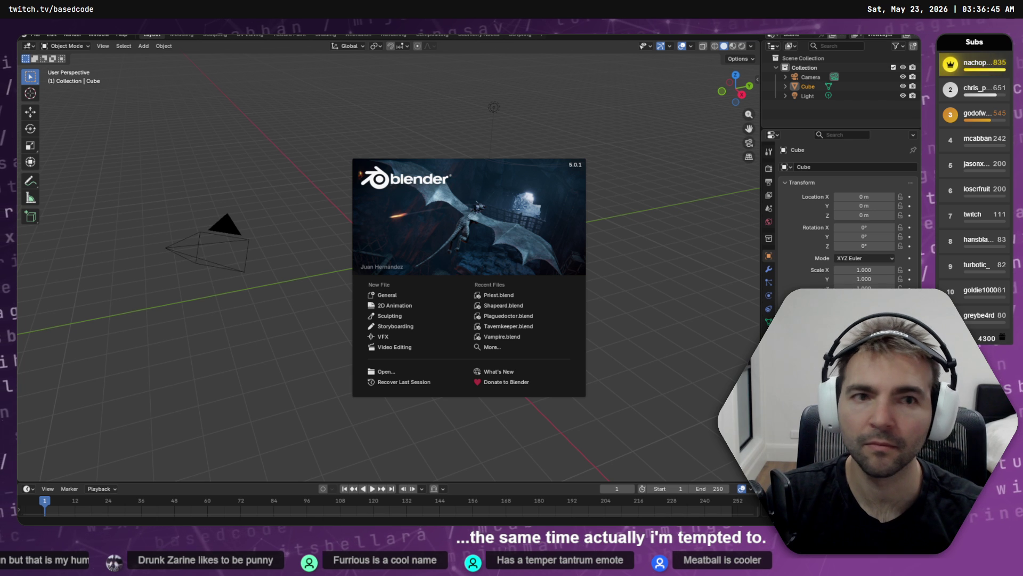
- Delete the default cube, light, camera and Collection from the Blender scene
{"action": "left_click", "coordinate": [803, 84]}
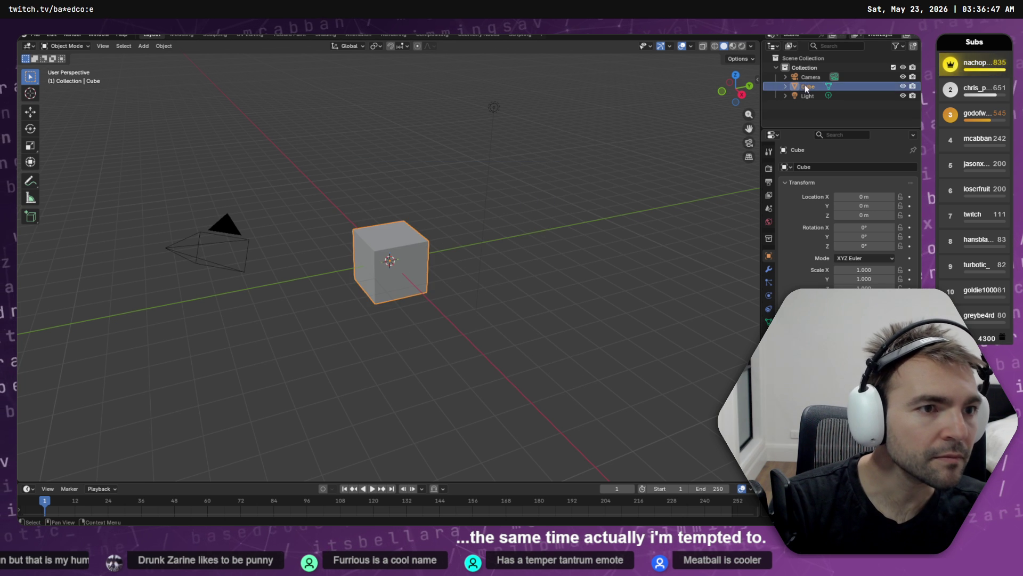
{"action": "key", "text": "Delete"}
{"action": "left_click", "coordinate": [805, 86]}
{"action": "key", "text": "Delete"}
{"action": "left_click", "coordinate": [805, 76]}
{"action": "key", "text": "Delete"}
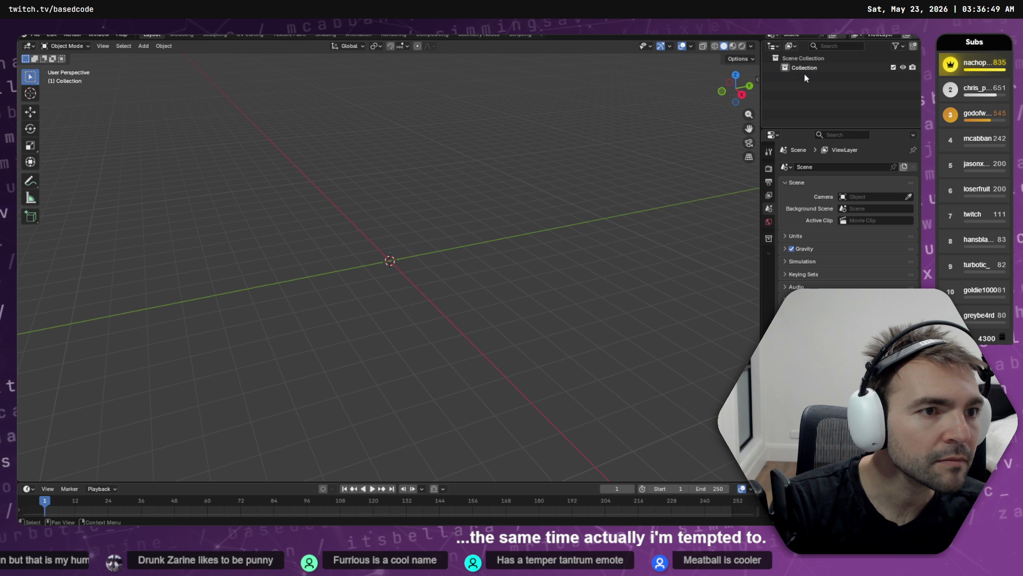
{"action": "left_click", "coordinate": [804, 69]}
{"action": "key", "text": "Delete"}
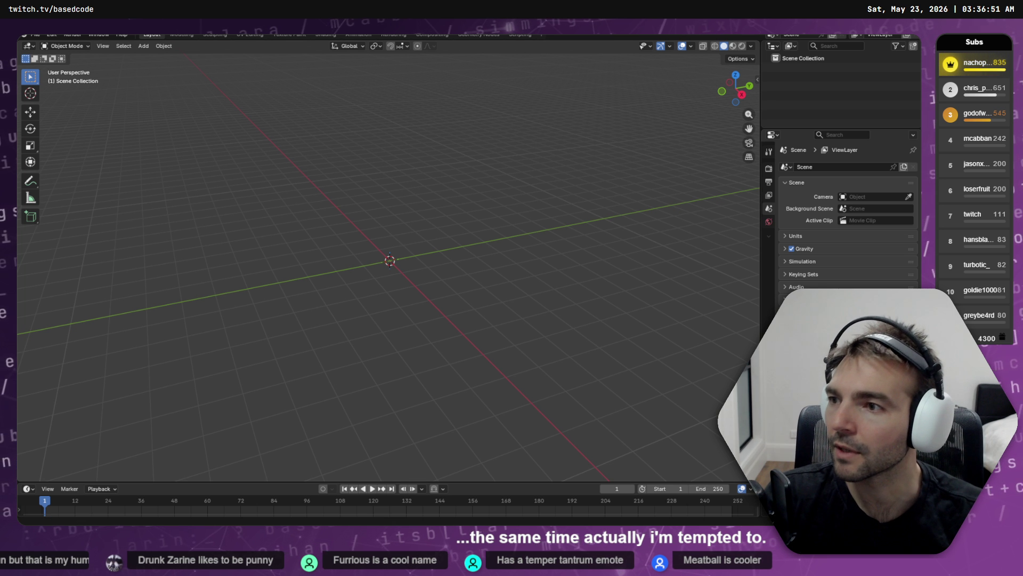
- Import WoodenSword.obj as Wavefront (.obj) from the pasted WoodenSword folder path
{"action": "left_click", "coordinate": [36, 34]}
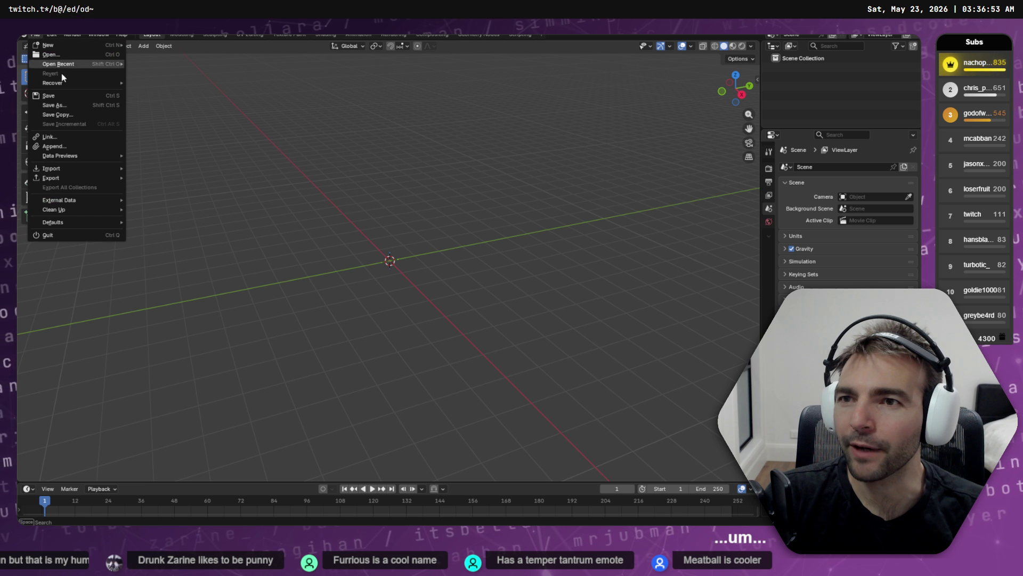
{"action": "mouse_move", "coordinate": [80, 159]}
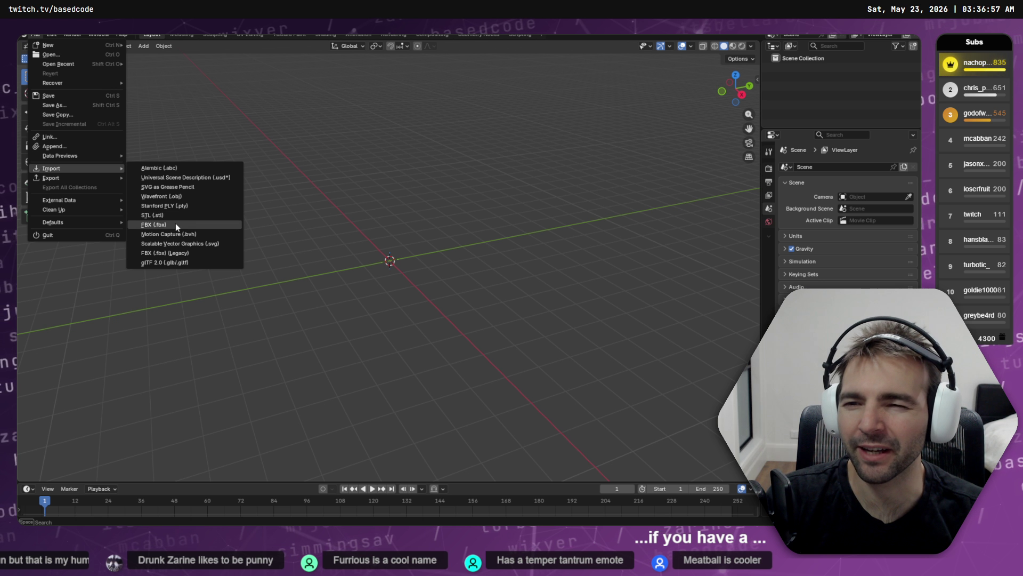
{"action": "left_click", "coordinate": [217, 195]}
{"action": "left_click", "coordinate": [469, 170]}
{"action": "key", "text": "ctrl+v"}
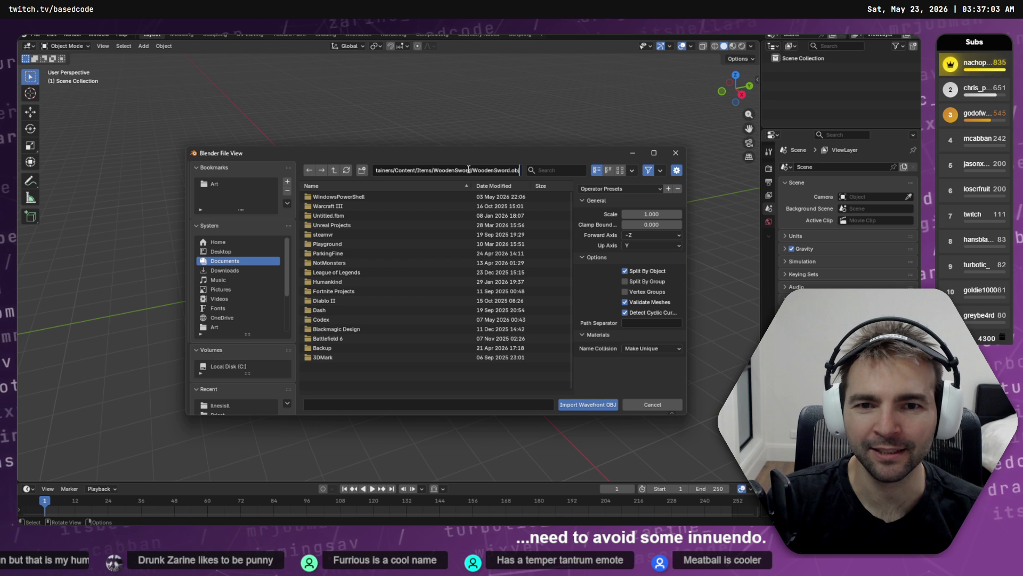
{"action": "key", "text": "BackSpace"}
{"action": "key", "text": "BackSpace"}
{"action": "key", "text": "BackSpace"}
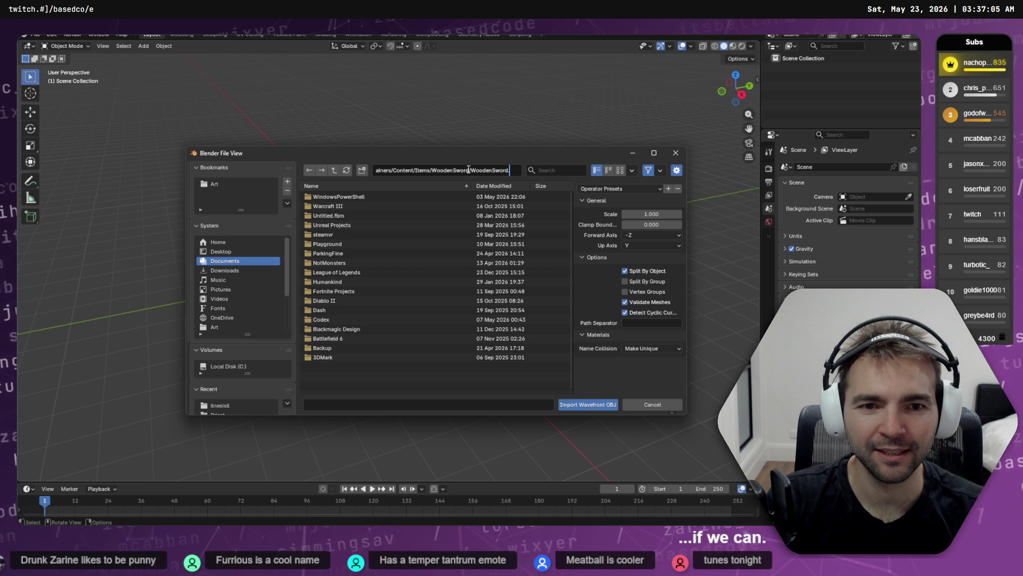
{"action": "key", "text": "Return"}
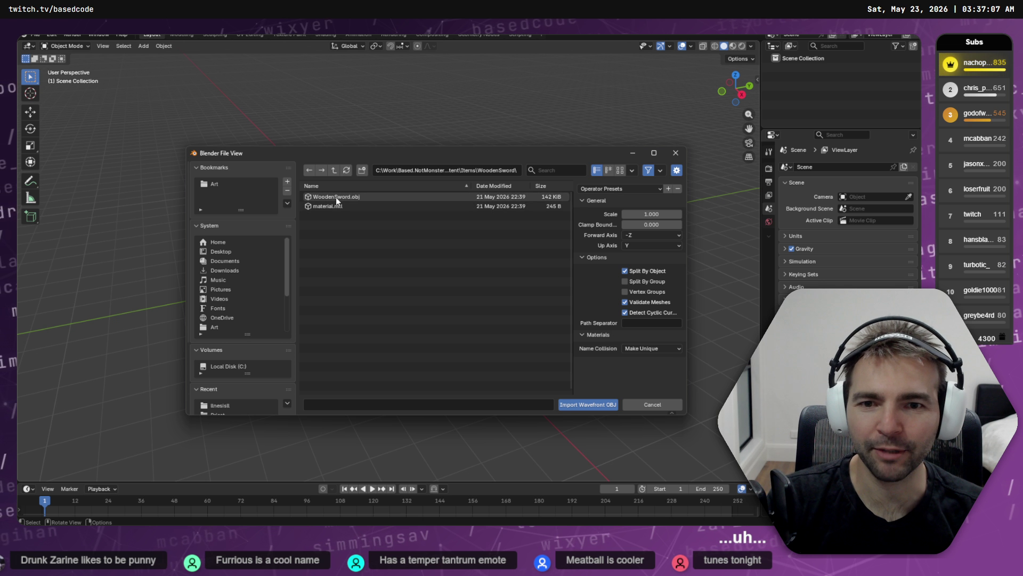
{"action": "double_click", "coordinate": [336, 197]}
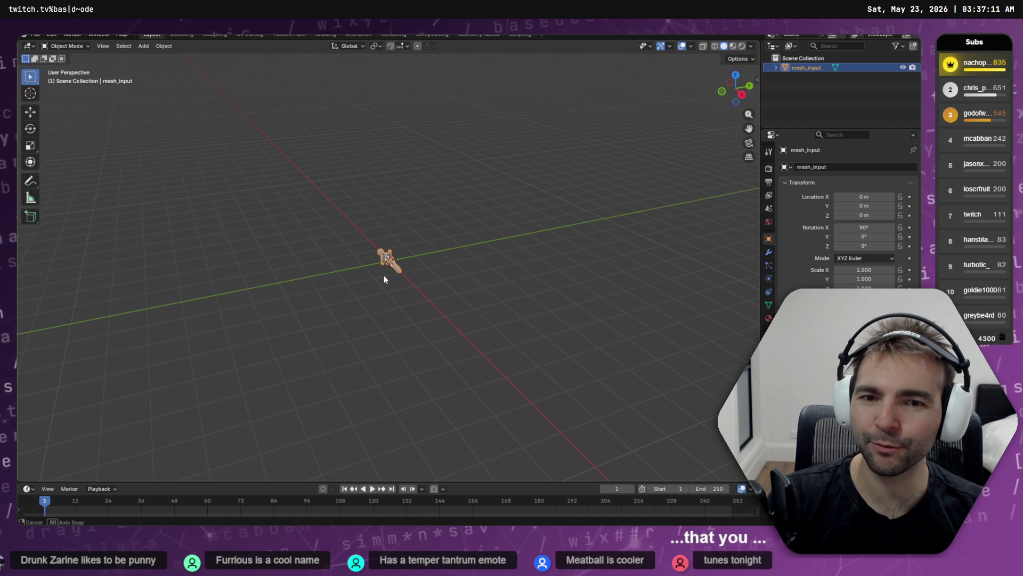
- Enter Edit Mode on the imported sword and grow the selection with Quick Favorites > More
{"action": "left_click_drag", "start_coordinate": [383, 276], "coordinate": [442, 293]}
{"action": "scroll", "coordinate": [336, 286], "scroll_direction": "up", "scroll_amount": 15}
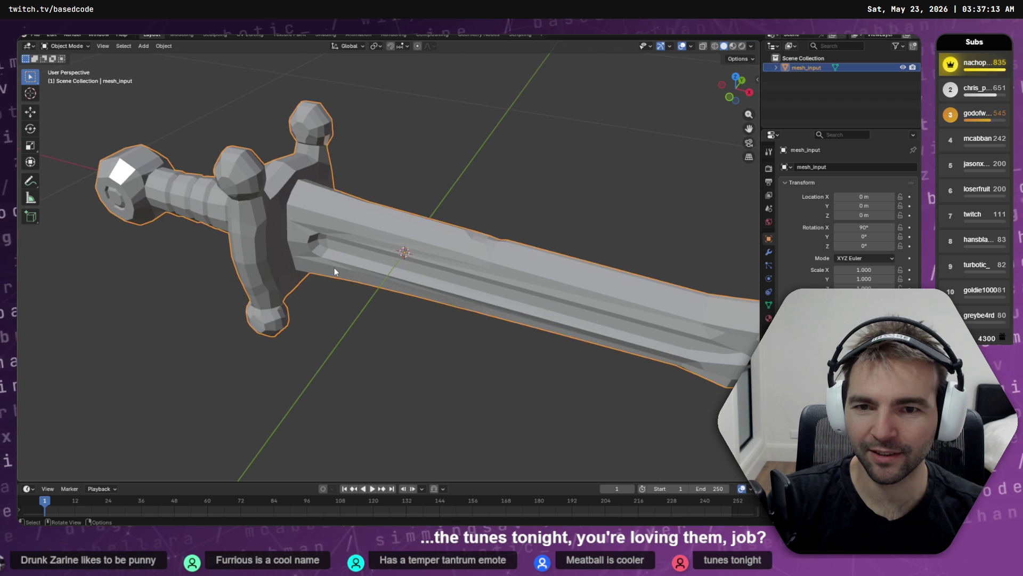
{"action": "mouse_move", "coordinate": [335, 268]}
{"action": "left_mouse_down"}
{"action": "mouse_move", "coordinate": [281, 273]}
{"action": "mouse_move", "coordinate": [271, 253]}
{"action": "left_mouse_up"}
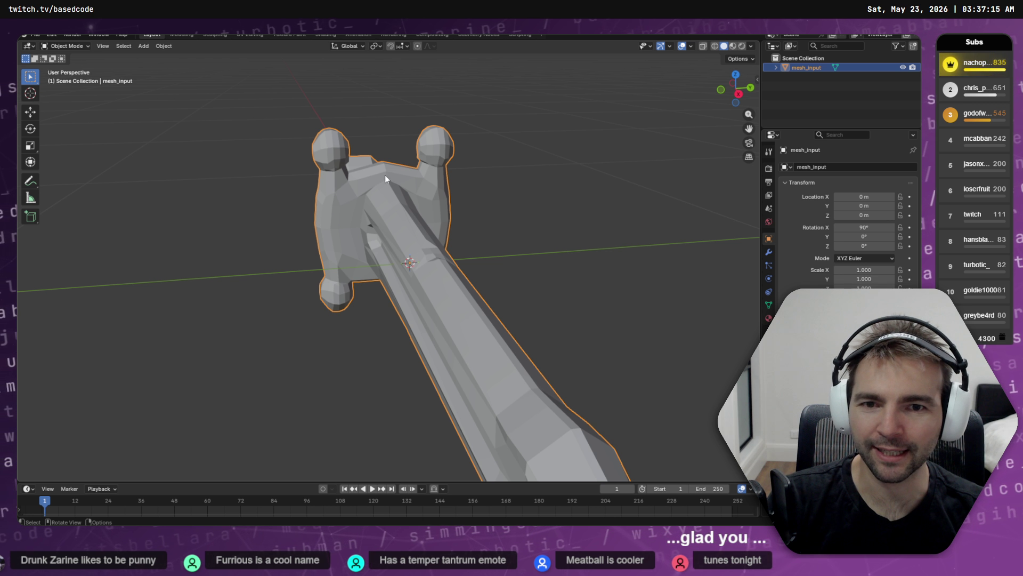
{"action": "key", "text": "Tab"}
{"action": "mouse_move", "coordinate": [338, 143]}
{"action": "left_mouse_down"}
{"action": "mouse_move", "coordinate": [224, 283]}
{"action": "mouse_move", "coordinate": [331, 283]}
{"action": "left_mouse_up"}
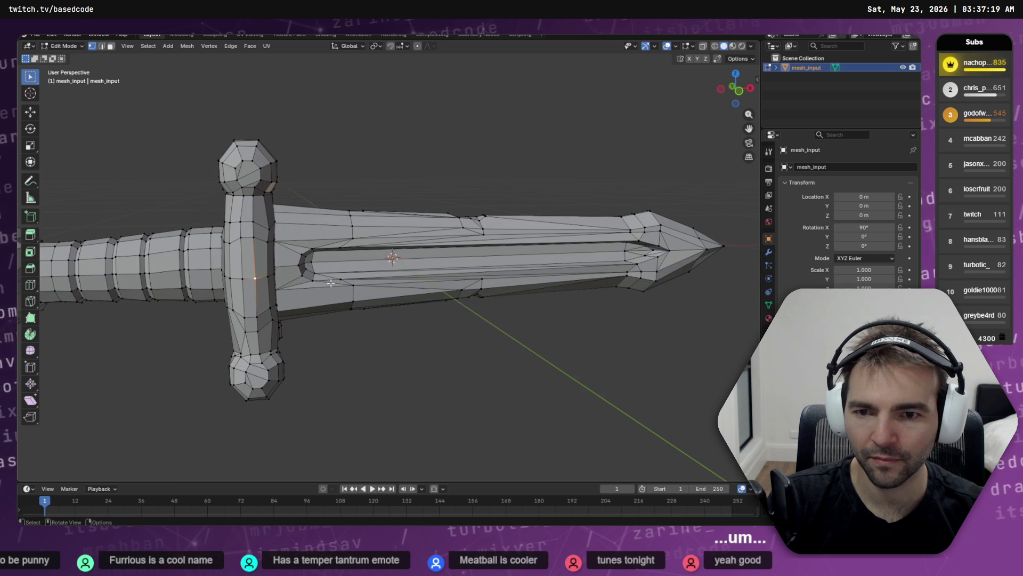
{"action": "mouse_move", "coordinate": [241, 287]}
{"action": "left_mouse_down"}
{"action": "mouse_move", "coordinate": [415, 298]}
{"action": "mouse_move", "coordinate": [370, 308]}
{"action": "mouse_move", "coordinate": [451, 302]}
{"action": "mouse_move", "coordinate": [312, 289]}
{"action": "left_mouse_up"}
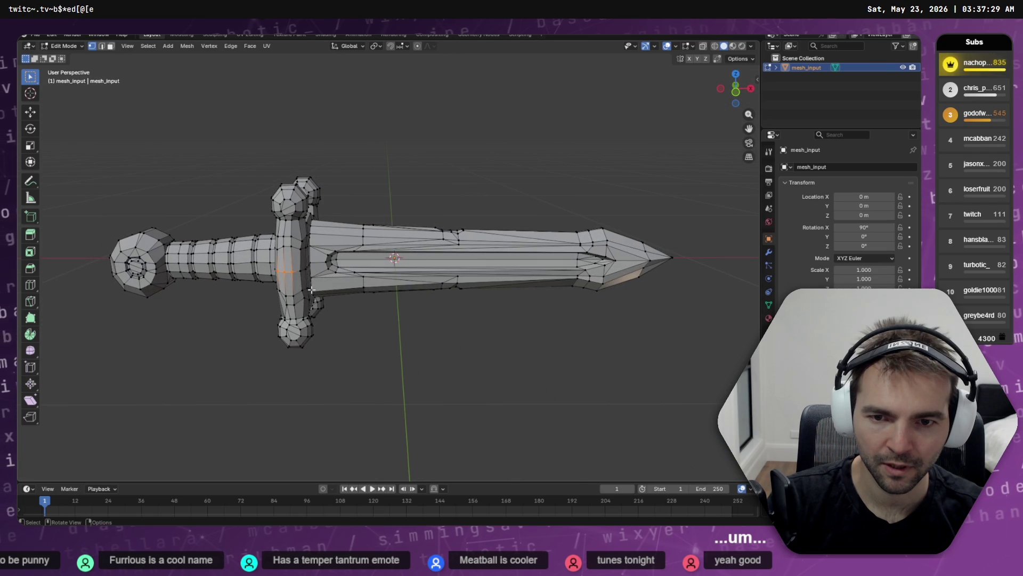
{"action": "left_click_drag", "start_coordinate": [364, 277], "coordinate": [373, 278]}
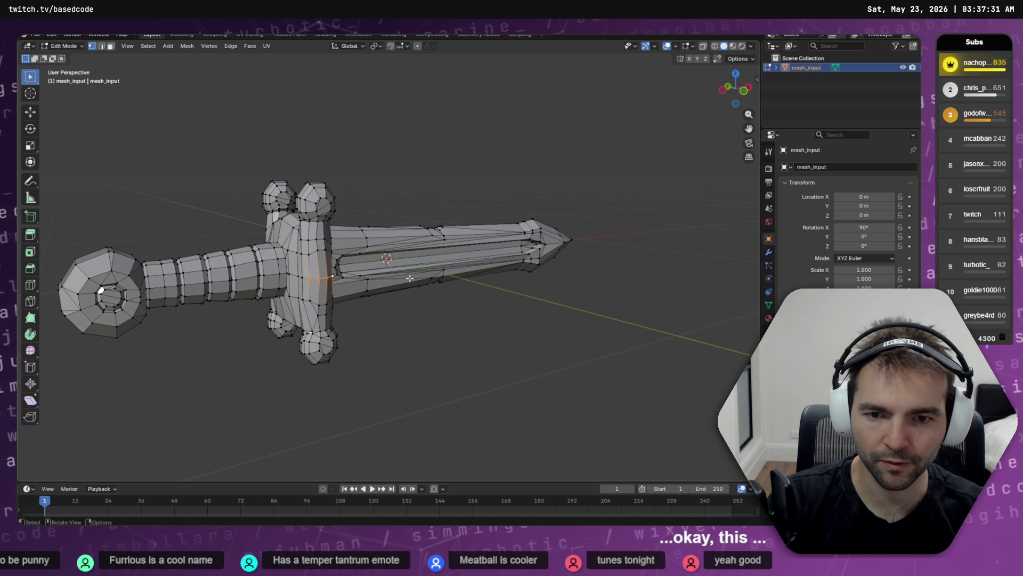
{"action": "key", "text": "q"}
{"action": "left_click", "coordinate": [391, 298]}
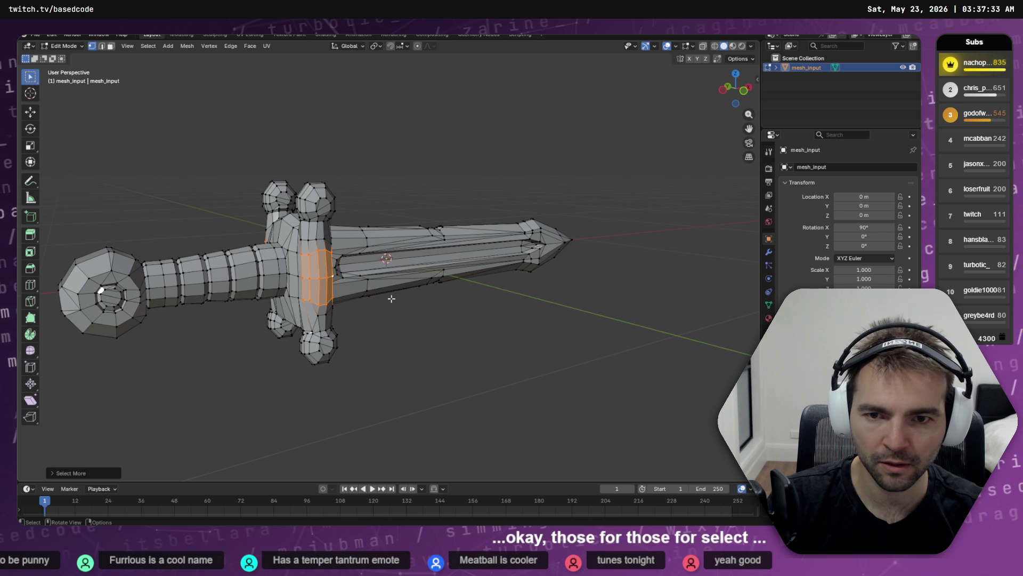
- Select the whole crossguard using Grow Selection, X-ray and box selection
{"action": "key", "text": "ctrl+KP_Add"}
{"action": "key", "text": "ctrl+KP_Add"}
{"action": "key", "text": "ctrl+KP_Add"}
{"action": "mouse_move", "coordinate": [392, 298]}
{"action": "left_mouse_down"}
{"action": "mouse_move", "coordinate": [342, 291]}
{"action": "mouse_move", "coordinate": [336, 304]}
{"action": "mouse_move", "coordinate": [274, 305]}
{"action": "mouse_move", "coordinate": [352, 314]}
{"action": "mouse_move", "coordinate": [403, 303]}
{"action": "mouse_move", "coordinate": [356, 155]}
{"action": "mouse_move", "coordinate": [260, 218]}
{"action": "mouse_move", "coordinate": [346, 240]}
{"action": "mouse_move", "coordinate": [605, 199]}
{"action": "left_mouse_up"}
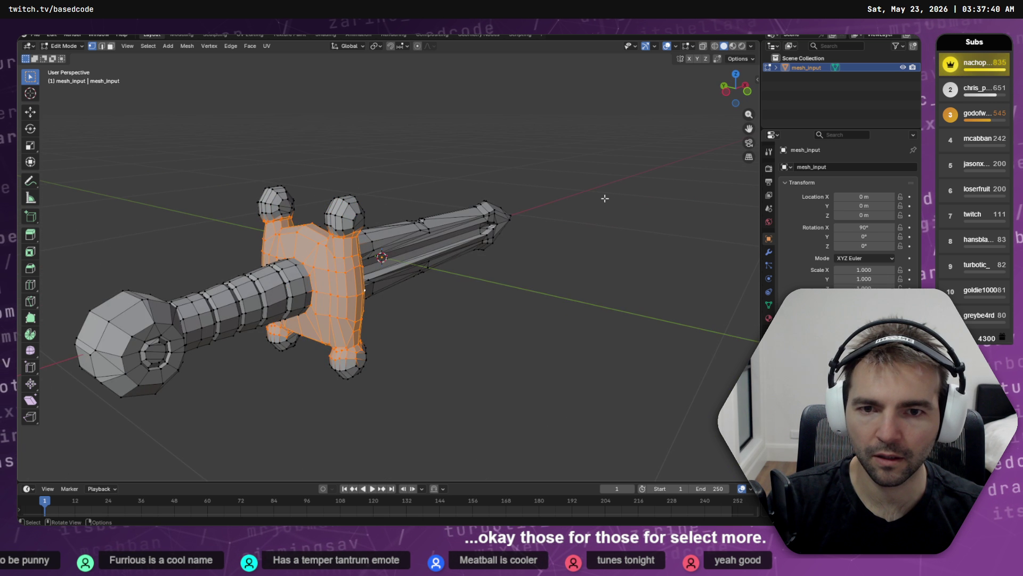
{"action": "left_click", "coordinate": [703, 46]}
{"action": "mouse_move", "coordinate": [405, 256]}
{"action": "left_mouse_down"}
{"action": "mouse_move", "coordinate": [376, 178]}
{"action": "mouse_move", "coordinate": [205, 223]}
{"action": "left_mouse_up"}
{"action": "left_click_drag", "start_coordinate": [353, 368], "coordinate": [354, 346]}
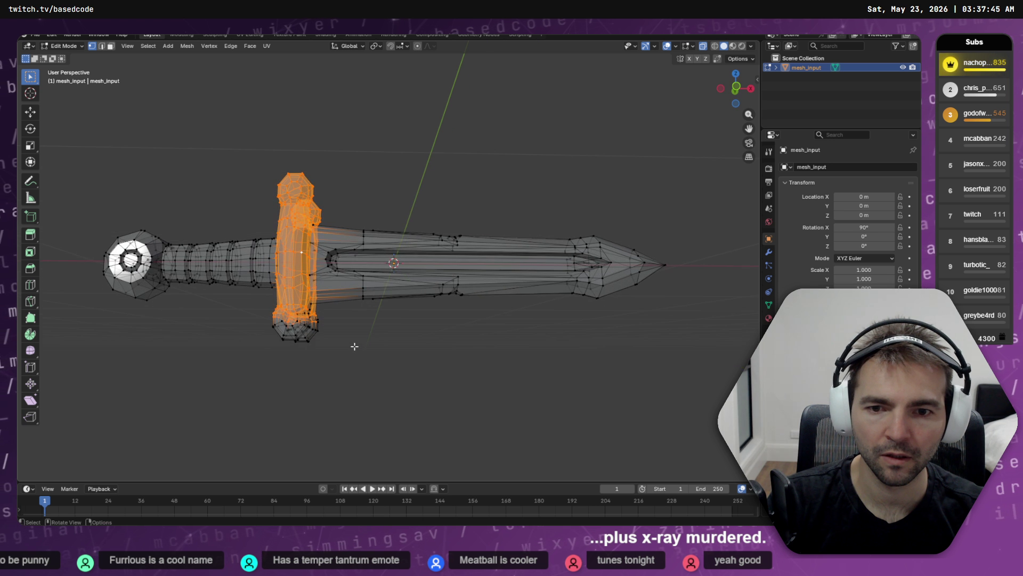
{"action": "left_click_drag", "start_coordinate": [332, 307], "coordinate": [225, 373]}
{"action": "mouse_move", "coordinate": [319, 354]}
{"action": "left_mouse_down"}
{"action": "mouse_move", "coordinate": [393, 358]}
{"action": "mouse_move", "coordinate": [445, 379]}
{"action": "mouse_move", "coordinate": [435, 384]}
{"action": "mouse_move", "coordinate": [442, 371]}
{"action": "left_mouse_up"}
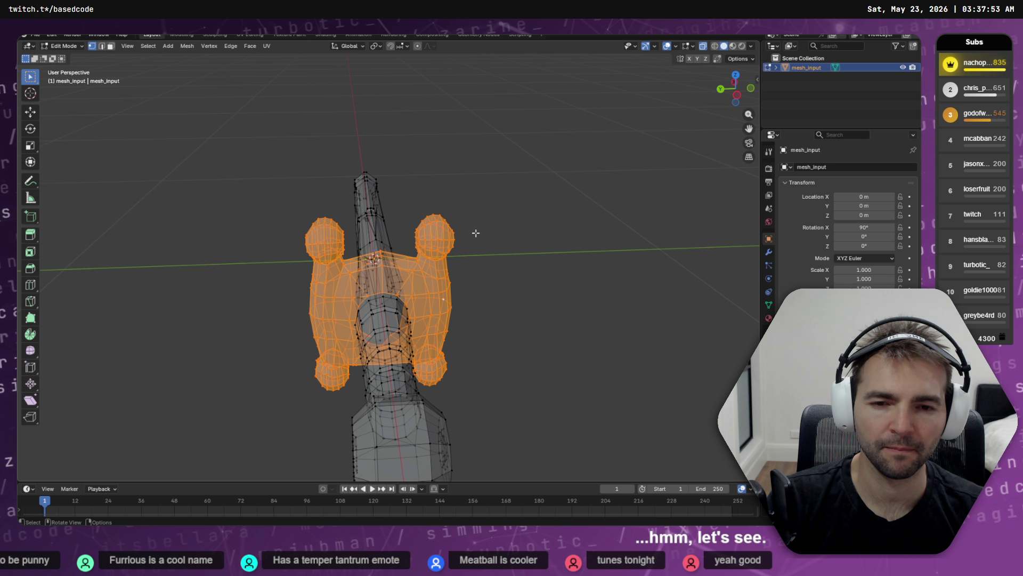
- Scale the crossguard to about 0.46 along global Y, then deselect it
{"action": "key", "text": "s"}
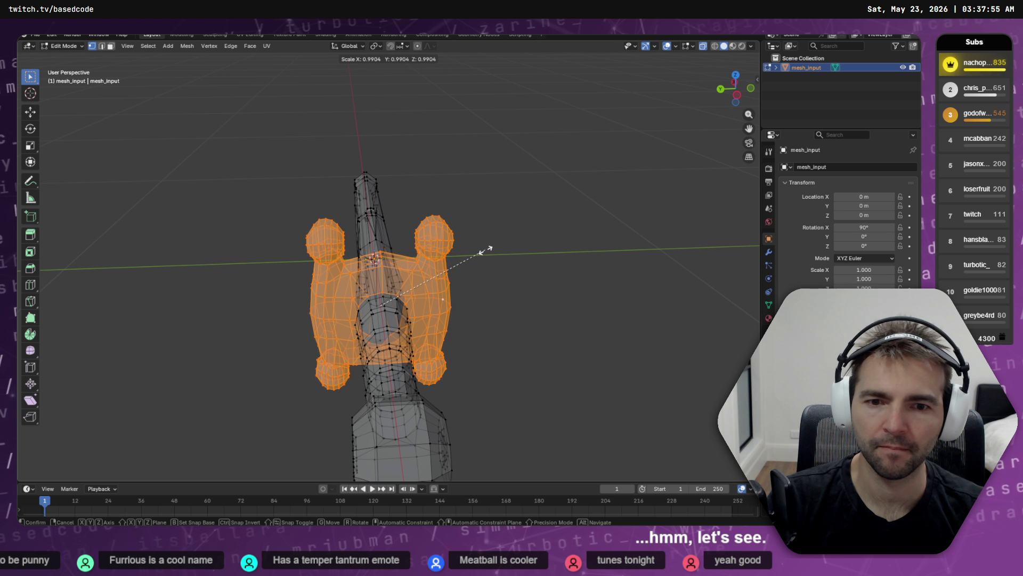
{"action": "right_click", "coordinate": [486, 251]}
{"action": "key", "text": "s"}
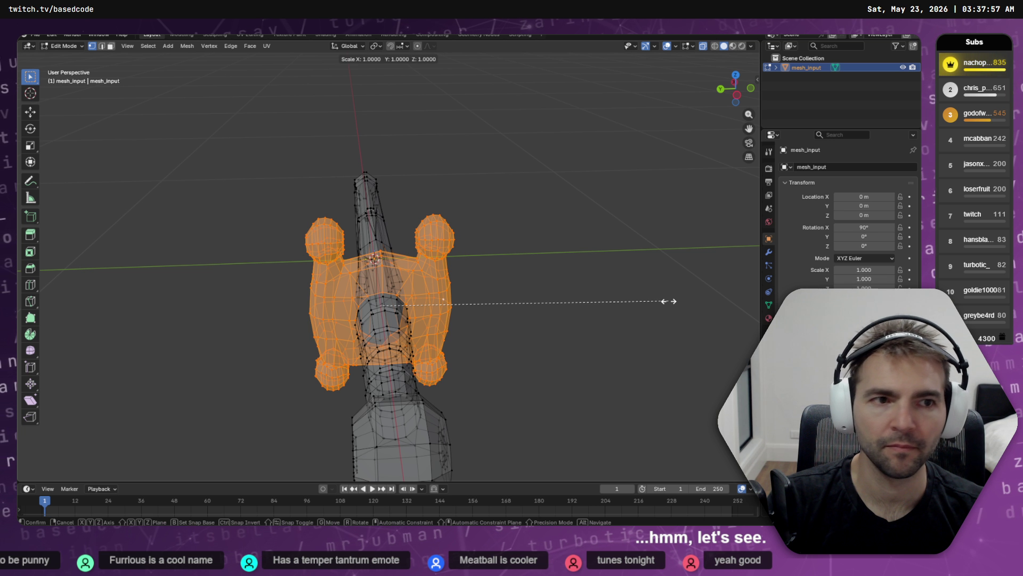
{"action": "key", "text": "y"}
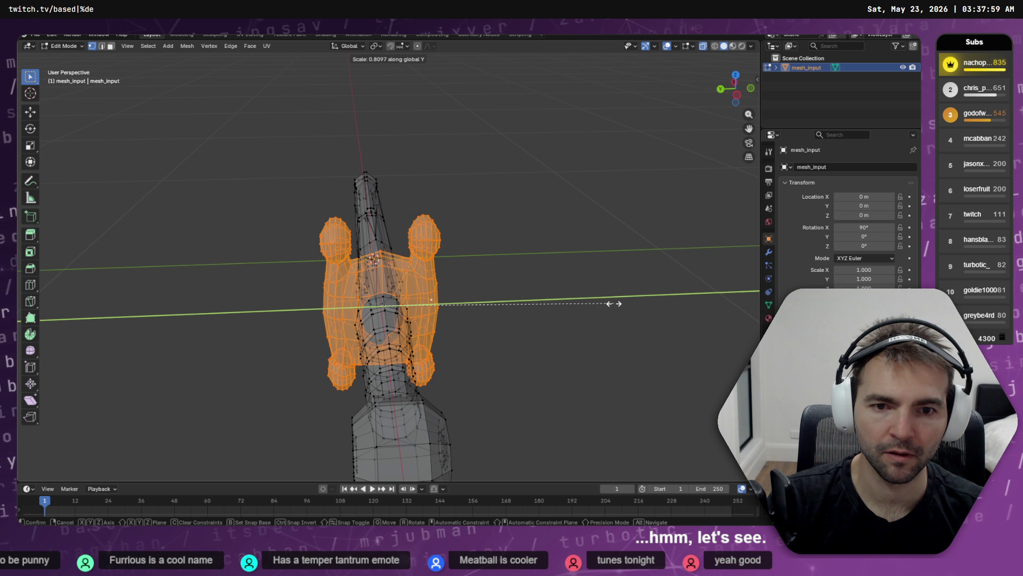
{"action": "left_click", "coordinate": [500, 275]}
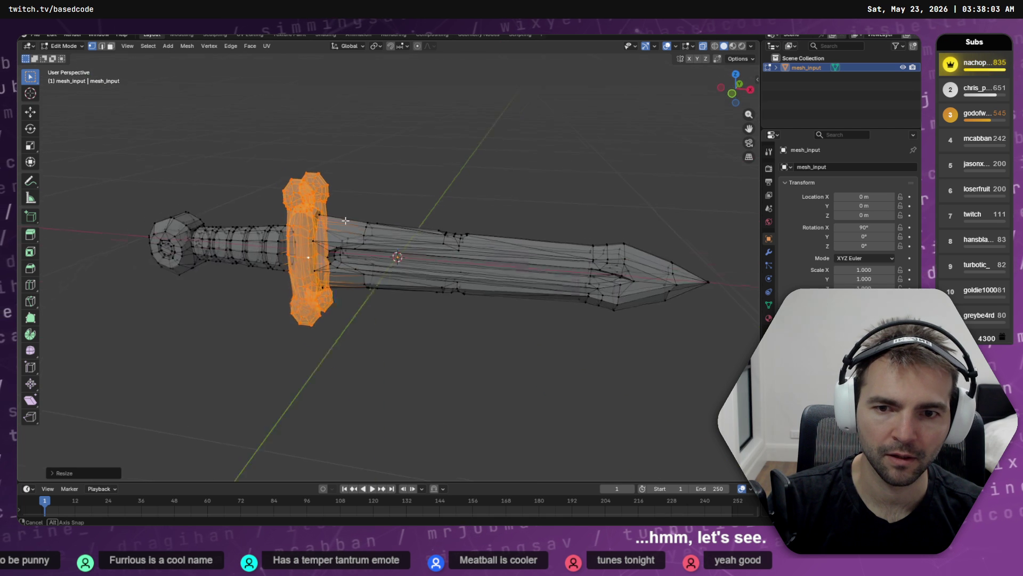
{"action": "left_click_drag", "start_coordinate": [290, 215], "coordinate": [571, 254]}
{"action": "scroll", "coordinate": [546, 261], "scroll_direction": "up", "scroll_amount": 5}
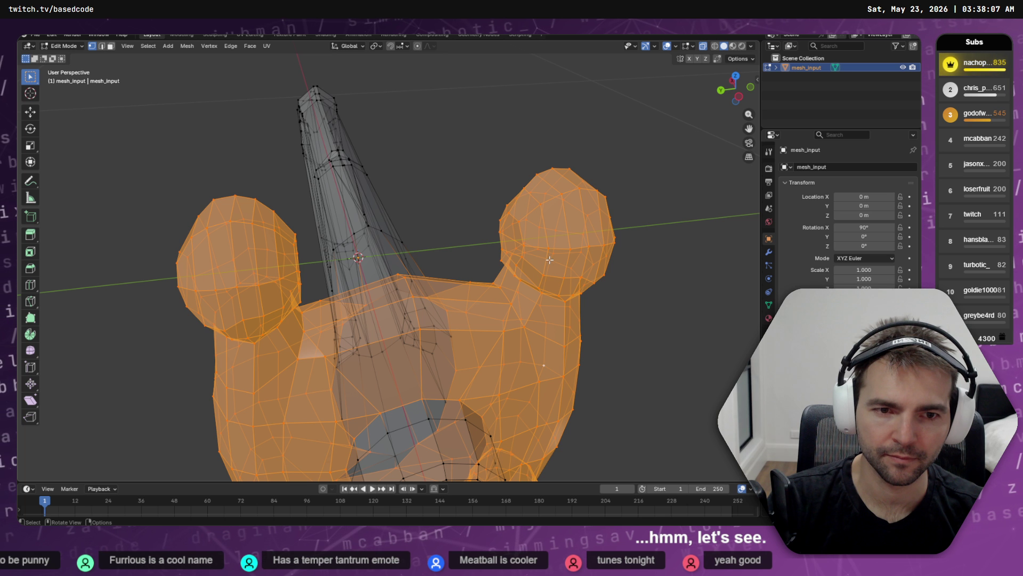
{"action": "left_click", "coordinate": [687, 246]}
{"action": "left_click_drag", "start_coordinate": [687, 247], "coordinate": [592, 308]}
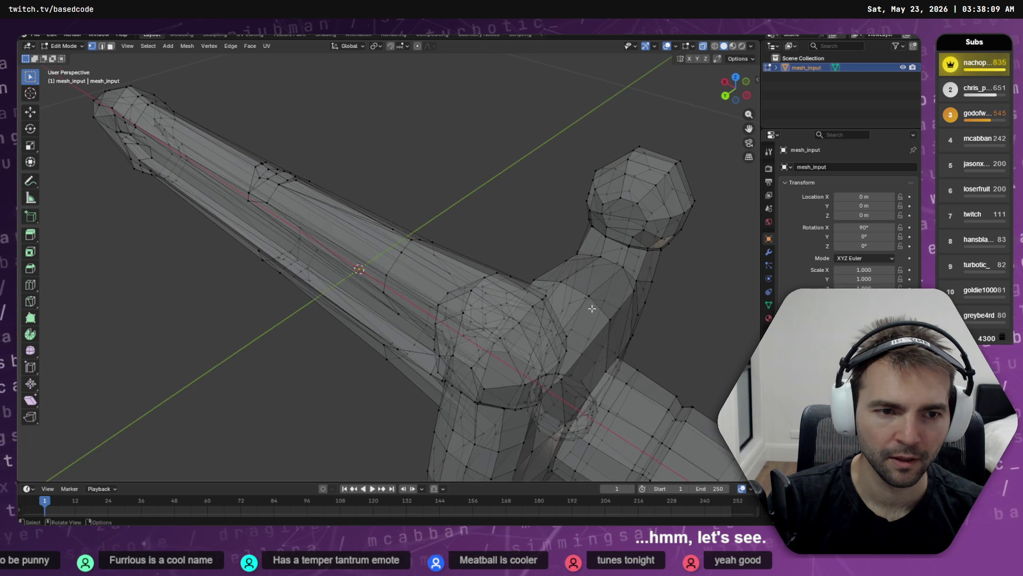
{"action": "left_click", "coordinate": [111, 47]}
{"action": "left_click", "coordinate": [624, 224], "text": "shift"}
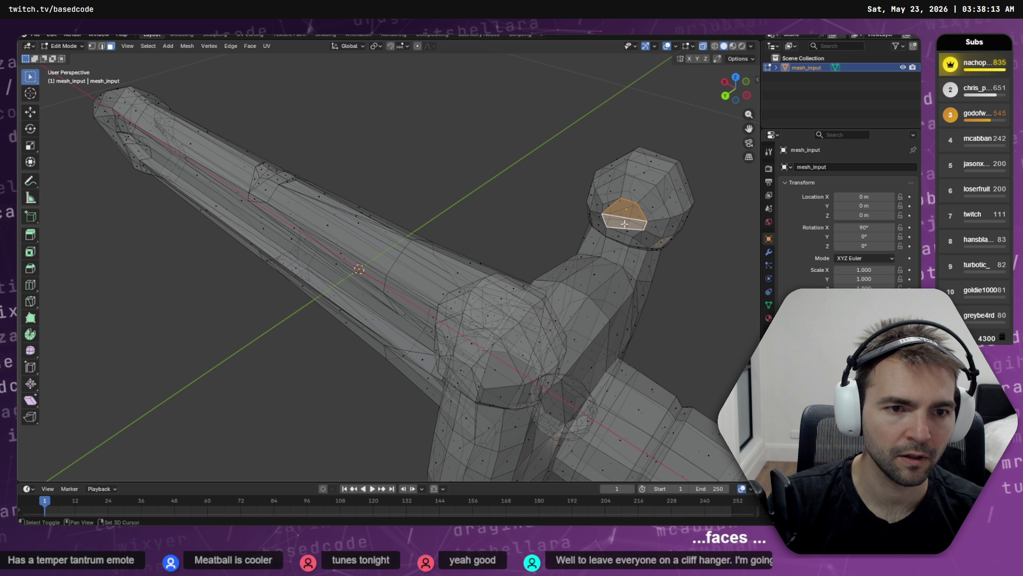
{"action": "left_click", "coordinate": [611, 208], "text": "shift"}
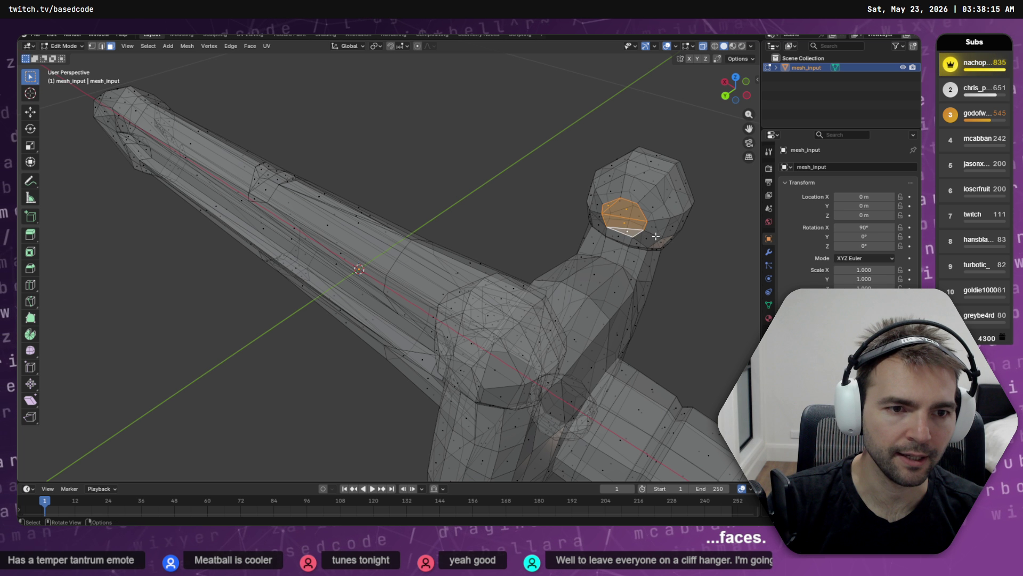
{"action": "left_click_drag", "start_coordinate": [656, 236], "coordinate": [601, 211]}
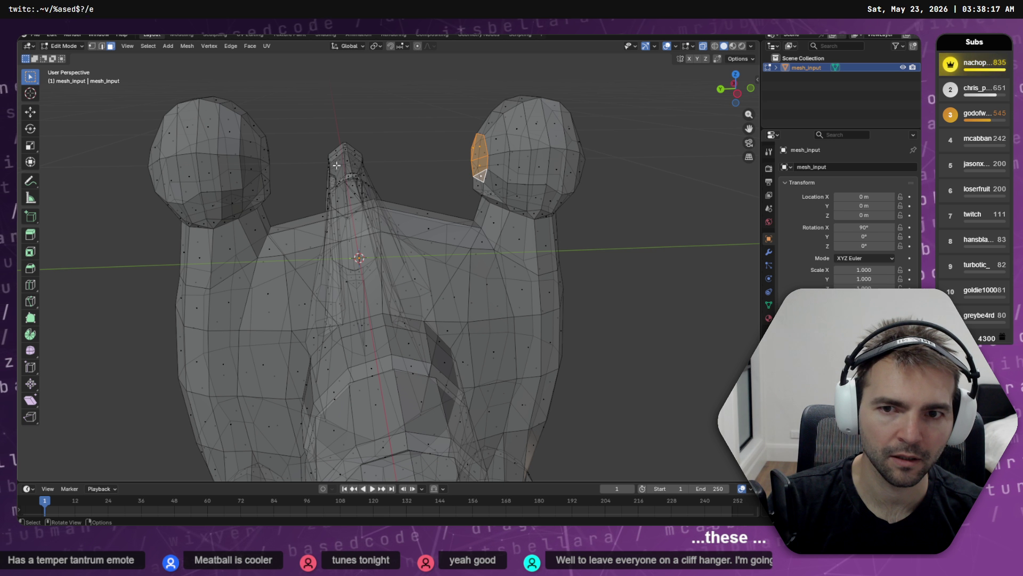
{"action": "left_click_drag", "start_coordinate": [336, 165], "coordinate": [303, 170]}
{"action": "left_click", "coordinate": [159, 167], "text": "shift"}
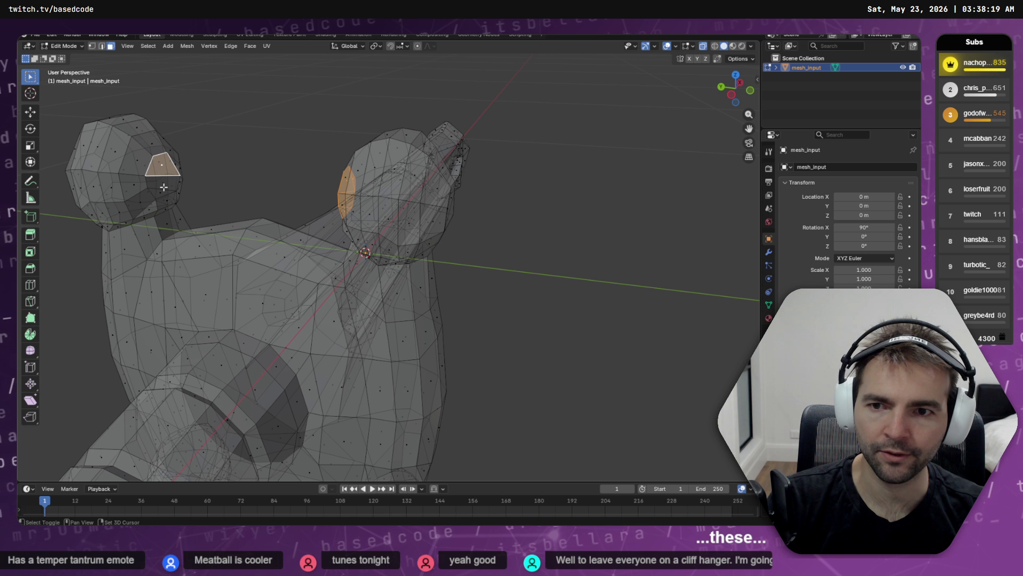
{"action": "left_click", "coordinate": [161, 181], "text": "shift"}
{"action": "left_click", "coordinate": [158, 191], "text": "shift"}
{"action": "mouse_move", "coordinate": [261, 202]}
{"action": "left_mouse_down"}
{"action": "mouse_move", "coordinate": [319, 199]}
{"action": "mouse_move", "coordinate": [273, 199]}
{"action": "mouse_move", "coordinate": [191, 168]}
{"action": "left_mouse_up"}
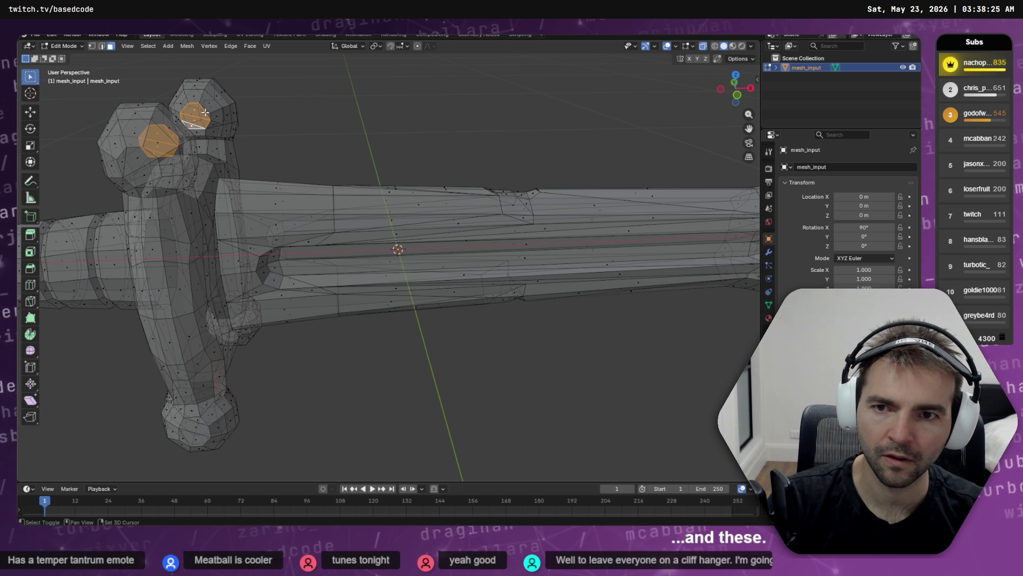
{"action": "mouse_move", "coordinate": [246, 143]}
{"action": "left_mouse_down"}
{"action": "mouse_move", "coordinate": [343, 130]}
{"action": "mouse_move", "coordinate": [395, 142]}
{"action": "mouse_move", "coordinate": [258, 149]}
{"action": "mouse_move", "coordinate": [402, 142]}
{"action": "mouse_move", "coordinate": [397, 151]}
{"action": "mouse_move", "coordinate": [523, 181]}
{"action": "mouse_move", "coordinate": [569, 171]}
{"action": "left_mouse_up"}
{"action": "scroll", "coordinate": [569, 171], "scroll_direction": "up", "scroll_amount": 5}
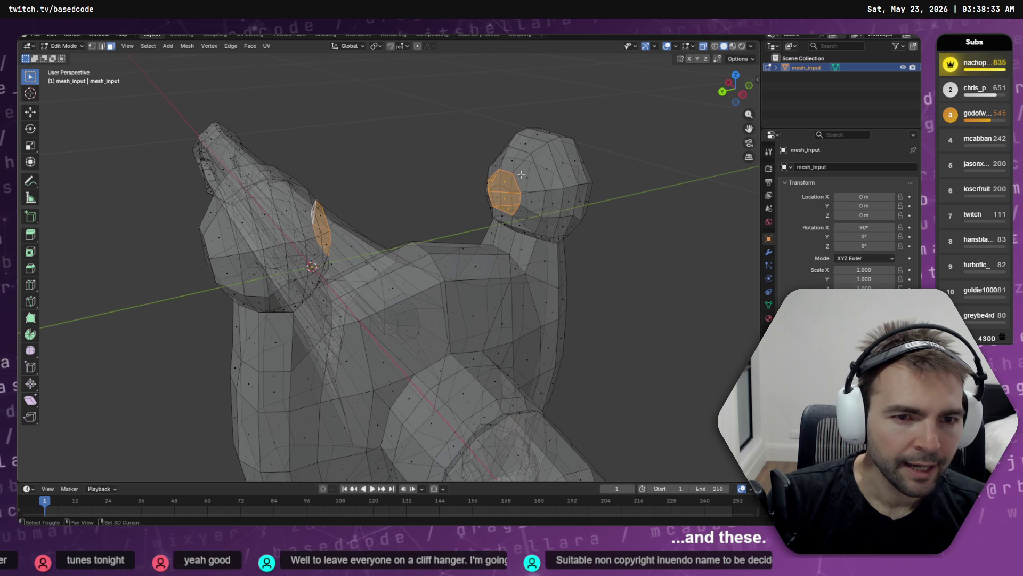
{"action": "key", "text": "ctrl+alt+s"}
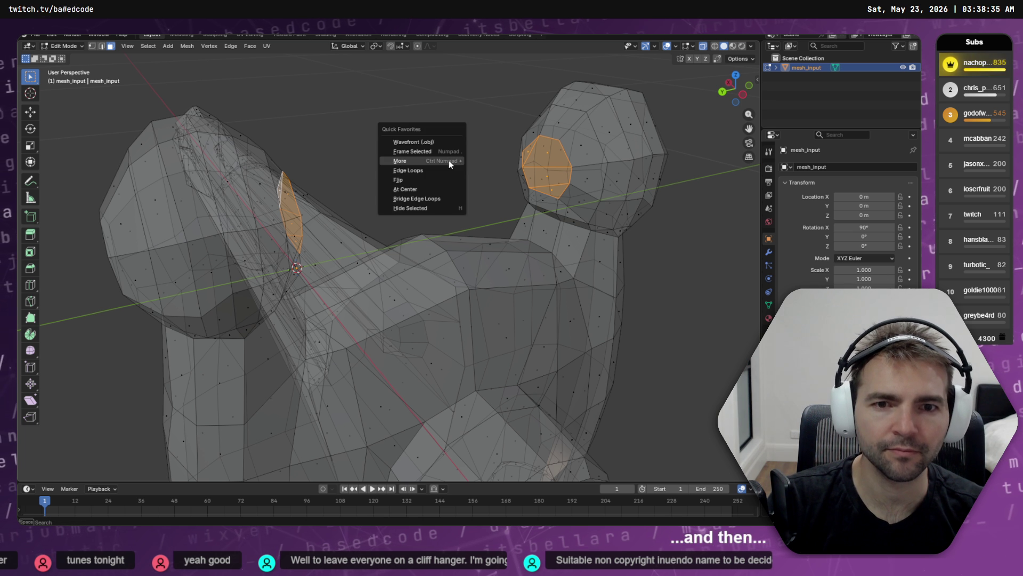
{"action": "left_click", "coordinate": [449, 160]}
{"action": "left_click_drag", "start_coordinate": [449, 160], "coordinate": [451, 146]}
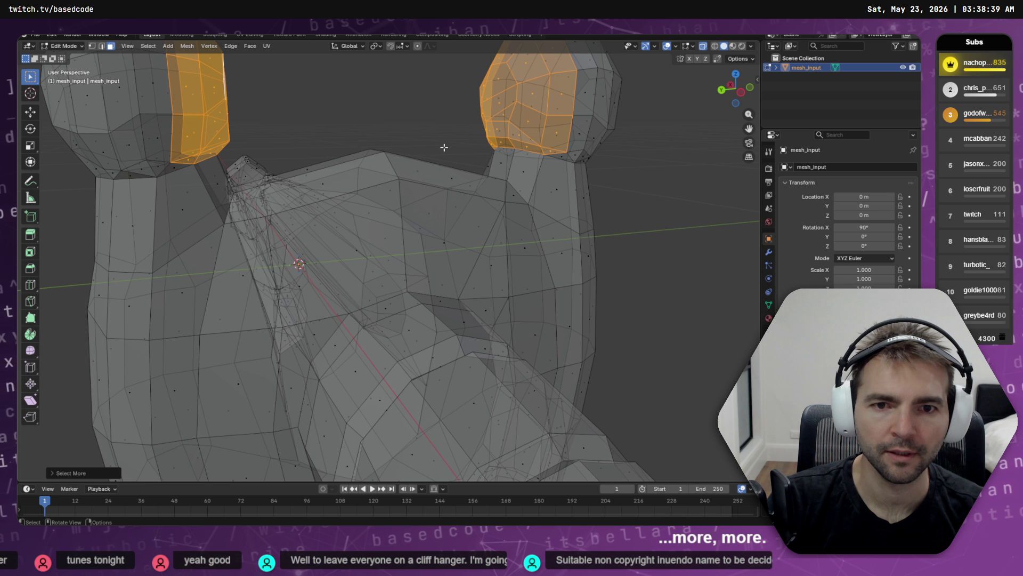
{"action": "key", "text": "x"}
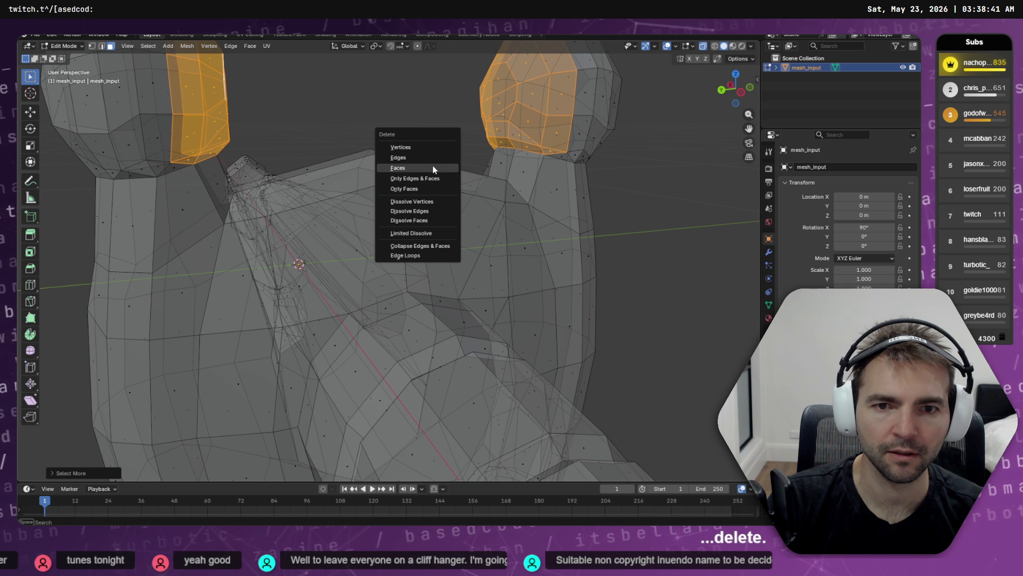
{"action": "left_click", "coordinate": [433, 170]}
{"action": "mouse_move", "coordinate": [433, 170]}
{"action": "left_mouse_down"}
{"action": "mouse_move", "coordinate": [450, 175]}
{"action": "mouse_move", "coordinate": [472, 148]}
{"action": "left_mouse_up"}
{"action": "scroll", "coordinate": [472, 132], "scroll_direction": "down", "scroll_amount": 5}
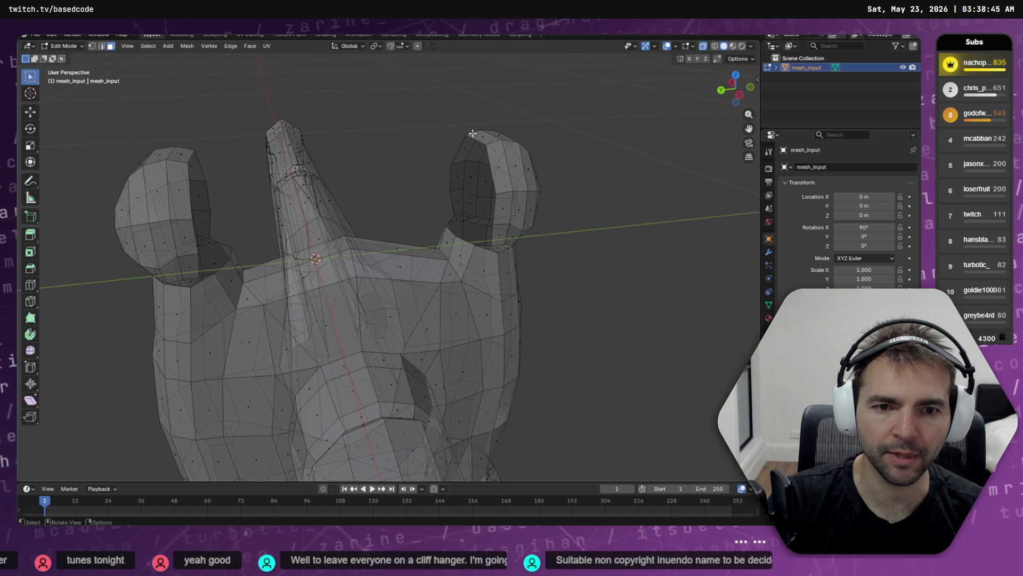
{"action": "mouse_move", "coordinate": [445, 277]}
{"action": "left_mouse_down"}
{"action": "mouse_move", "coordinate": [430, 192]}
{"action": "mouse_move", "coordinate": [489, 205]}
{"action": "mouse_move", "coordinate": [423, 213]}
{"action": "mouse_move", "coordinate": [434, 258]}
{"action": "mouse_move", "coordinate": [378, 273]}
{"action": "mouse_move", "coordinate": [440, 276]}
{"action": "mouse_move", "coordinate": [435, 271]}
{"action": "mouse_move", "coordinate": [466, 301]}
{"action": "left_mouse_up"}
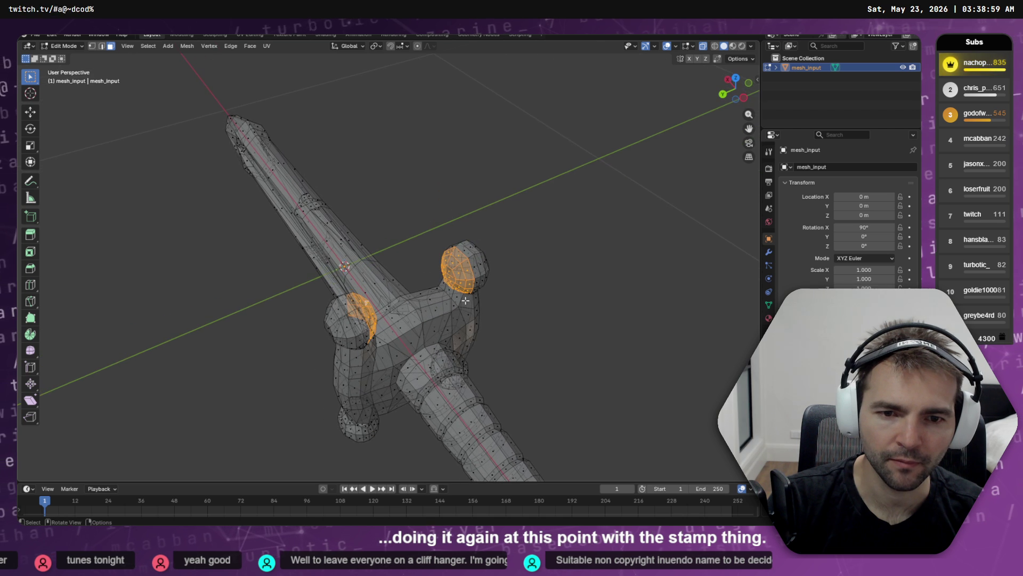
- Shrink the knob selections and add crossguard bar faces, including the long underside face
{"action": "scroll", "coordinate": [446, 297], "scroll_direction": "up", "scroll_amount": 2}
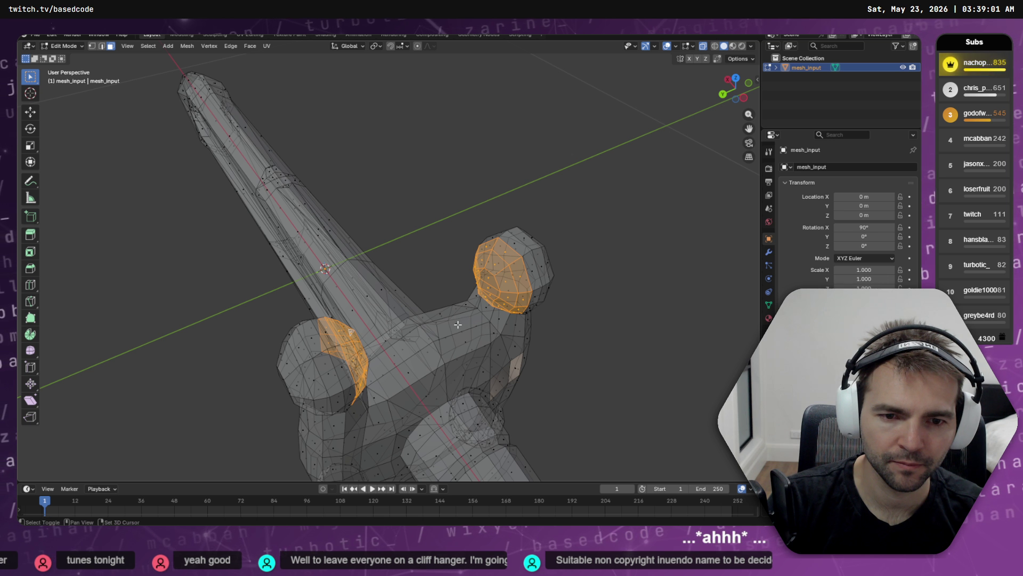
{"action": "left_click_drag", "start_coordinate": [444, 356], "coordinate": [447, 348]}
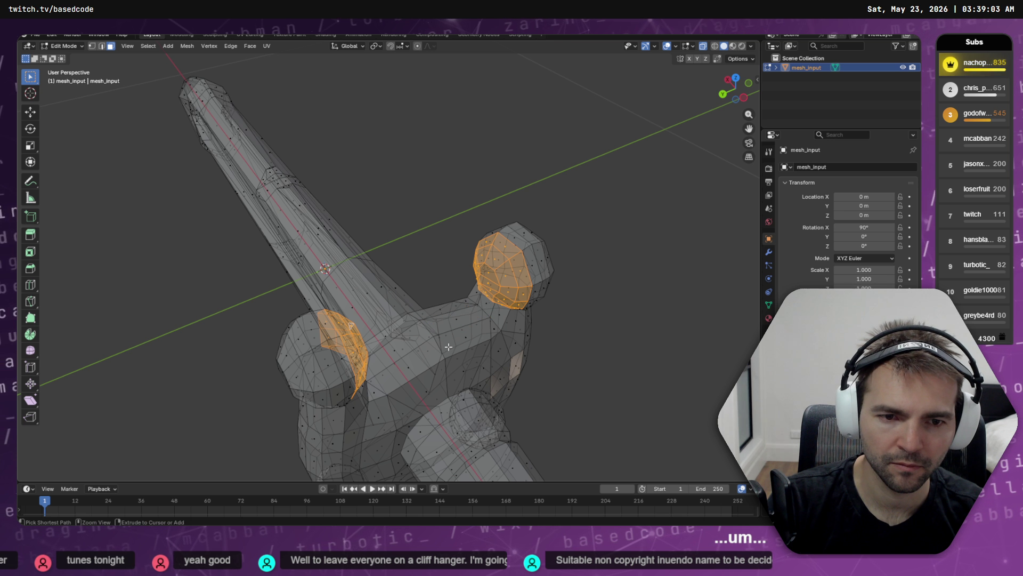
{"action": "key", "text": "ctrl+KP_Subtract"}
{"action": "key", "text": "ctrl+KP_Subtract"}
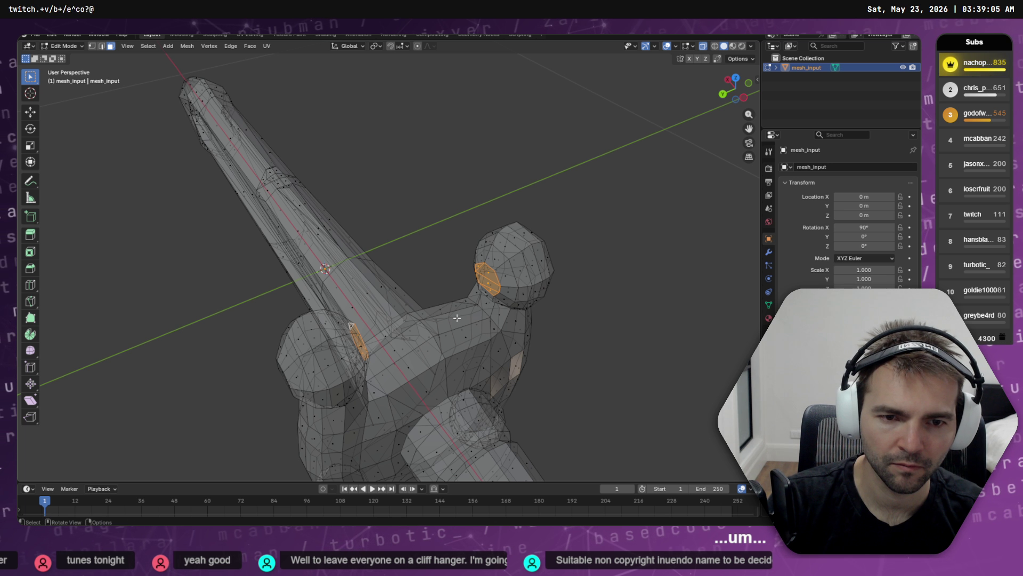
{"action": "left_click", "coordinate": [456, 318], "text": "shift"}
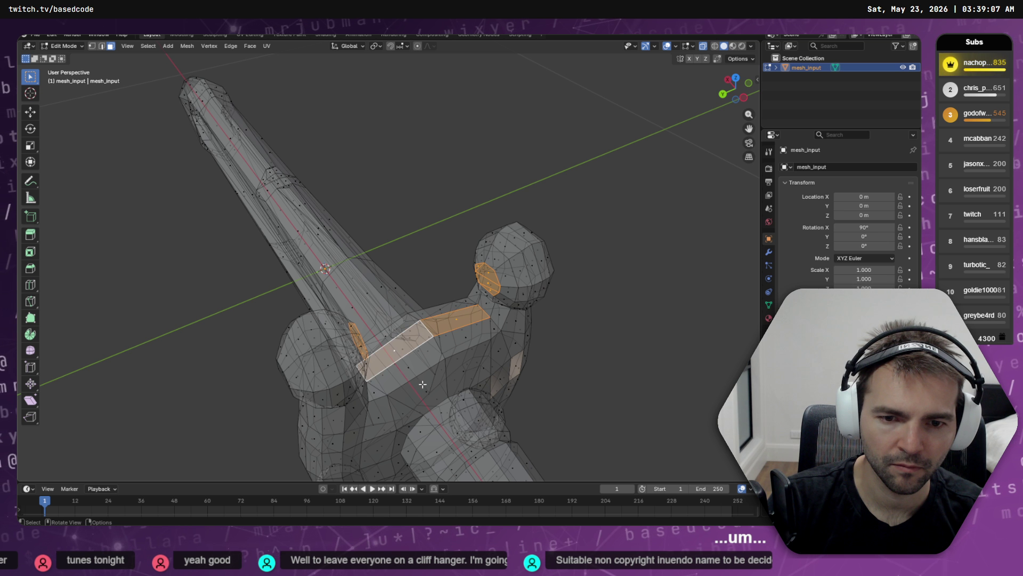
{"action": "left_click_drag", "start_coordinate": [395, 352], "coordinate": [353, 132]}
{"action": "left_click_drag", "start_coordinate": [384, 177], "coordinate": [422, 219]}
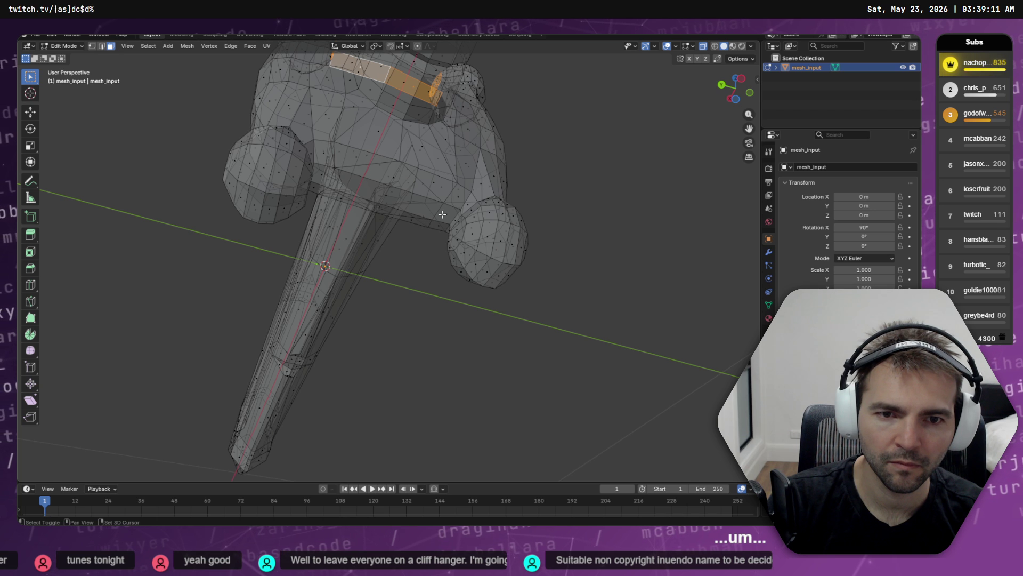
{"action": "left_click", "coordinate": [443, 214], "text": "shift"}
{"action": "left_click", "coordinate": [383, 194], "text": "shift"}
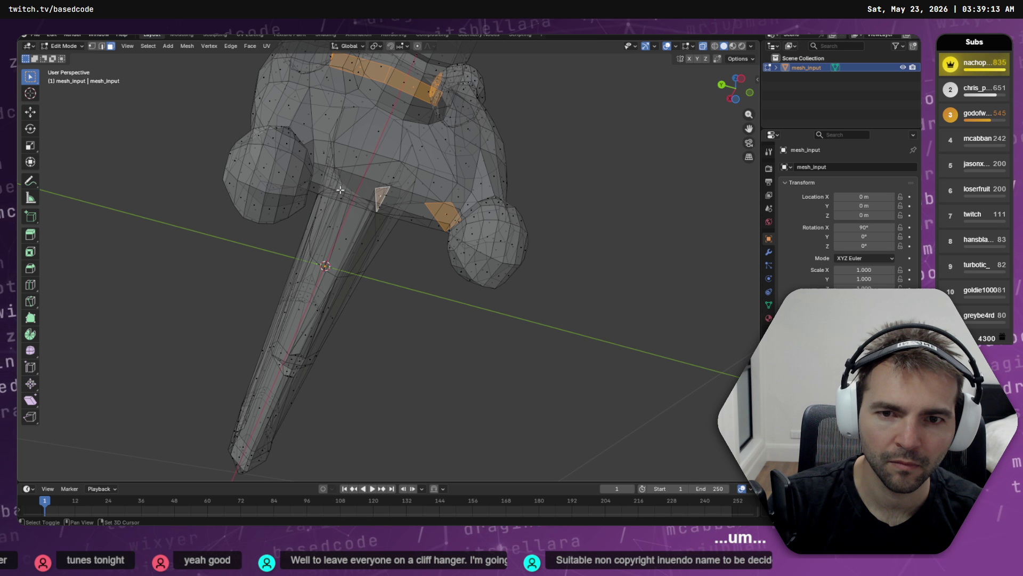
{"action": "left_click", "coordinate": [459, 220], "text": "shift"}
{"action": "left_click", "coordinate": [459, 220], "text": "shift"}
{"action": "scroll", "coordinate": [596, 324], "scroll_direction": "up", "scroll_amount": 4}
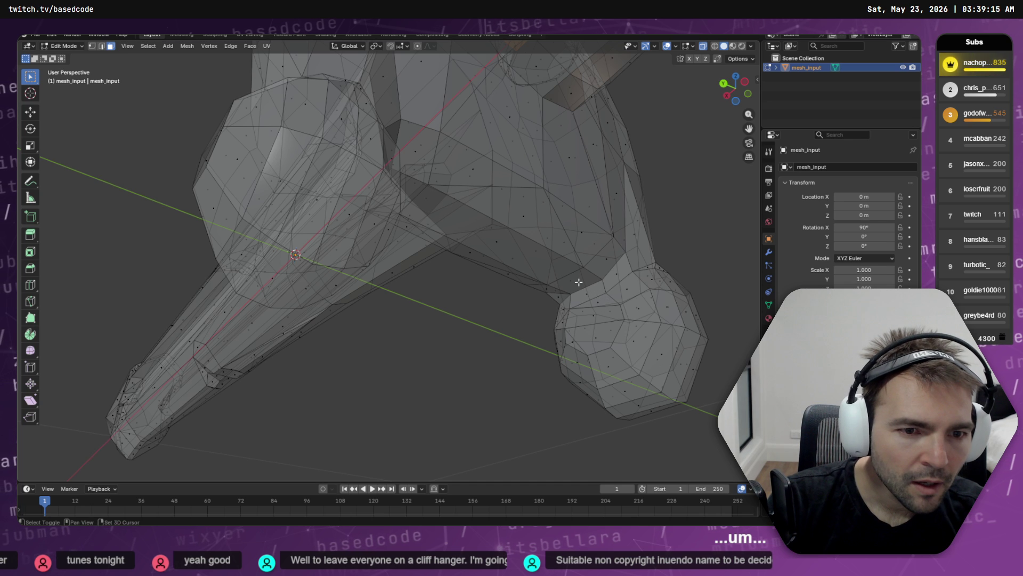
{"action": "left_click", "coordinate": [579, 282], "text": "shift"}
{"action": "left_click", "coordinate": [477, 237], "text": "shift"}
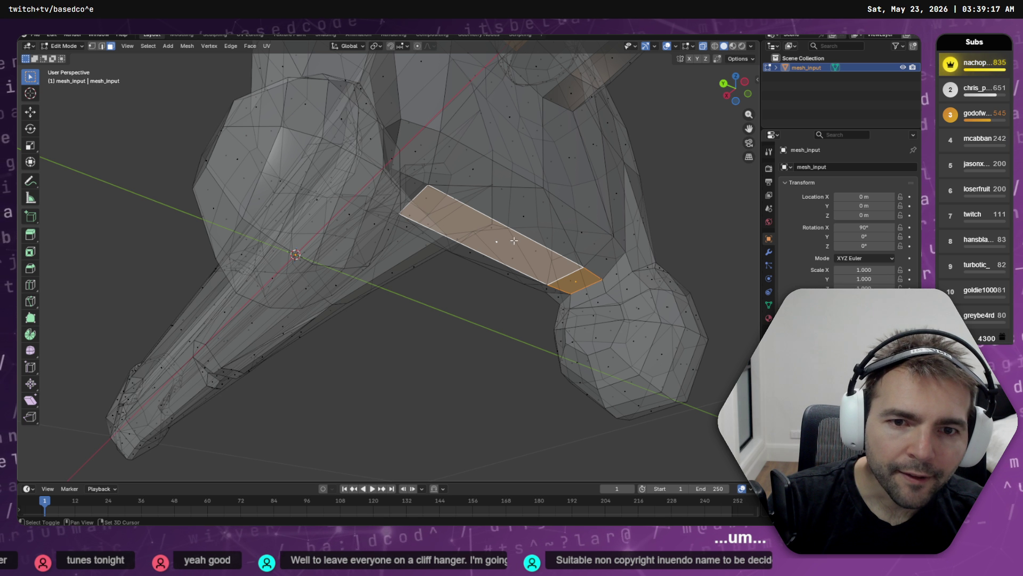
- Extend the face selection along the bar to its narrow end and near the knob
{"action": "left_click_drag", "start_coordinate": [514, 241], "coordinate": [459, 233]}
{"action": "left_click", "coordinate": [185, 176], "text": "shift"}
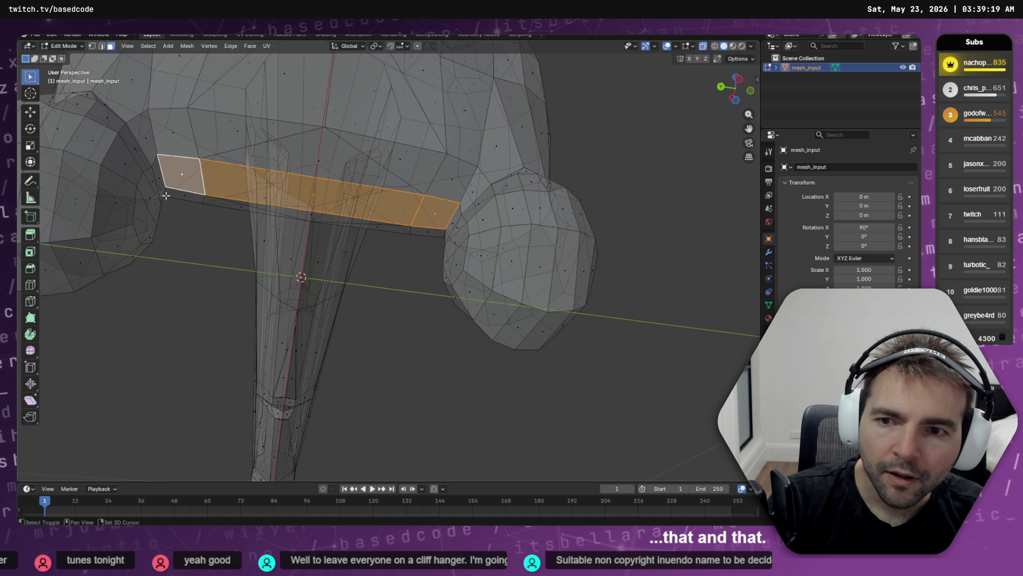
{"action": "left_click", "coordinate": [149, 202], "text": "shift"}
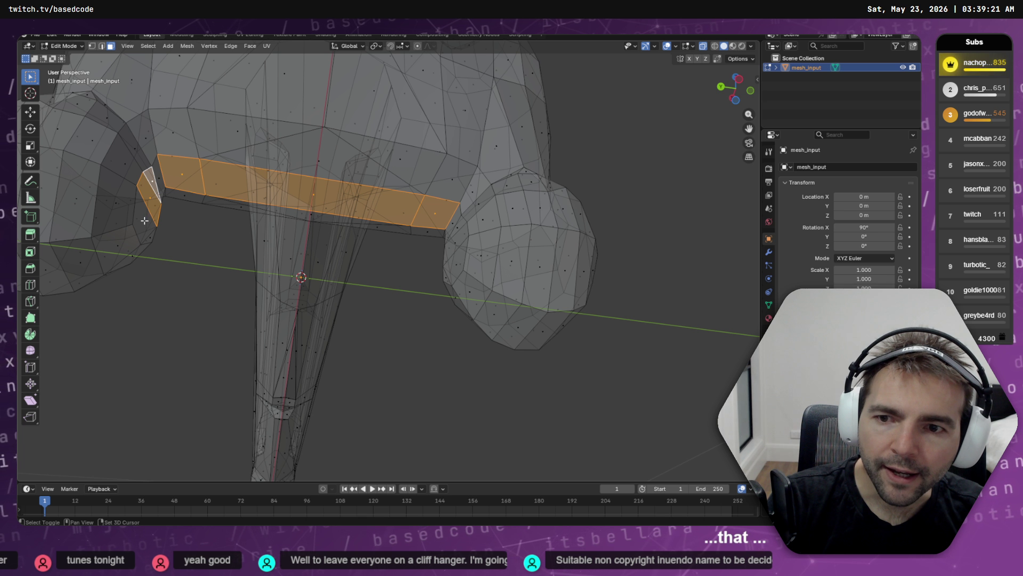
{"action": "left_click_drag", "start_coordinate": [192, 256], "coordinate": [570, 325]}
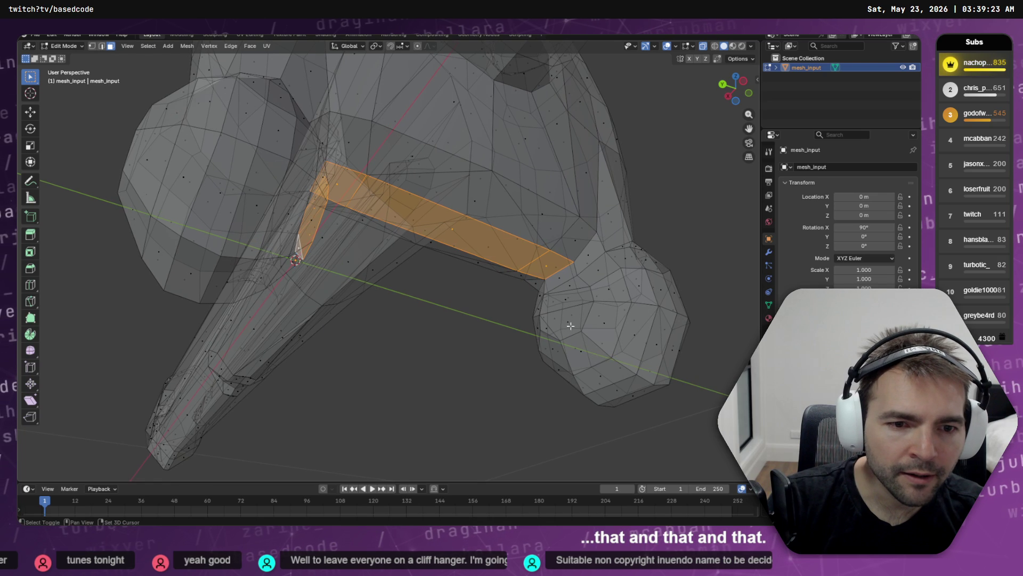
{"action": "left_click", "coordinate": [571, 325], "text": "shift"}
{"action": "left_click", "coordinate": [570, 289], "text": "shift"}
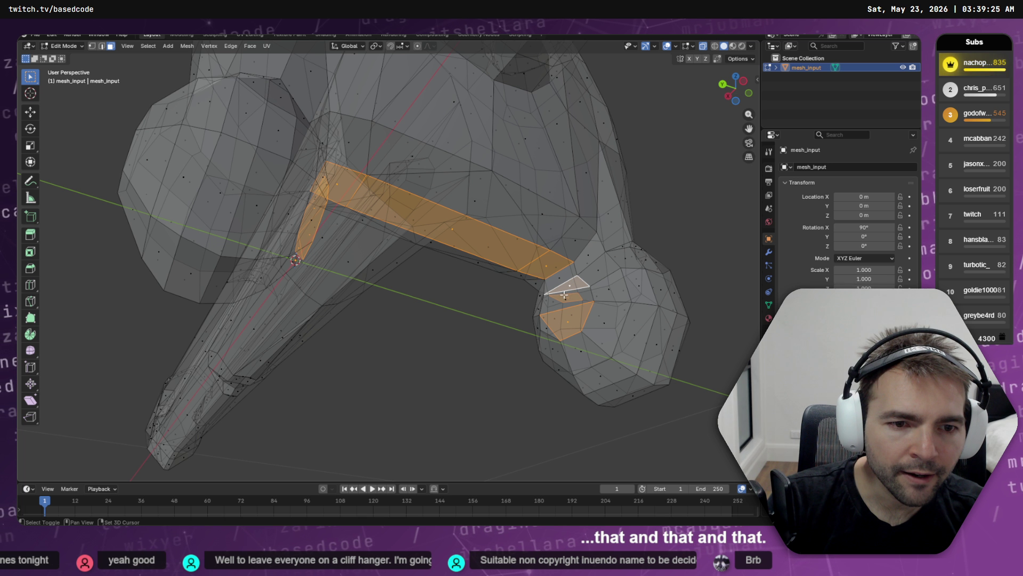
{"action": "left_click", "coordinate": [549, 327], "text": "shift"}
{"action": "left_click_drag", "start_coordinate": [549, 326], "coordinate": [553, 298]}
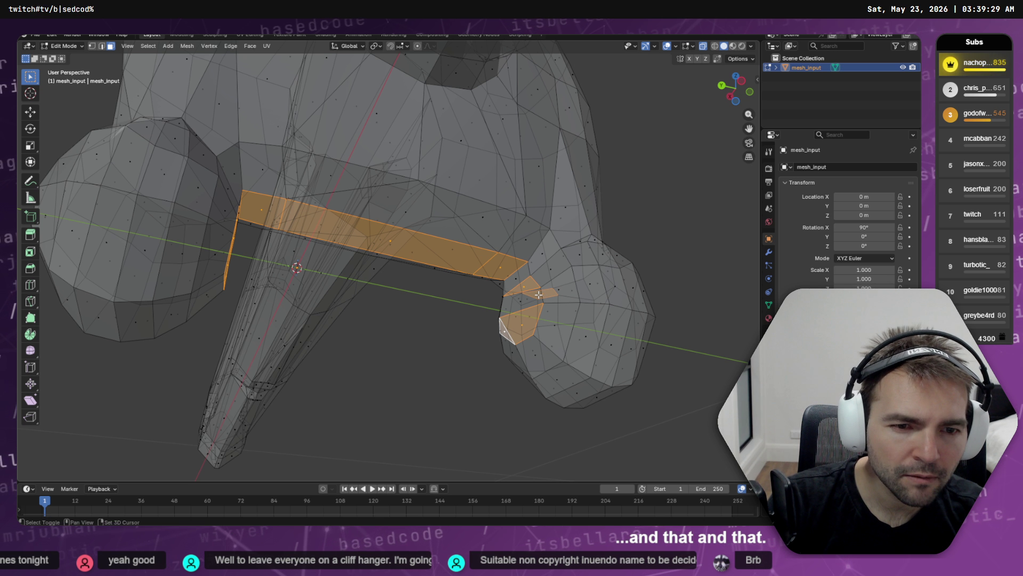
{"action": "left_click", "coordinate": [518, 301], "text": "shift"}
{"action": "left_click_drag", "start_coordinate": [517, 301], "coordinate": [581, 338]}
{"action": "key", "text": "KP_Decimal"}
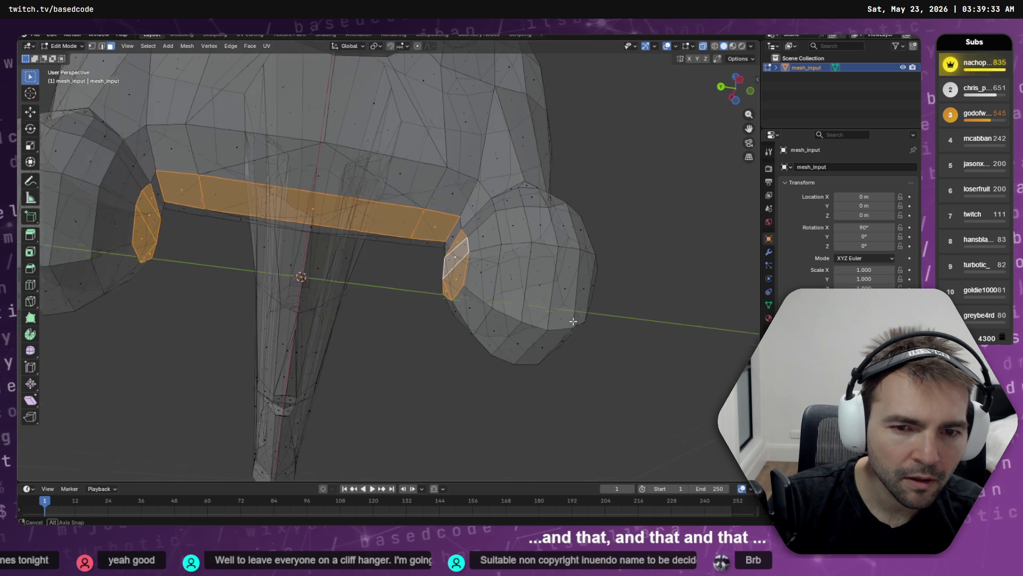
- Grow the bar selection with Select More and add the neck faces of both knobs
{"action": "key", "text": "F3"}
{"action": "left_click", "coordinate": [567, 321]}
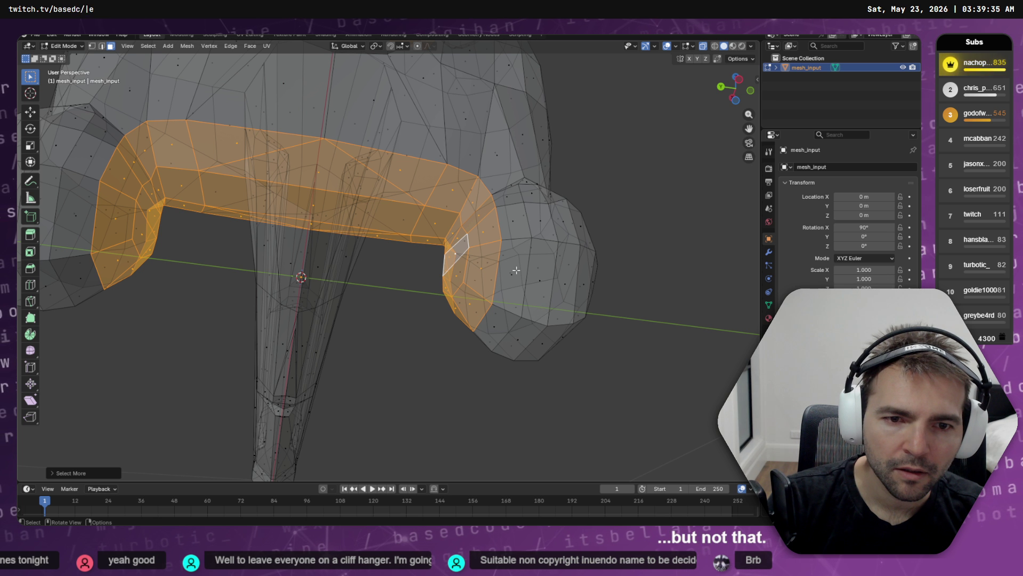
{"action": "left_click_drag", "start_coordinate": [516, 270], "coordinate": [512, 288]}
{"action": "scroll", "coordinate": [512, 288], "scroll_direction": "up", "scroll_amount": 5}
{"action": "scroll", "coordinate": [526, 190], "scroll_direction": "down", "scroll_amount": 2}
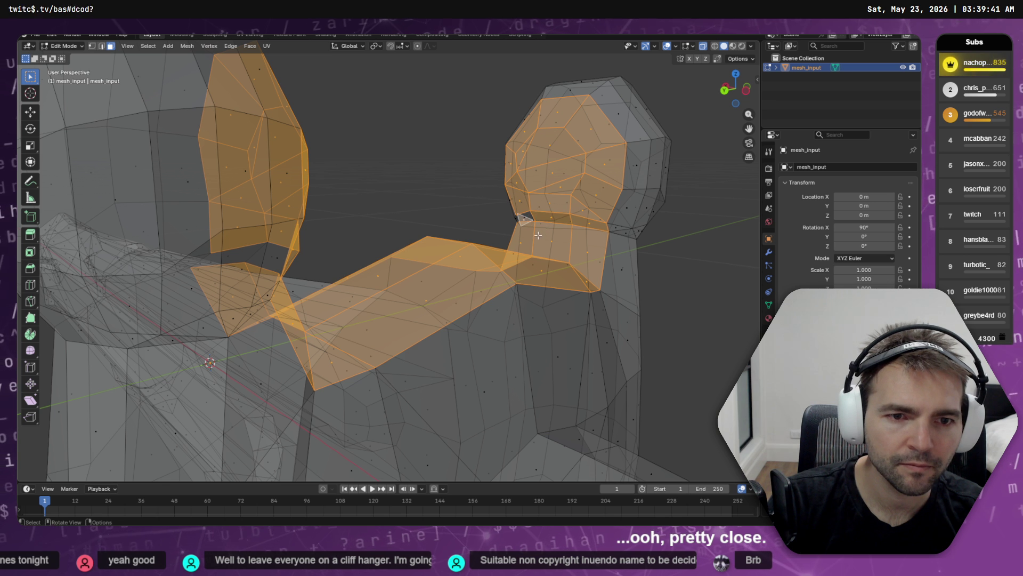
{"action": "left_click_drag", "start_coordinate": [536, 234], "coordinate": [538, 236]}
{"action": "left_click", "coordinate": [521, 226], "text": "ctrl"}
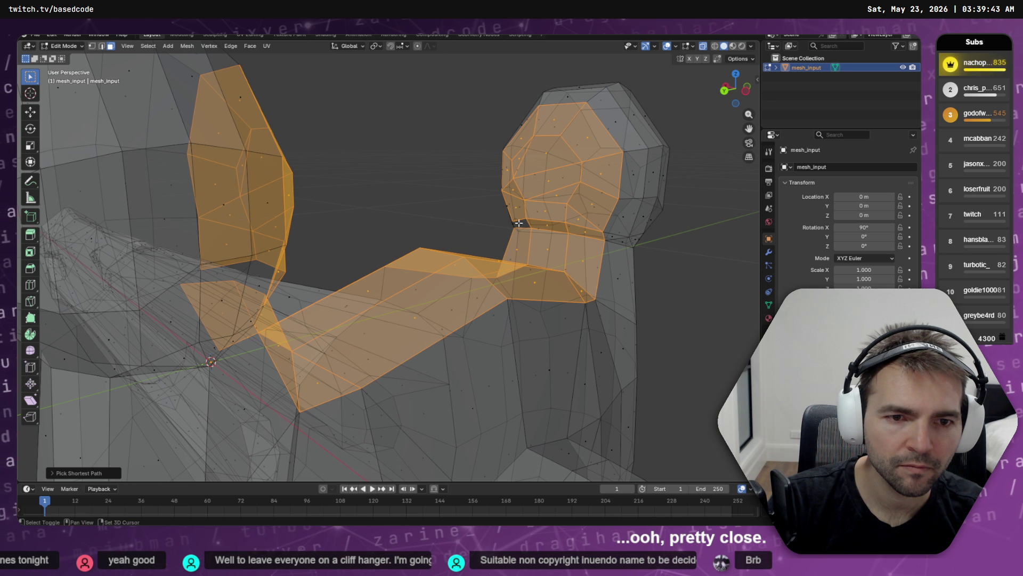
{"action": "left_click", "coordinate": [520, 224], "text": "shift"}
{"action": "left_click_drag", "start_coordinate": [522, 233], "coordinate": [201, 336]}
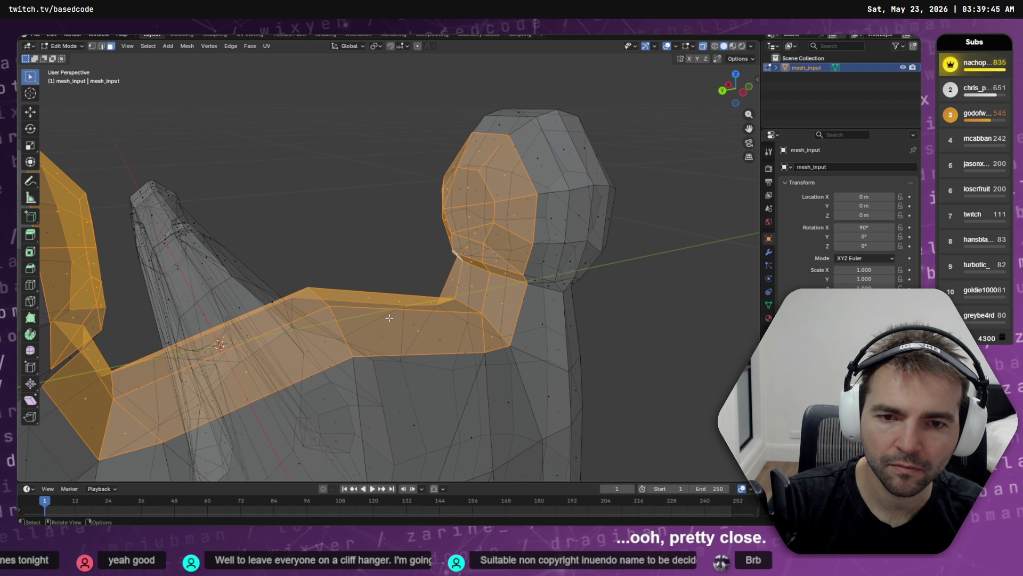
{"action": "mouse_move", "coordinate": [389, 318]}
{"action": "left_mouse_down"}
{"action": "mouse_move", "coordinate": [331, 166]}
{"action": "mouse_move", "coordinate": [339, 207]}
{"action": "left_mouse_up"}
{"action": "left_click", "coordinate": [345, 207], "text": "shift"}
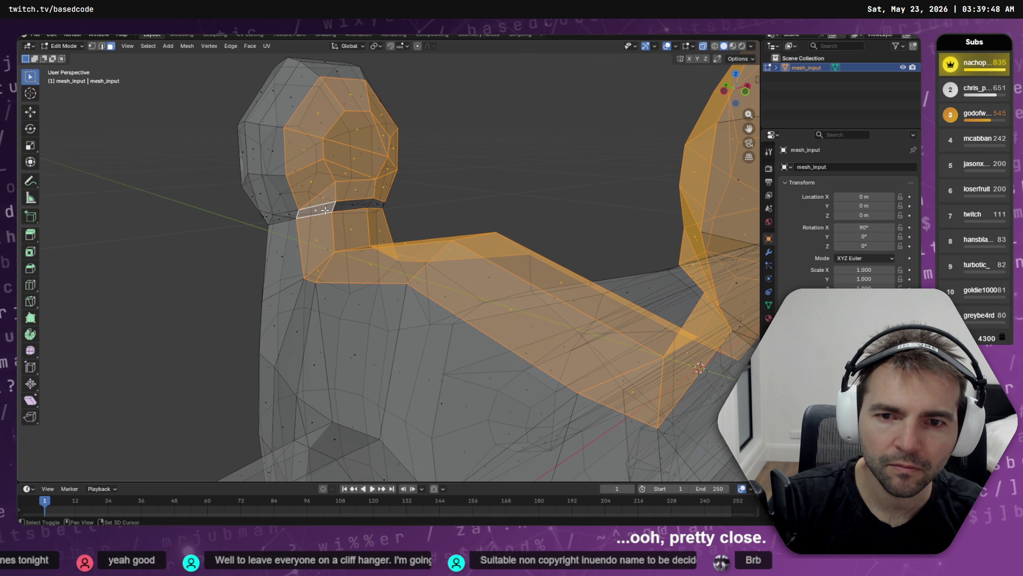
{"action": "left_click", "coordinate": [377, 206], "text": "shift"}
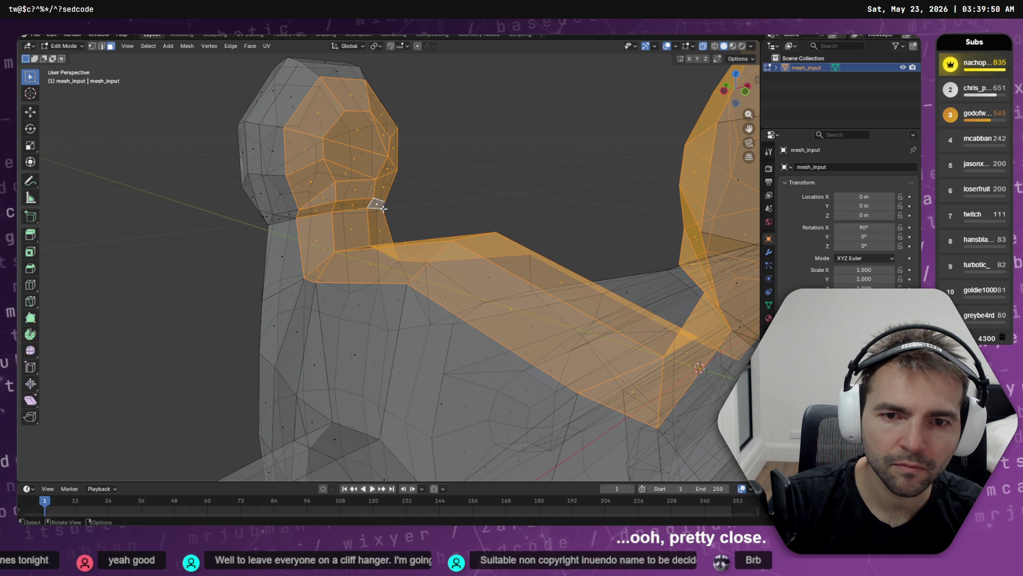
- Delete the selected crossguard band faces
{"action": "key", "text": "x"}
{"action": "left_click", "coordinate": [473, 179]}
{"action": "mouse_move", "coordinate": [478, 181]}
{"action": "left_mouse_down"}
{"action": "mouse_move", "coordinate": [580, 194]}
{"action": "mouse_move", "coordinate": [561, 283]}
{"action": "mouse_move", "coordinate": [512, 309]}
{"action": "left_mouse_up"}
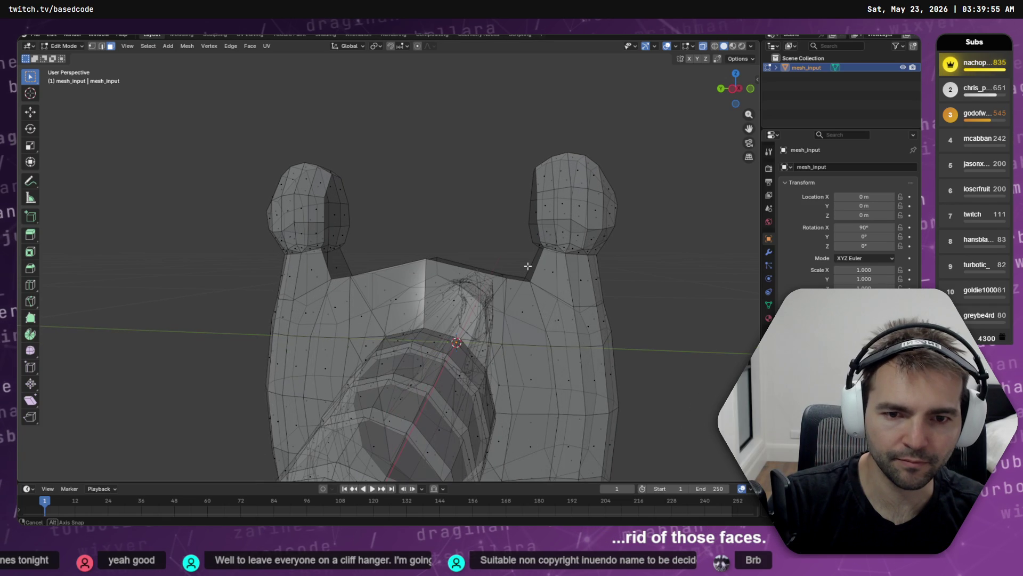
- Switch to Circle Select, turn off X-ray and paint-select a band of crossguard faces
{"action": "left_click", "coordinate": [32, 80]}
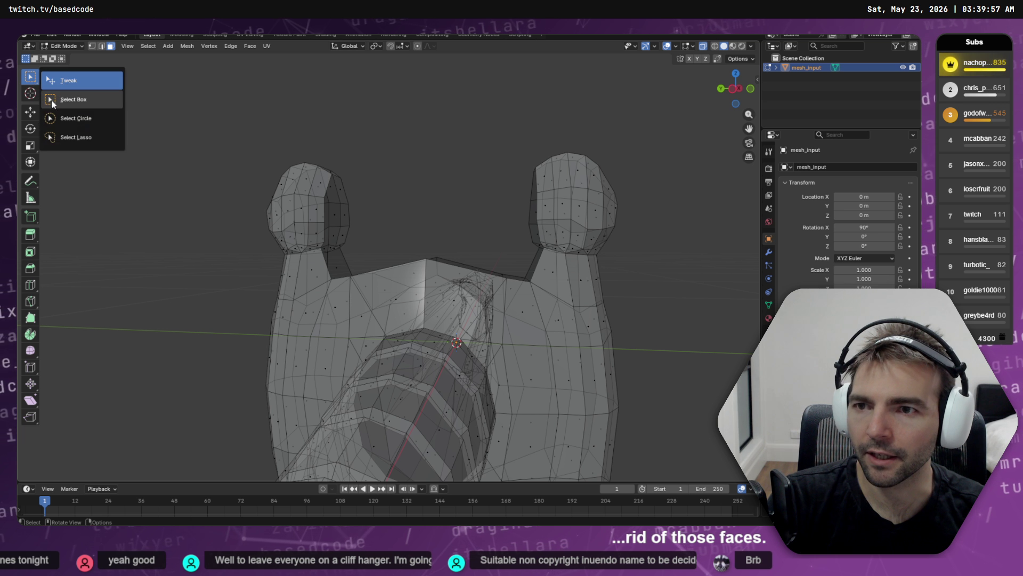
{"action": "left_click", "coordinate": [74, 122]}
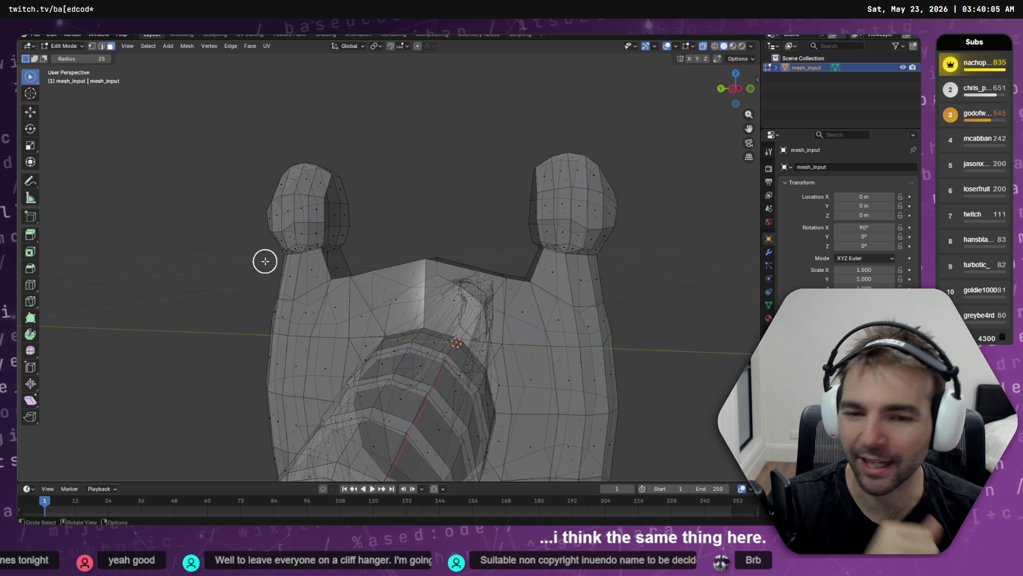
{"action": "mouse_move", "coordinate": [265, 261]}
{"action": "left_mouse_down"}
{"action": "mouse_move", "coordinate": [368, 267]}
{"action": "mouse_move", "coordinate": [342, 253]}
{"action": "mouse_move", "coordinate": [471, 270]}
{"action": "mouse_move", "coordinate": [464, 262]}
{"action": "mouse_move", "coordinate": [434, 262]}
{"action": "mouse_move", "coordinate": [491, 275]}
{"action": "mouse_move", "coordinate": [489, 265]}
{"action": "mouse_move", "coordinate": [392, 263]}
{"action": "mouse_move", "coordinate": [384, 274]}
{"action": "mouse_move", "coordinate": [453, 262]}
{"action": "mouse_move", "coordinate": [619, 290]}
{"action": "mouse_move", "coordinate": [668, 282]}
{"action": "left_mouse_up"}
{"action": "key", "text": "Escape"}
{"action": "key", "text": "Escape"}
{"action": "mouse_move", "coordinate": [340, 292]}
{"action": "left_mouse_down"}
{"action": "mouse_move", "coordinate": [361, 249]}
{"action": "mouse_move", "coordinate": [313, 256]}
{"action": "mouse_move", "coordinate": [370, 244]}
{"action": "mouse_move", "coordinate": [346, 256]}
{"action": "mouse_move", "coordinate": [403, 265]}
{"action": "mouse_move", "coordinate": [270, 290]}
{"action": "mouse_move", "coordinate": [217, 288]}
{"action": "mouse_move", "coordinate": [367, 286]}
{"action": "mouse_move", "coordinate": [356, 282]}
{"action": "left_mouse_up"}
{"action": "key", "text": "Escape"}
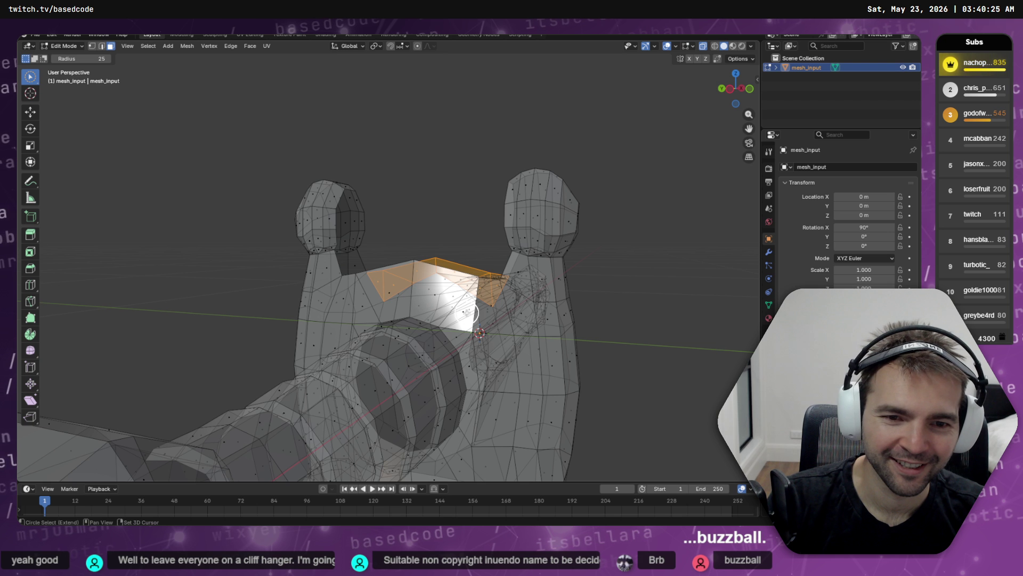
{"action": "mouse_move", "coordinate": [463, 308]}
{"action": "left_mouse_down"}
{"action": "mouse_move", "coordinate": [455, 279]}
{"action": "mouse_move", "coordinate": [634, 144]}
{"action": "left_mouse_up"}
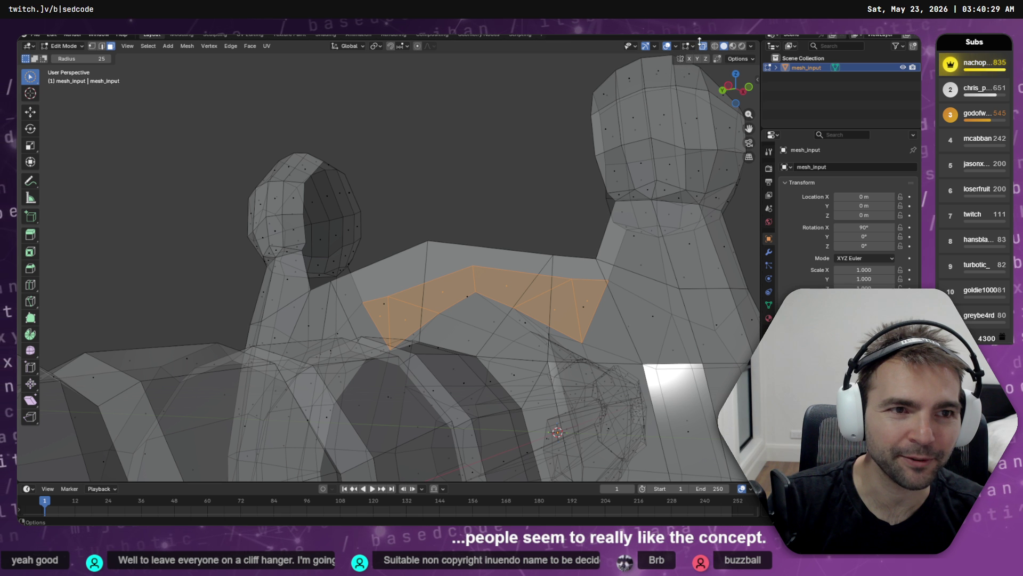
{"action": "left_click", "coordinate": [702, 46]}
{"action": "mouse_move", "coordinate": [501, 308]}
{"action": "left_mouse_down"}
{"action": "mouse_move", "coordinate": [548, 297]}
{"action": "mouse_move", "coordinate": [400, 288]}
{"action": "mouse_move", "coordinate": [340, 307]}
{"action": "mouse_move", "coordinate": [404, 320]}
{"action": "mouse_move", "coordinate": [425, 365]}
{"action": "mouse_move", "coordinate": [276, 350]}
{"action": "mouse_move", "coordinate": [187, 320]}
{"action": "mouse_move", "coordinate": [425, 407]}
{"action": "mouse_move", "coordinate": [426, 351]}
{"action": "mouse_move", "coordinate": [421, 368]}
{"action": "mouse_move", "coordinate": [446, 404]}
{"action": "mouse_move", "coordinate": [429, 391]}
{"action": "left_mouse_up"}
{"action": "mouse_move", "coordinate": [384, 278]}
{"action": "left_mouse_down"}
{"action": "mouse_move", "coordinate": [394, 289]}
{"action": "mouse_move", "coordinate": [340, 293]}
{"action": "mouse_move", "coordinate": [399, 331]}
{"action": "mouse_move", "coordinate": [400, 409]}
{"action": "mouse_move", "coordinate": [411, 416]}
{"action": "mouse_move", "coordinate": [402, 372]}
{"action": "mouse_move", "coordinate": [364, 404]}
{"action": "mouse_move", "coordinate": [308, 399]}
{"action": "mouse_move", "coordinate": [349, 418]}
{"action": "mouse_move", "coordinate": [341, 419]}
{"action": "left_mouse_up"}
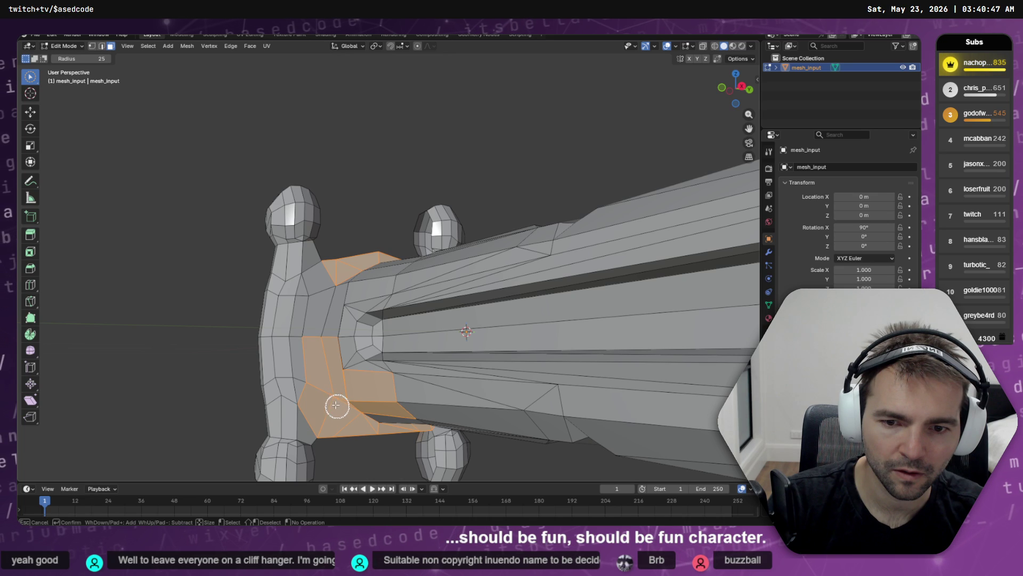
- Paint-select the remaining ring faces down the left leg and the other side
{"action": "mouse_move", "coordinate": [332, 308]}
{"action": "left_mouse_down"}
{"action": "mouse_move", "coordinate": [425, 361]}
{"action": "mouse_move", "coordinate": [420, 238]}
{"action": "left_mouse_up"}
{"action": "mouse_move", "coordinate": [433, 304]}
{"action": "left_mouse_down"}
{"action": "mouse_move", "coordinate": [396, 300]}
{"action": "mouse_move", "coordinate": [251, 355]}
{"action": "mouse_move", "coordinate": [219, 386]}
{"action": "left_mouse_up"}
{"action": "left_click_drag", "start_coordinate": [369, 306], "coordinate": [370, 313]}
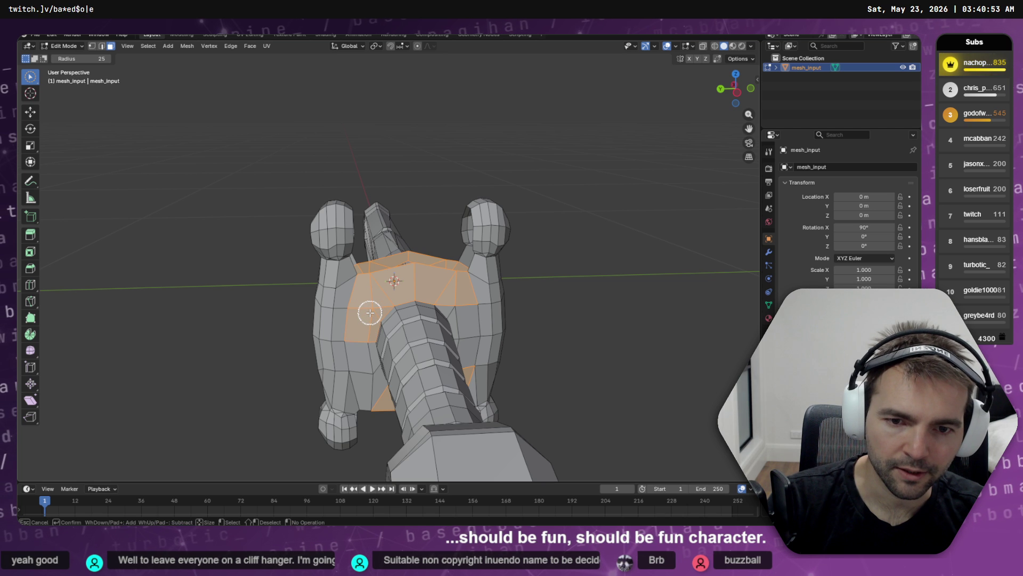
{"action": "left_click_drag", "start_coordinate": [364, 353], "coordinate": [363, 376]}
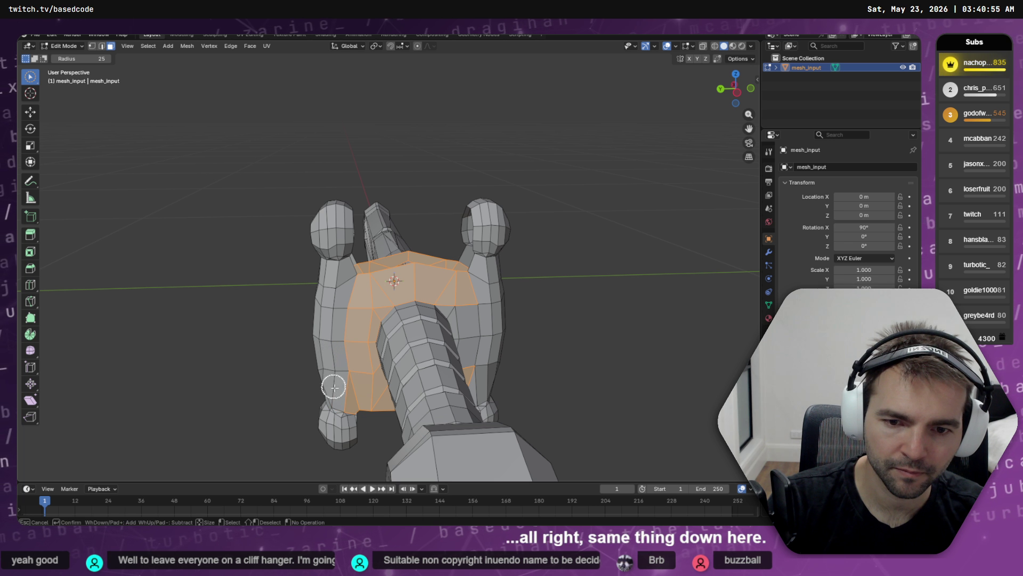
{"action": "left_click_drag", "start_coordinate": [354, 427], "coordinate": [326, 407]}
{"action": "mouse_move", "coordinate": [478, 400]}
{"action": "left_mouse_down"}
{"action": "mouse_move", "coordinate": [457, 354]}
{"action": "mouse_move", "coordinate": [453, 297]}
{"action": "left_mouse_up"}
{"action": "scroll", "coordinate": [465, 334], "scroll_direction": "down", "scroll_amount": 4}
{"action": "mouse_move", "coordinate": [461, 338]}
{"action": "left_mouse_down"}
{"action": "mouse_move", "coordinate": [575, 386]}
{"action": "mouse_move", "coordinate": [677, 359]}
{"action": "mouse_move", "coordinate": [590, 314]}
{"action": "left_mouse_up"}
- Delete the selected ring of faces and inspect the resulting gap
{"action": "key", "text": "x"}
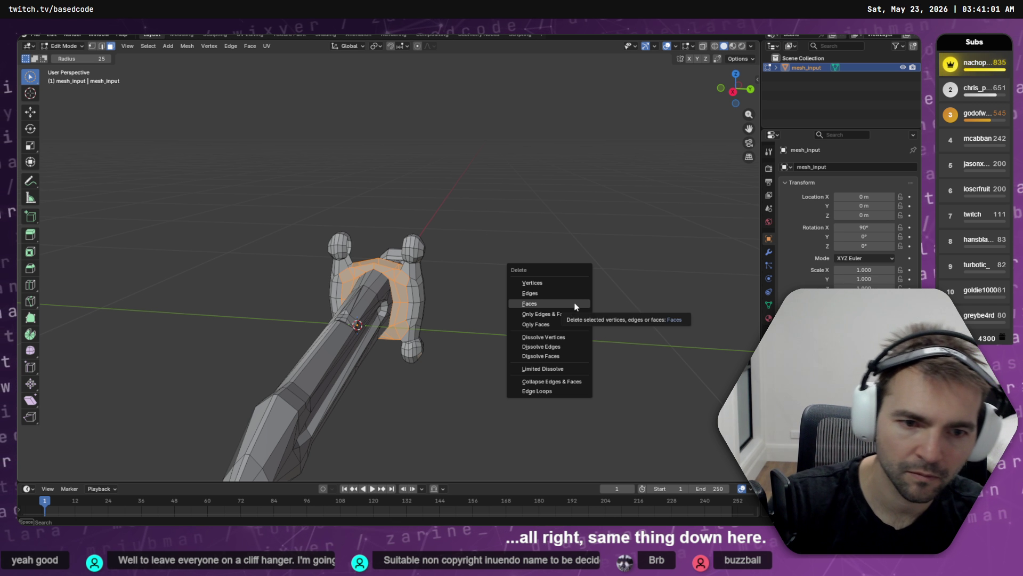
{"action": "left_click", "coordinate": [575, 303]}
{"action": "mouse_move", "coordinate": [475, 283]}
{"action": "left_mouse_down"}
{"action": "mouse_move", "coordinate": [489, 275]}
{"action": "mouse_move", "coordinate": [478, 274]}
{"action": "left_mouse_up"}
{"action": "scroll", "coordinate": [494, 266], "scroll_direction": "up", "scroll_amount": 4}
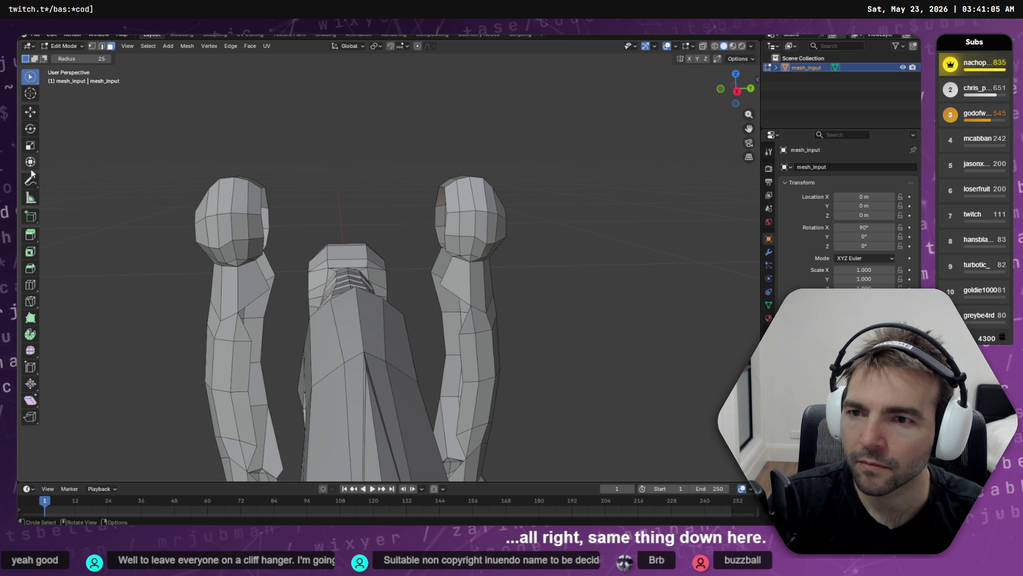
{"action": "mouse_move", "coordinate": [269, 219]}
{"action": "left_mouse_down"}
{"action": "mouse_move", "coordinate": [354, 194]}
{"action": "mouse_move", "coordinate": [311, 228]}
{"action": "mouse_move", "coordinate": [564, 208]}
{"action": "left_mouse_up"}
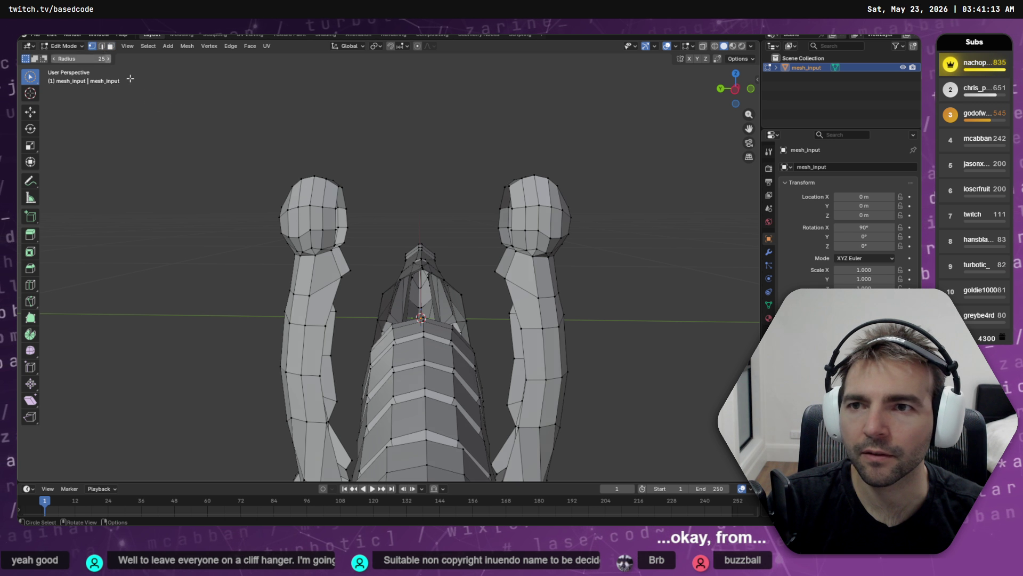
- In vertex mode, select both knob heads and grow the selection over both arms
{"action": "key", "text": "1"}
{"action": "mouse_move", "coordinate": [338, 178]}
{"action": "left_mouse_down"}
{"action": "mouse_move", "coordinate": [276, 190]}
{"action": "mouse_move", "coordinate": [605, 180]}
{"action": "left_mouse_up"}
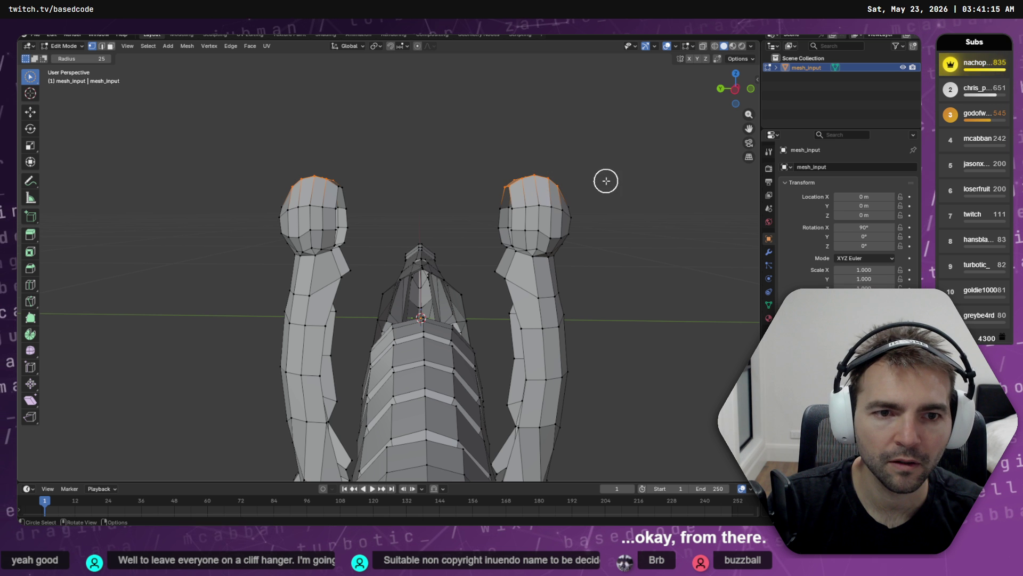
{"action": "key", "text": "q"}
{"action": "left_click", "coordinate": [542, 162]}
{"action": "key", "text": "ctrl+KP_Add"}
{"action": "key", "text": "ctrl+KP_Add"}
{"action": "key", "text": "ctrl+KP_Add"}
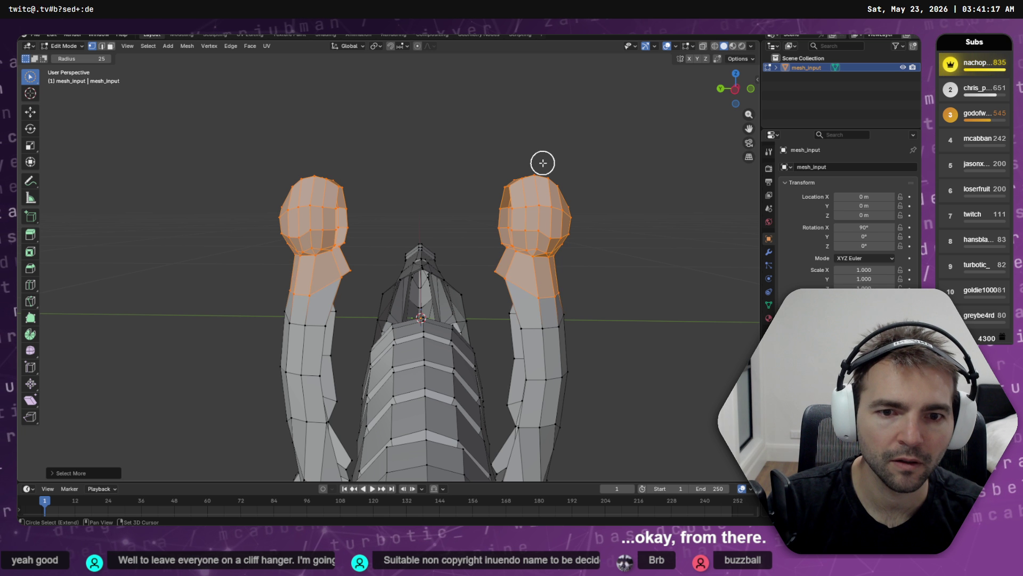
{"action": "key", "text": "ctrl+KP_Add"}
{"action": "key", "text": "ctrl+KP_Add"}
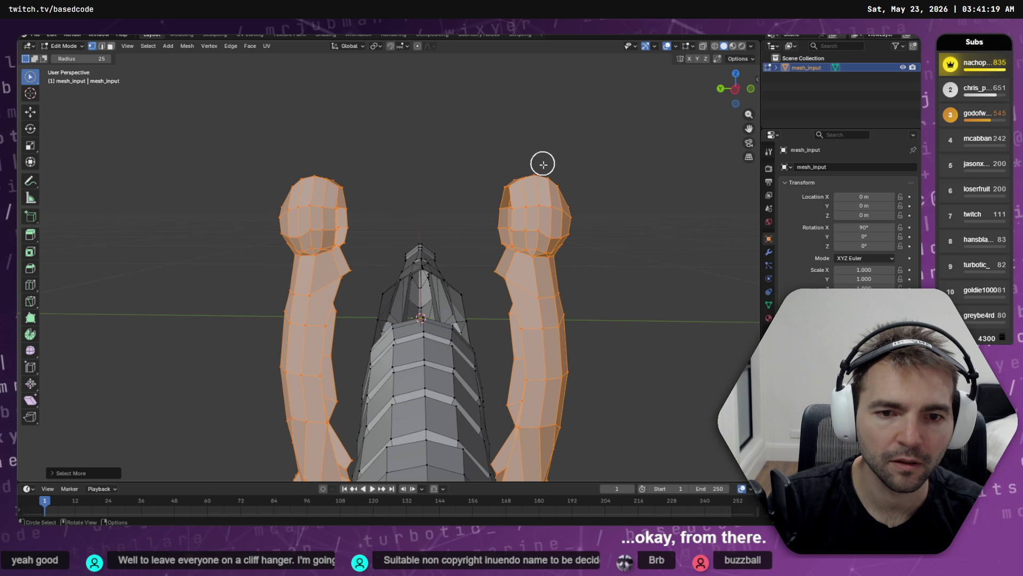
- Reselect one guard ball, grow it down its arm, and switch to Right Orthographic view
{"action": "scroll", "coordinate": [542, 163], "scroll_direction": "down", "scroll_amount": 4}
{"action": "mouse_move", "coordinate": [546, 191]}
{"action": "left_mouse_down"}
{"action": "mouse_move", "coordinate": [581, 182]}
{"action": "mouse_move", "coordinate": [715, 203]}
{"action": "mouse_move", "coordinate": [511, 249]}
{"action": "mouse_move", "coordinate": [541, 242]}
{"action": "left_mouse_up"}
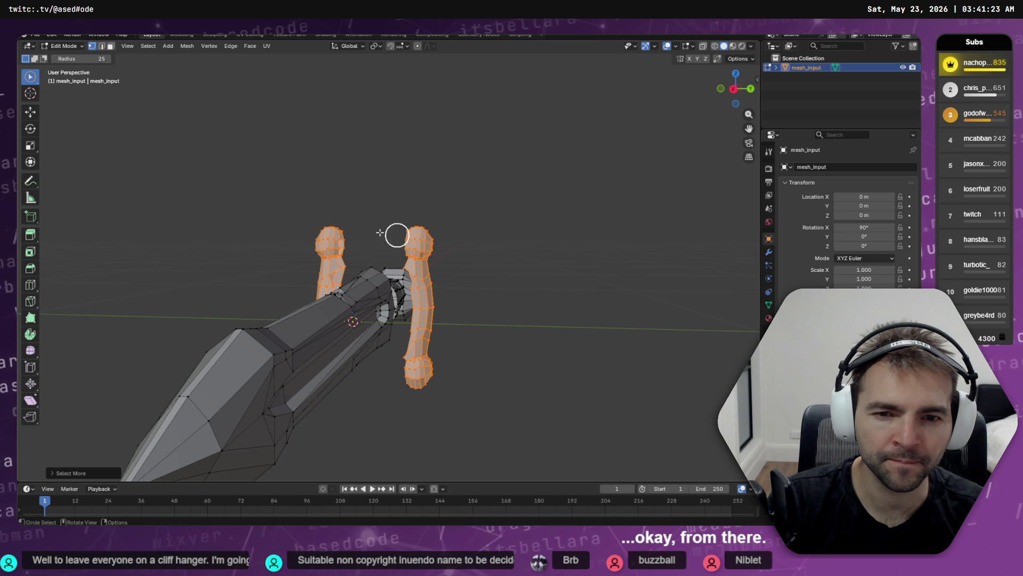
{"action": "mouse_move", "coordinate": [380, 232]}
{"action": "left_mouse_down"}
{"action": "mouse_move", "coordinate": [293, 226]}
{"action": "mouse_move", "coordinate": [363, 217]}
{"action": "left_mouse_up"}
{"action": "left_click", "coordinate": [415, 231]}
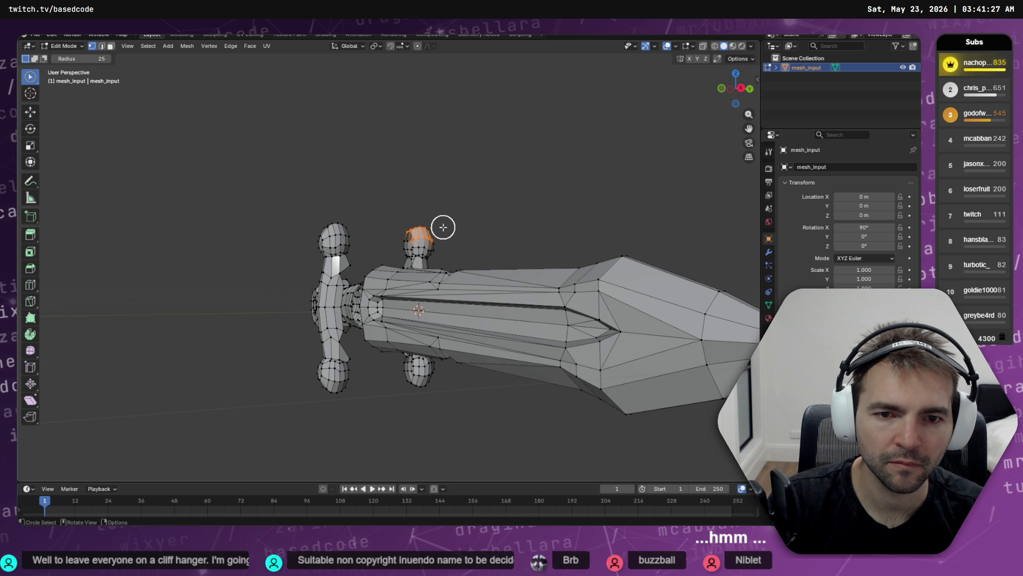
{"action": "right_click", "coordinate": [443, 227]}
{"action": "left_click", "coordinate": [444, 228]}
{"action": "key", "text": "ctrl+KP_Add"}
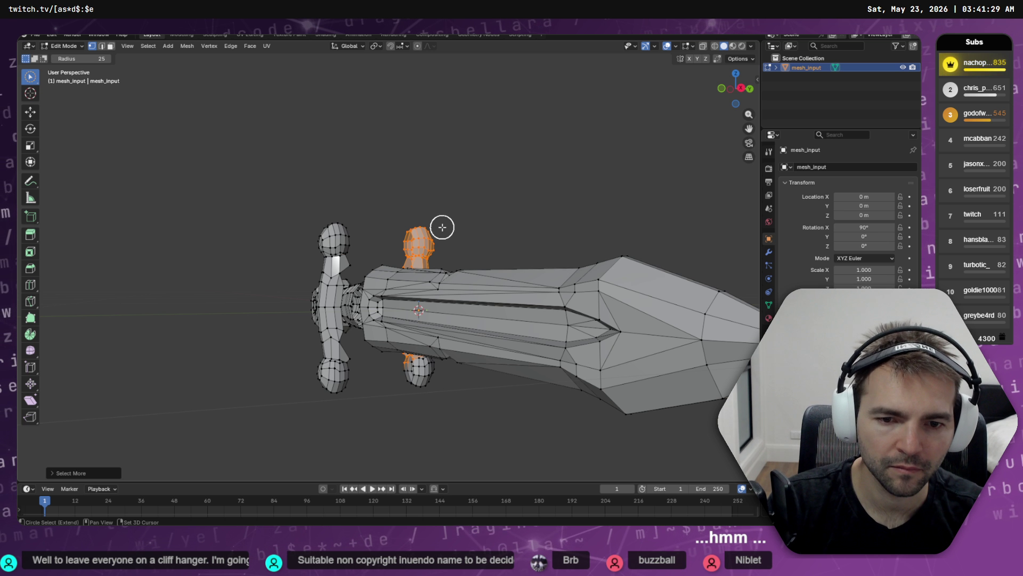
{"action": "left_click", "coordinate": [741, 88]}
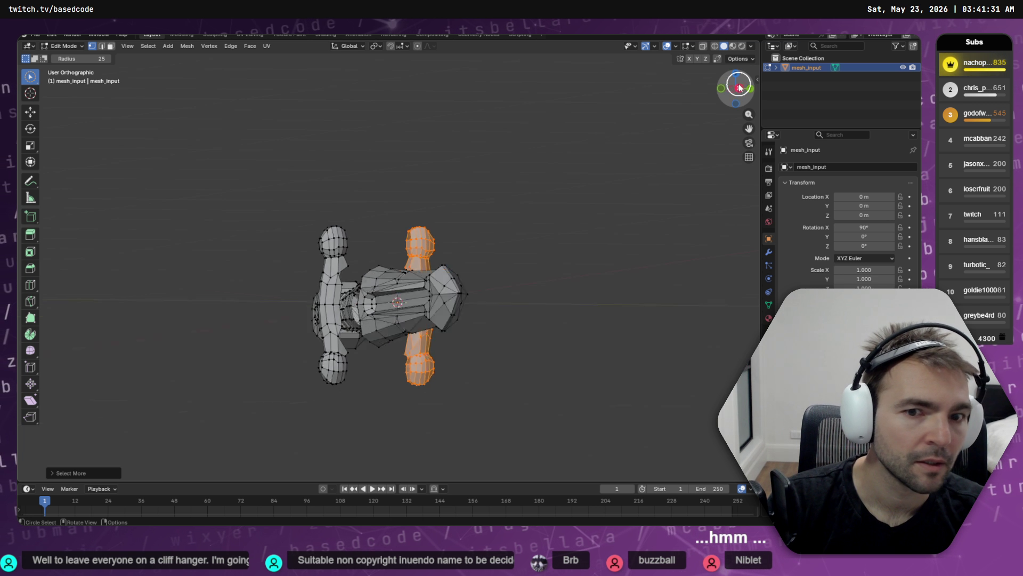
{"action": "left_click", "coordinate": [30, 112]}
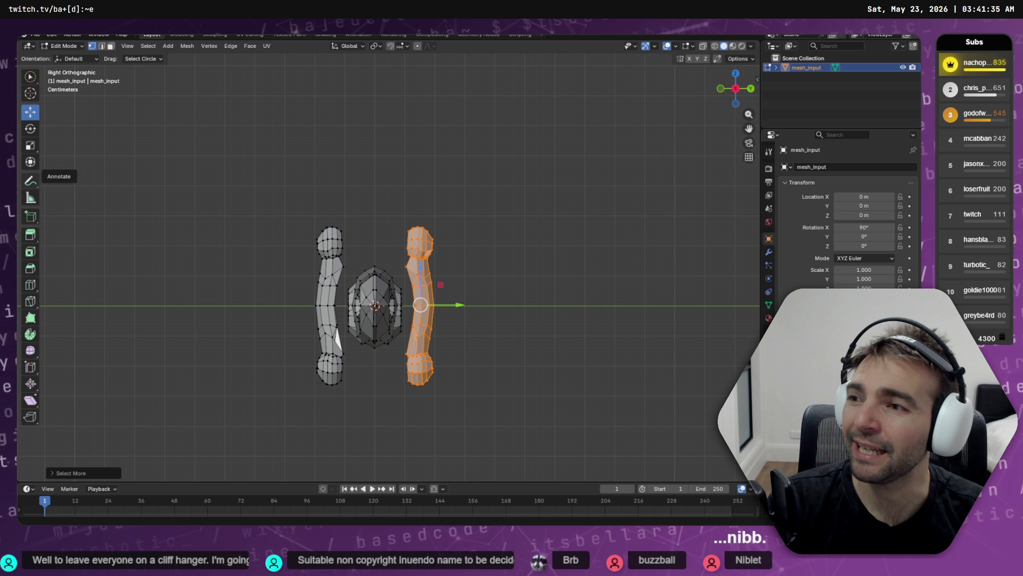
- Slide each guard arm along Y so the two arms meet at the centre
{"action": "left_click_drag", "start_coordinate": [458, 306], "coordinate": [427, 313]}
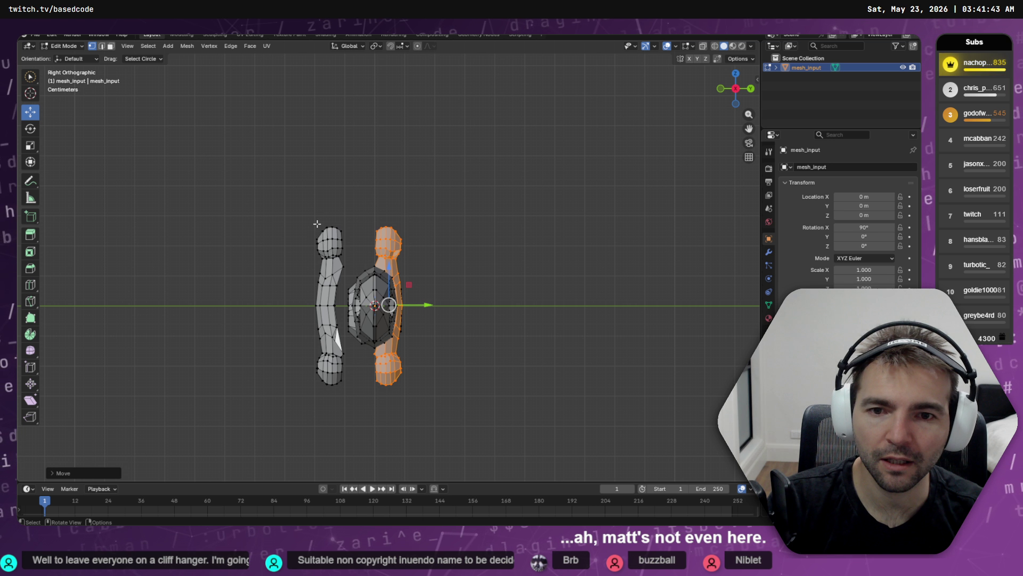
{"action": "left_click_drag", "start_coordinate": [317, 224], "coordinate": [351, 239]}
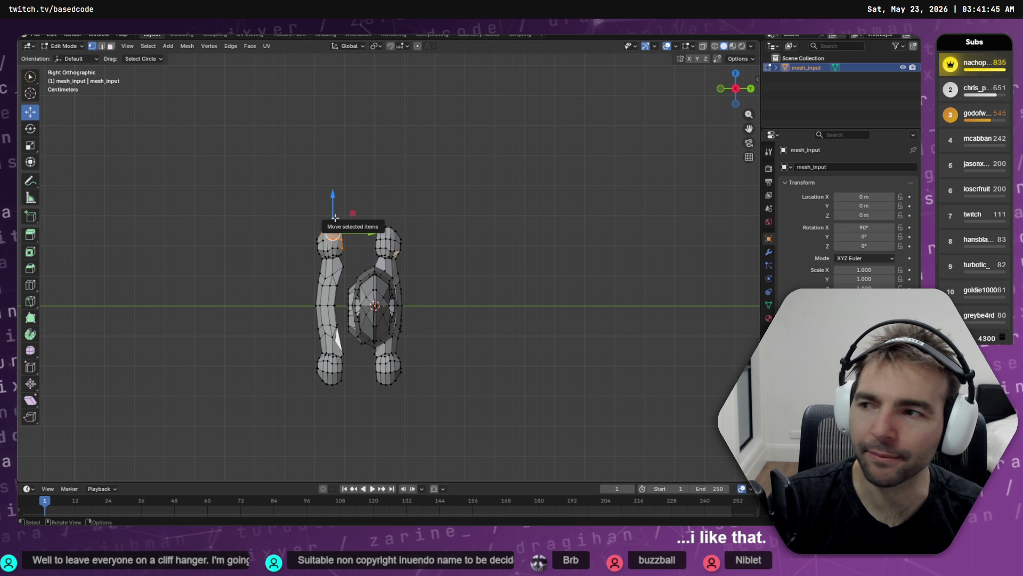
{"action": "right_click", "coordinate": [335, 227]}
{"action": "left_click", "coordinate": [335, 227]}
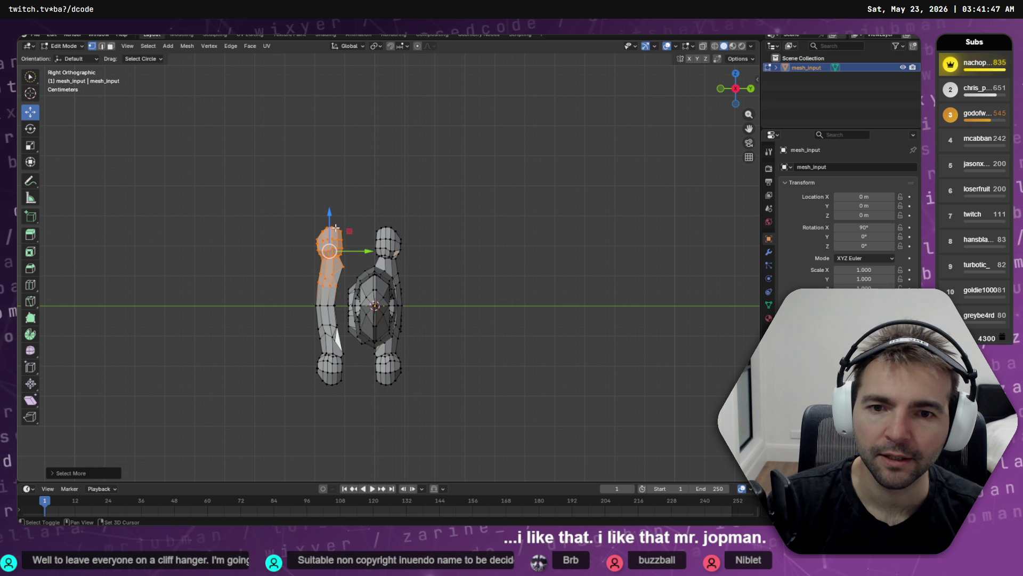
{"action": "key", "text": "ctrl+KP_Add"}
{"action": "key", "text": "ctrl+KP_Add"}
{"action": "key", "text": "ctrl+KP_Add"}
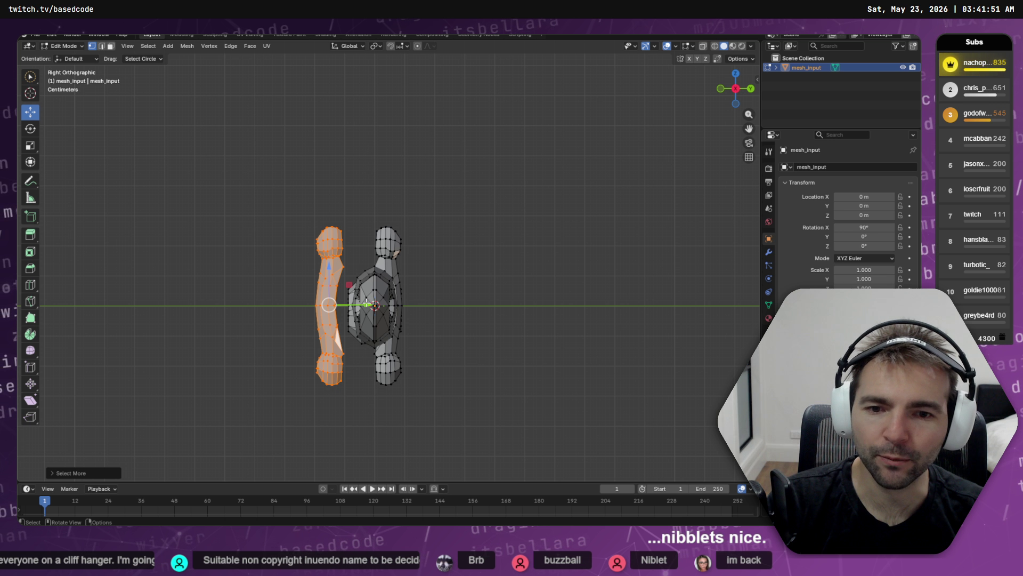
{"action": "left_click_drag", "start_coordinate": [367, 305], "coordinate": [403, 307]}
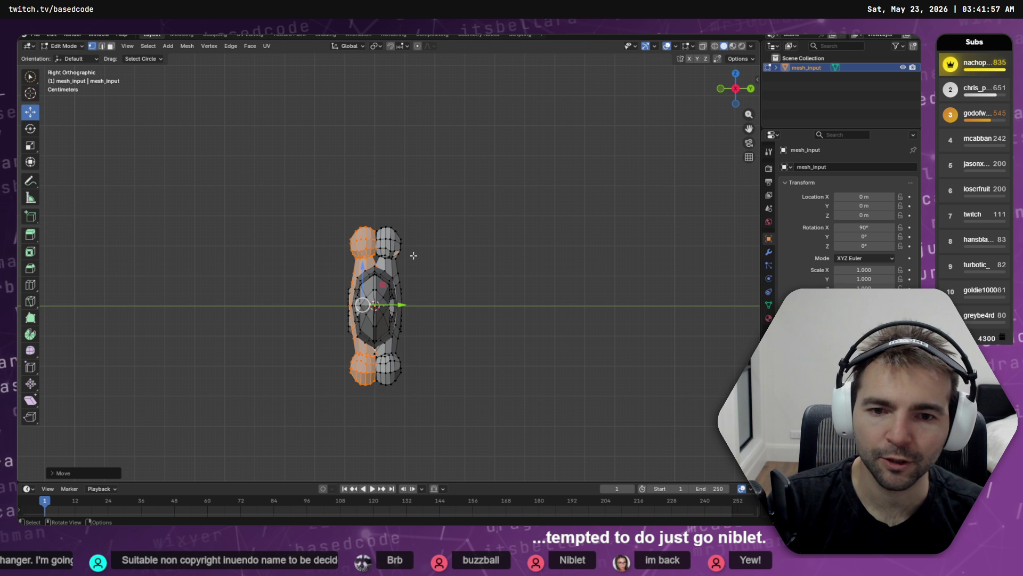
- In edge mode, select the seam edge loop between the joined heads plus a neighbouring edge
{"action": "mouse_move", "coordinate": [413, 256]}
{"action": "left_mouse_down"}
{"action": "mouse_move", "coordinate": [642, 258]}
{"action": "mouse_move", "coordinate": [437, 272]}
{"action": "mouse_move", "coordinate": [495, 271]}
{"action": "mouse_move", "coordinate": [512, 297]}
{"action": "mouse_move", "coordinate": [511, 288]}
{"action": "mouse_move", "coordinate": [589, 274]}
{"action": "mouse_move", "coordinate": [563, 262]}
{"action": "mouse_move", "coordinate": [562, 238]}
{"action": "mouse_move", "coordinate": [562, 250]}
{"action": "left_mouse_up"}
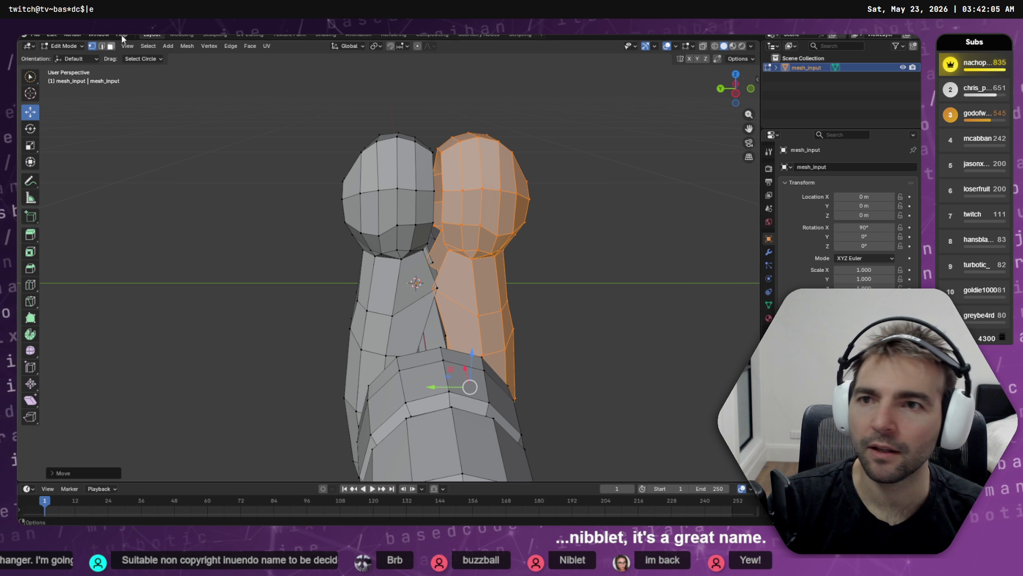
{"action": "left_click", "coordinate": [102, 47]}
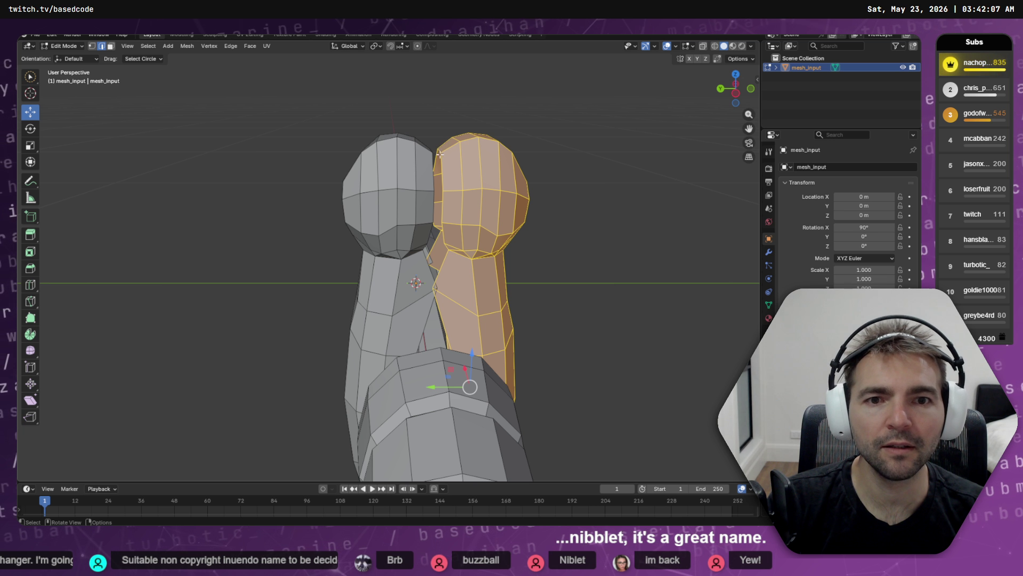
{"action": "left_click", "coordinate": [440, 154]}
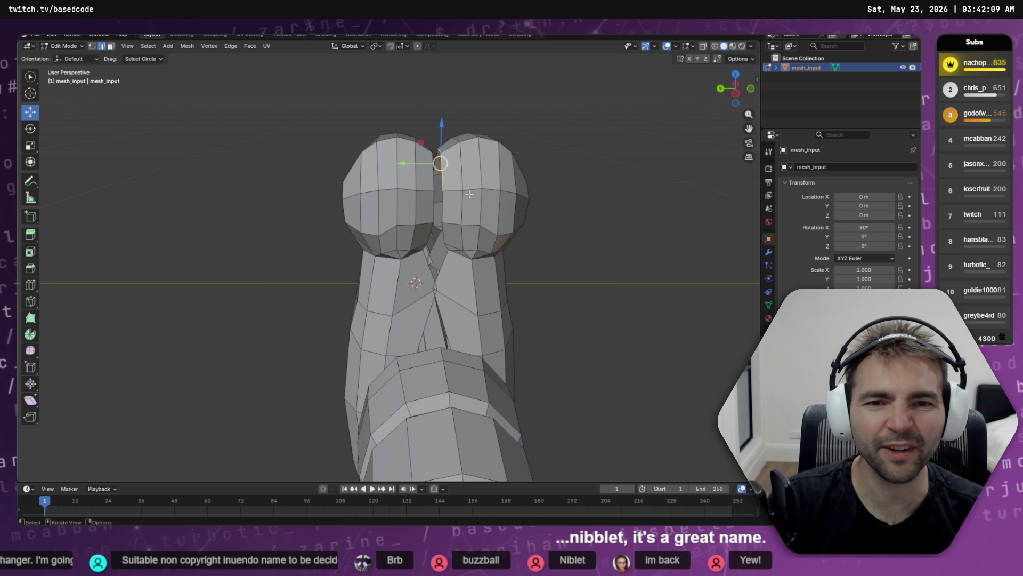
{"action": "mouse_move", "coordinate": [469, 194]}
{"action": "left_mouse_down"}
{"action": "mouse_move", "coordinate": [501, 237]}
{"action": "mouse_move", "coordinate": [543, 203]}
{"action": "mouse_move", "coordinate": [407, 204]}
{"action": "mouse_move", "coordinate": [453, 182]}
{"action": "left_mouse_up"}
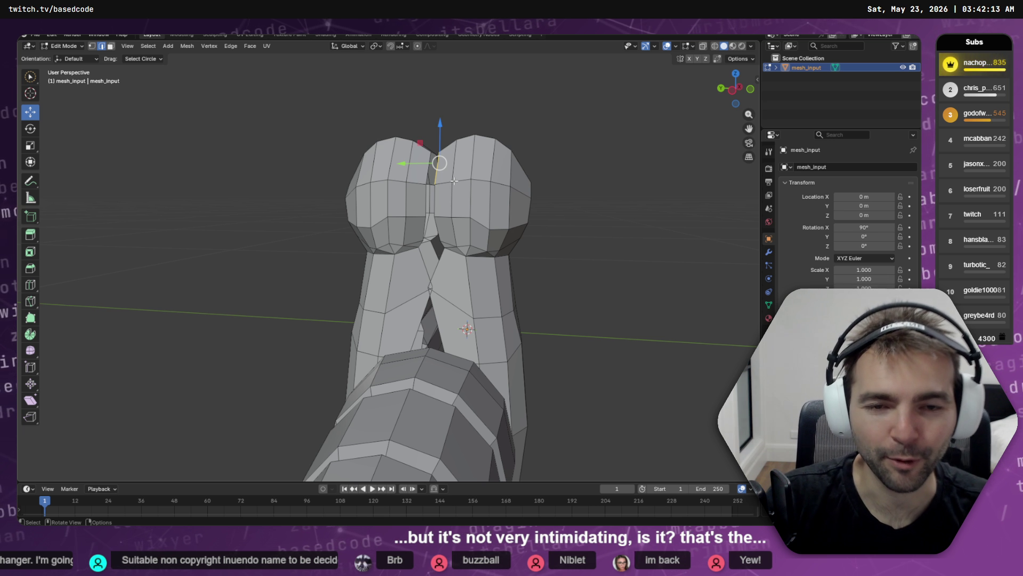
{"action": "key", "text": "q"}
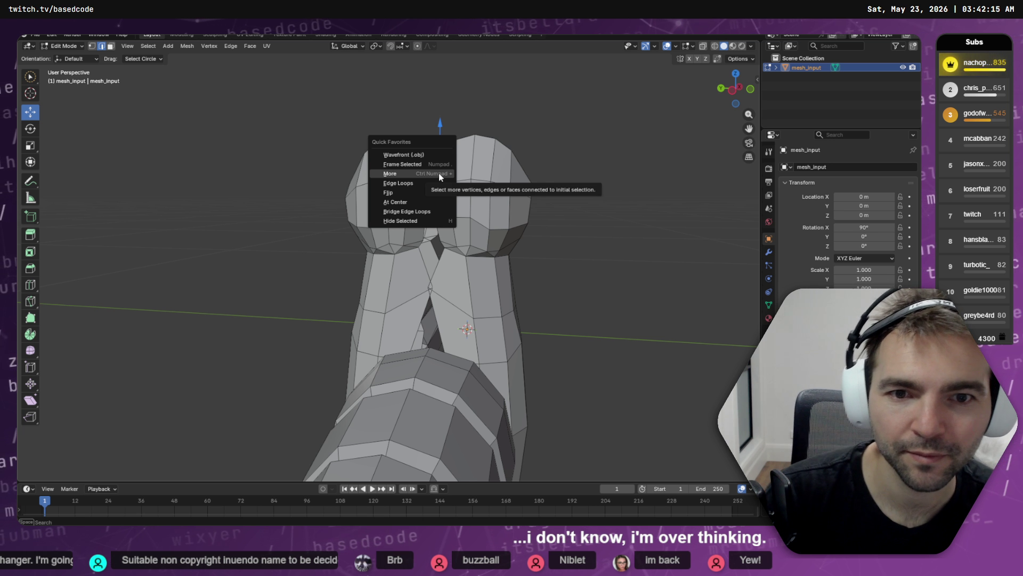
{"action": "left_click", "coordinate": [423, 182]}
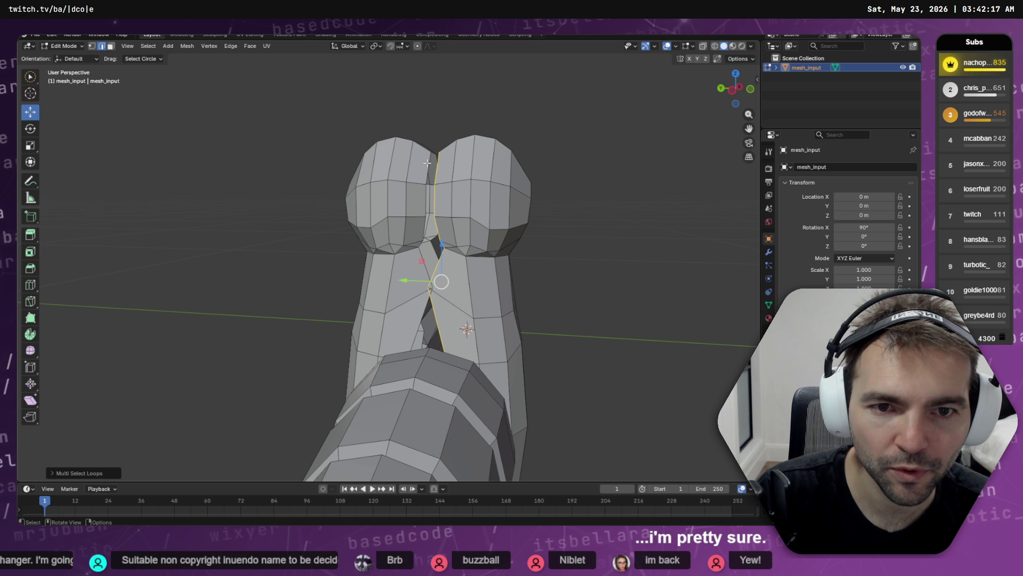
{"action": "left_click", "coordinate": [431, 157], "text": "shift"}
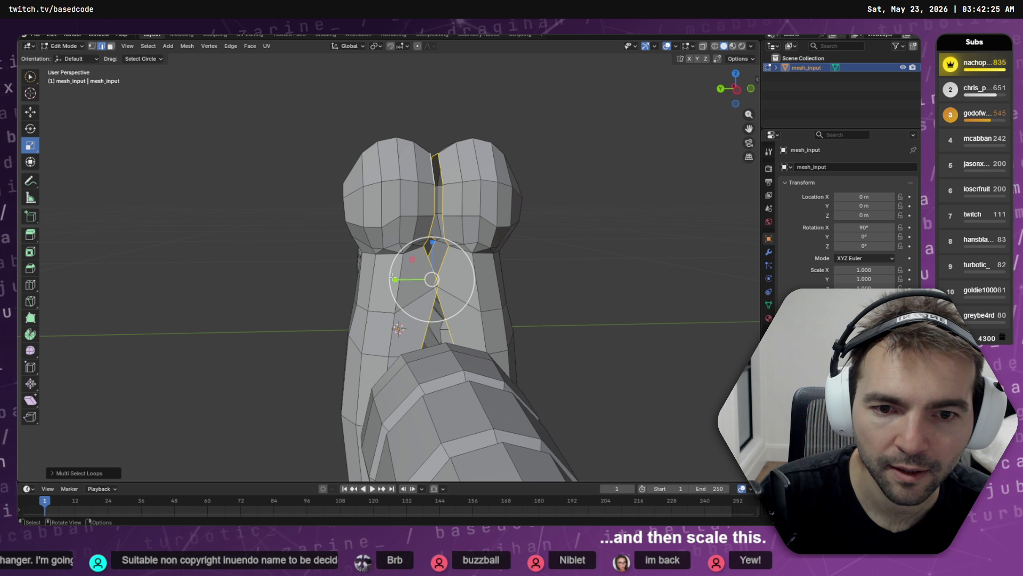
- Squeeze the seam loop toward the centre along the Y axis, then undo it
{"action": "key", "text": "s"}
{"action": "key", "text": "y"}
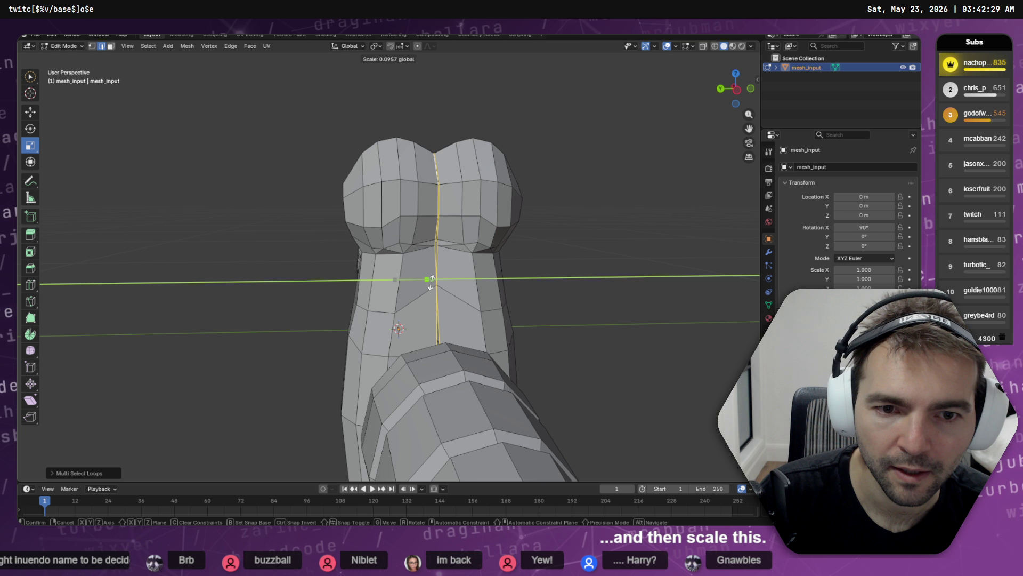
{"action": "left_click", "coordinate": [433, 278]}
{"action": "mouse_move", "coordinate": [395, 280]}
{"action": "left_mouse_down"}
{"action": "mouse_move", "coordinate": [592, 254]}
{"action": "mouse_move", "coordinate": [701, 286]}
{"action": "mouse_move", "coordinate": [496, 260]}
{"action": "mouse_move", "coordinate": [461, 249]}
{"action": "mouse_move", "coordinate": [457, 201]}
{"action": "mouse_move", "coordinate": [466, 222]}
{"action": "left_mouse_up"}
{"action": "scroll", "coordinate": [491, 221], "scroll_direction": "down", "scroll_amount": 5}
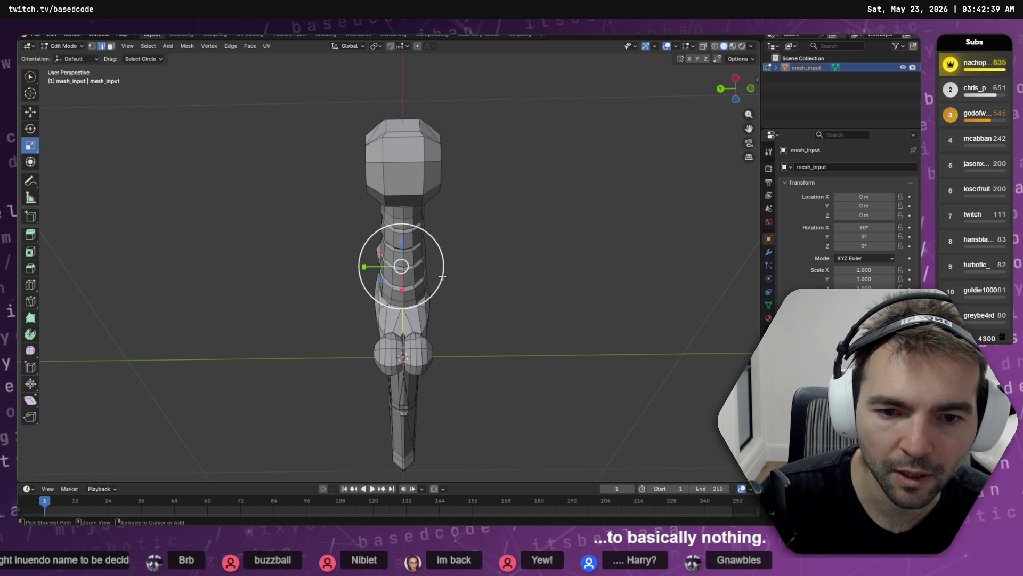
{"action": "key", "text": "ctrl+z"}
{"action": "key", "text": "ctrl+z"}
{"action": "key", "text": "ctrl+z"}
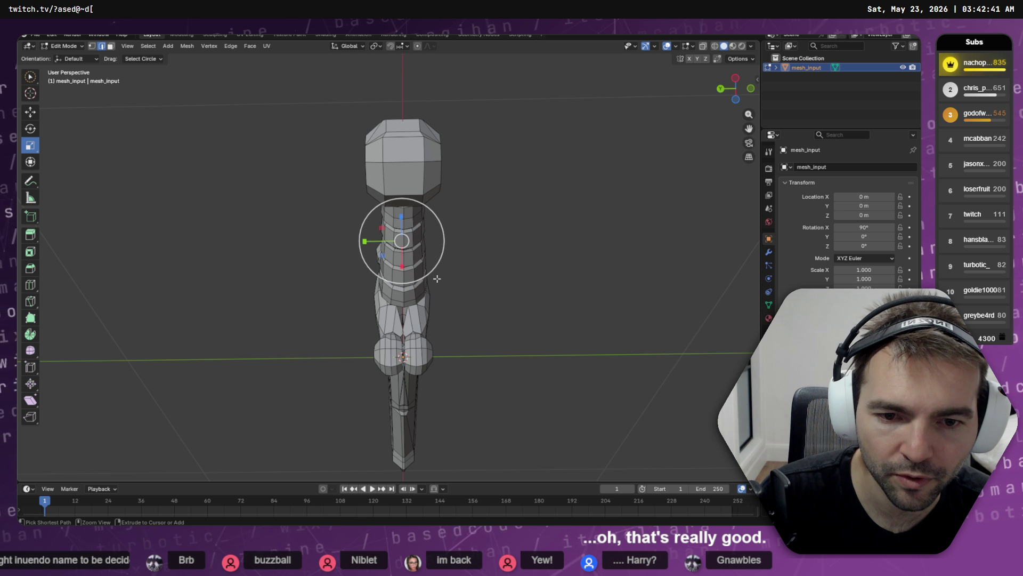
- From a three-quarter view, slide the edge loop along the sword mesh
{"action": "scroll", "coordinate": [447, 264], "scroll_direction": "down", "scroll_amount": 1}
{"action": "left_click_drag", "start_coordinate": [447, 264], "coordinate": [423, 326]}
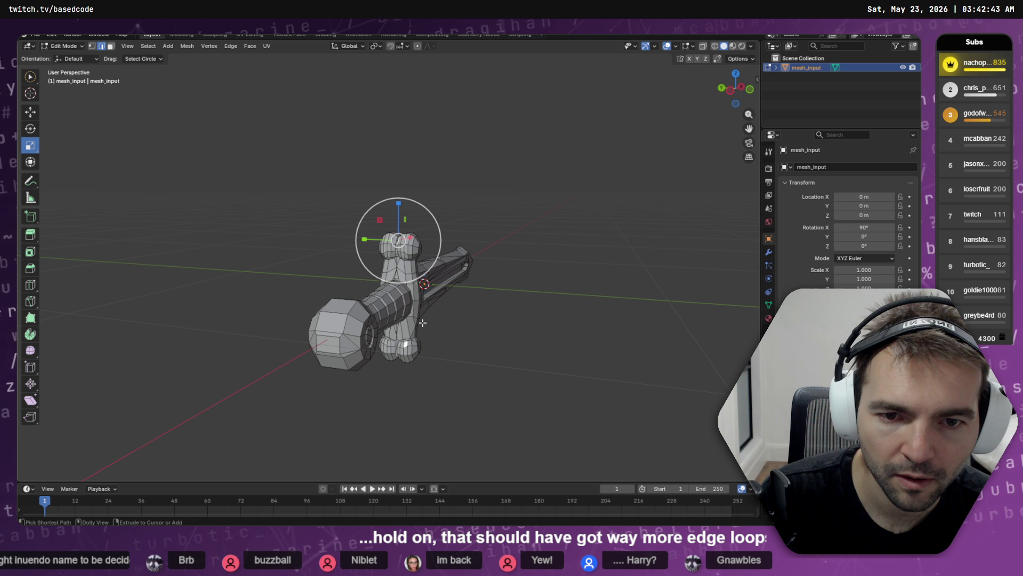
{"action": "key", "text": "g"}
{"action": "key", "text": "g"}
{"action": "left_click", "coordinate": [425, 282]}
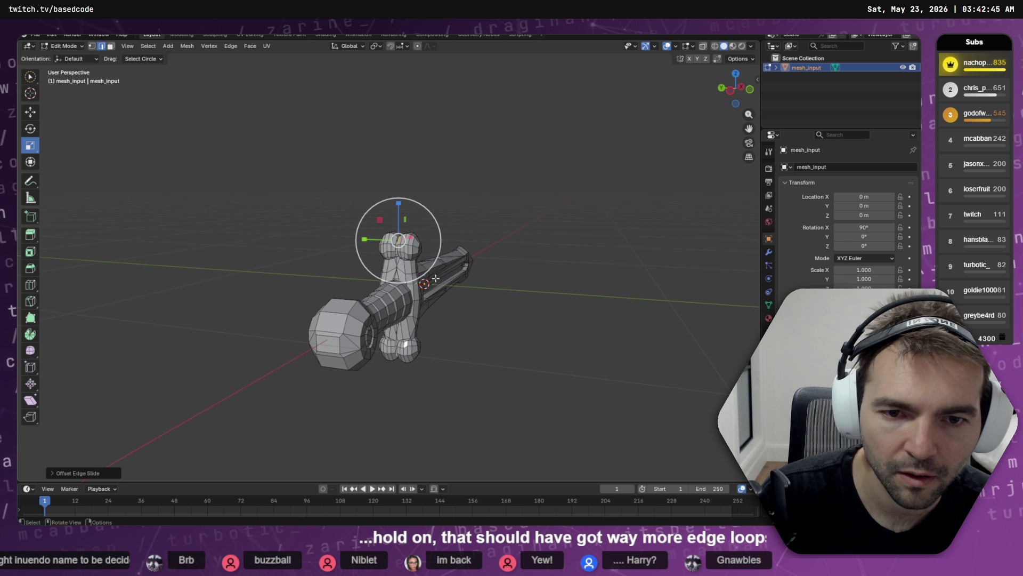
- From a steep angle, select the two neighbouring vertical seam edges between the rounded lobes
{"action": "scroll", "coordinate": [412, 237], "scroll_direction": "up", "scroll_amount": 5}
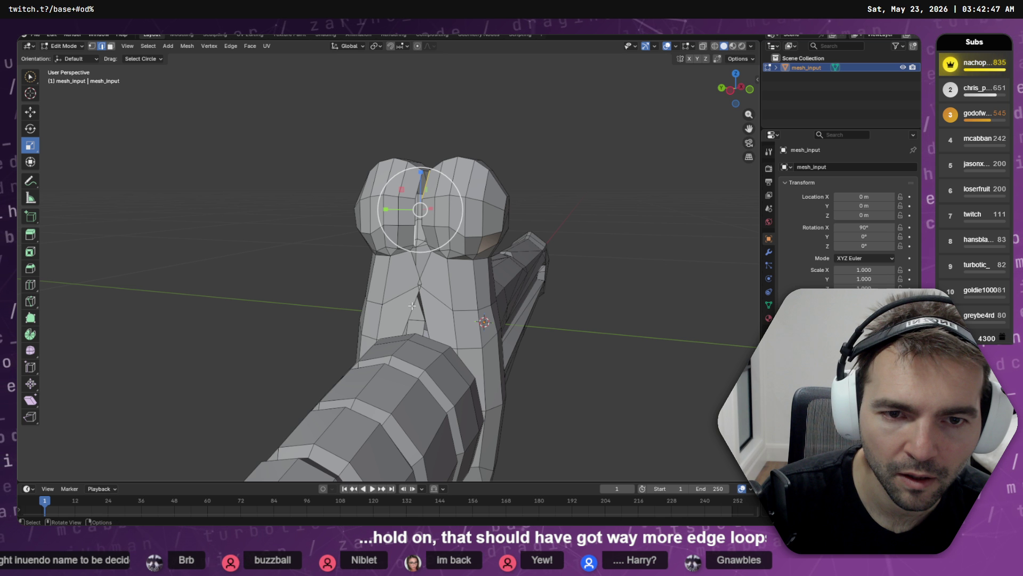
{"action": "mouse_move", "coordinate": [412, 236]}
{"action": "left_mouse_down"}
{"action": "mouse_move", "coordinate": [450, 273]}
{"action": "mouse_move", "coordinate": [427, 323]}
{"action": "left_mouse_up"}
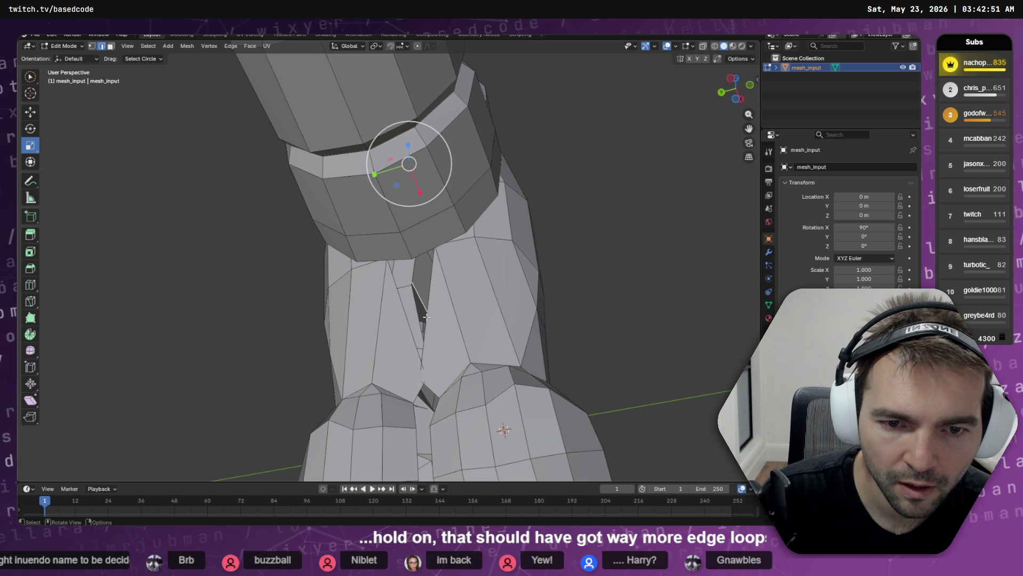
{"action": "left_click", "coordinate": [427, 317], "text": "shift"}
{"action": "left_click", "coordinate": [411, 329], "text": "shift"}
{"action": "left_click", "coordinate": [405, 320], "text": "shift"}
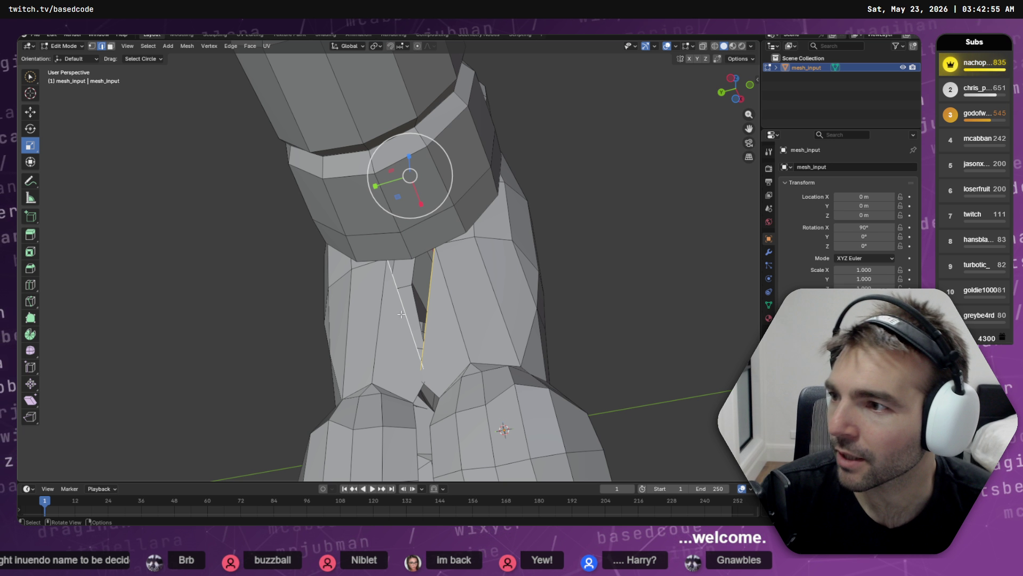
{"action": "scroll", "coordinate": [467, 310], "scroll_direction": "down", "scroll_amount": 5}
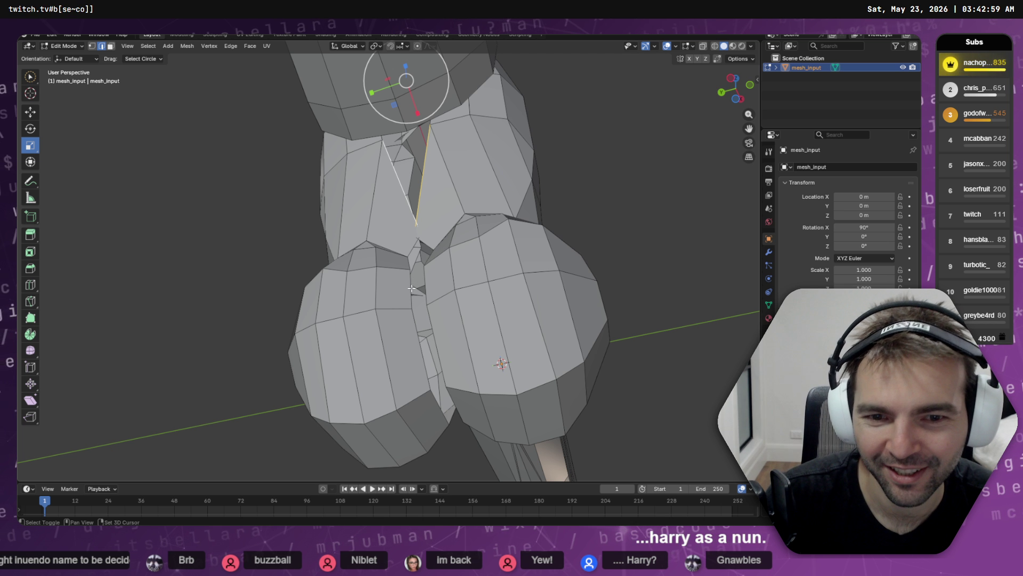
{"action": "left_click", "coordinate": [410, 291], "text": "shift"}
{"action": "left_click", "coordinate": [427, 286], "text": "shift"}
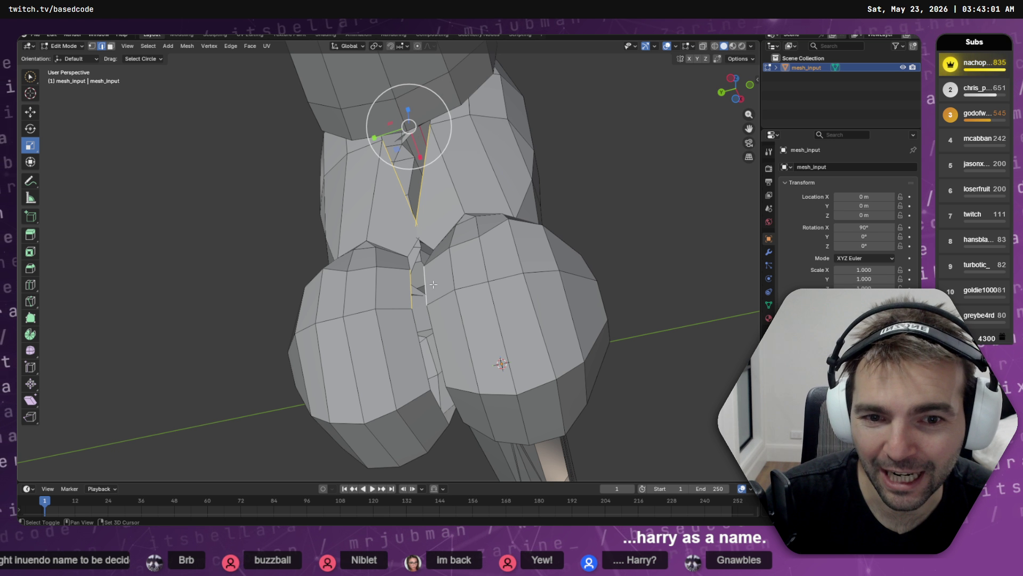
{"action": "right_click", "coordinate": [434, 285]}
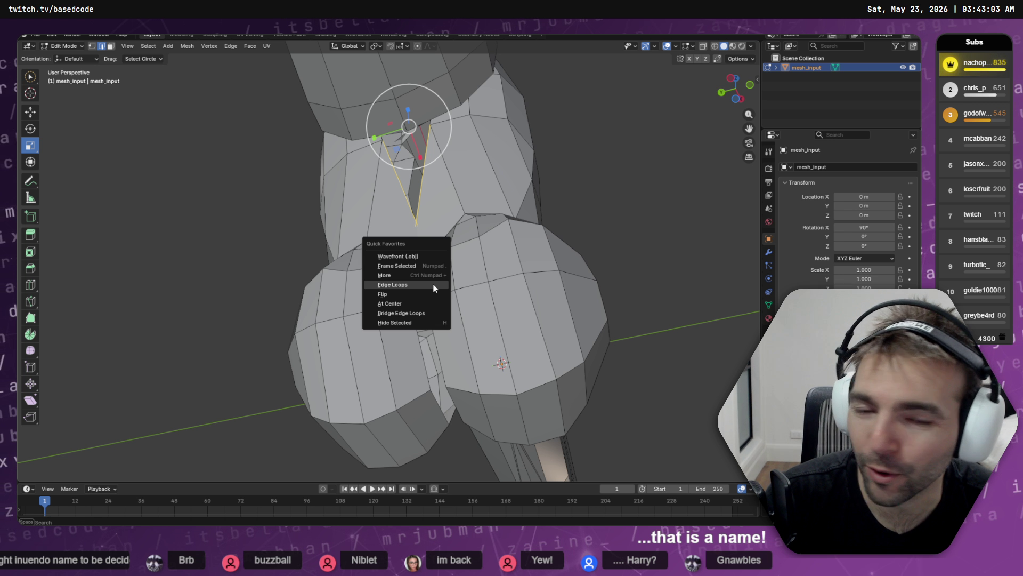
- Extend both edges into full edge loops and scale them to 0.6358 along Y
{"action": "left_click", "coordinate": [434, 284]}
{"action": "left_click_drag", "start_coordinate": [539, 262], "coordinate": [363, 342]}
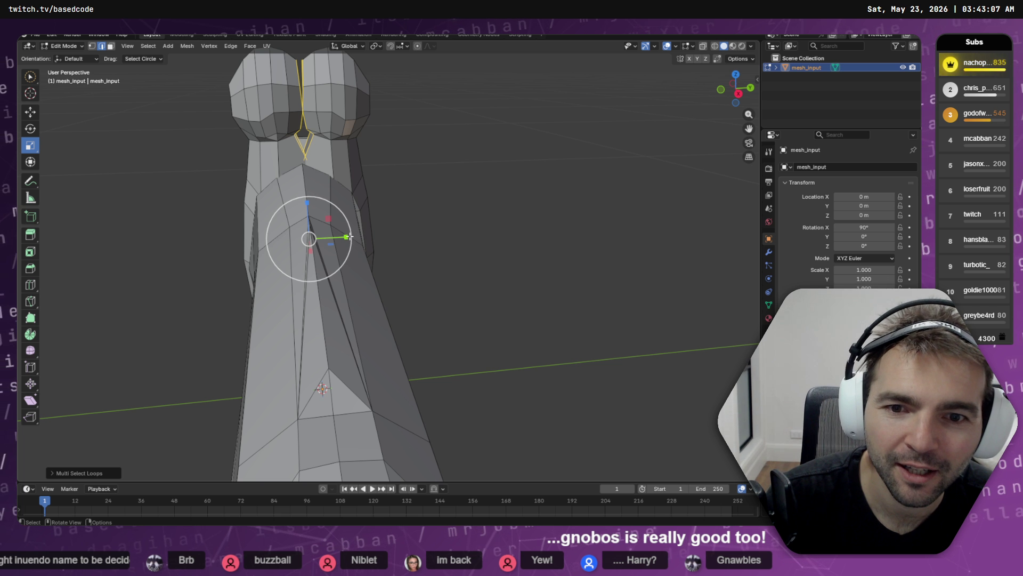
{"action": "mouse_move", "coordinate": [346, 236]}
{"action": "left_mouse_down"}
{"action": "mouse_move", "coordinate": [309, 229]}
{"action": "mouse_move", "coordinate": [342, 236]}
{"action": "mouse_move", "coordinate": [504, 161]}
{"action": "mouse_move", "coordinate": [585, 204]}
{"action": "mouse_move", "coordinate": [554, 158]}
{"action": "mouse_move", "coordinate": [498, 183]}
{"action": "mouse_move", "coordinate": [409, 179]}
{"action": "mouse_move", "coordinate": [393, 155]}
{"action": "mouse_move", "coordinate": [504, 175]}
{"action": "left_mouse_up"}
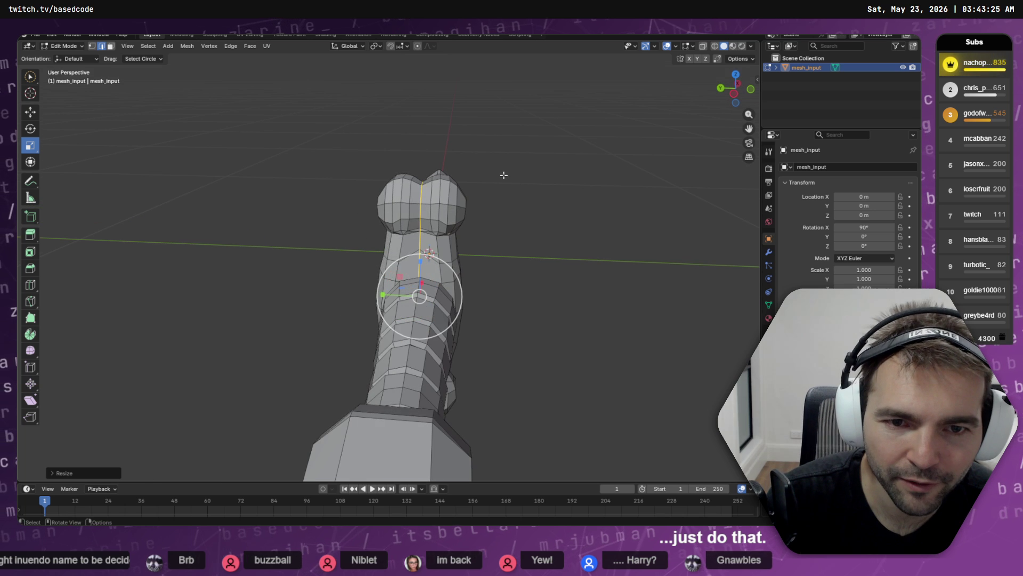
- Browse the pivot point, Snapping and Vertex menus without changing anything
{"action": "left_click", "coordinate": [380, 46]}
{"action": "left_click", "coordinate": [408, 46]}
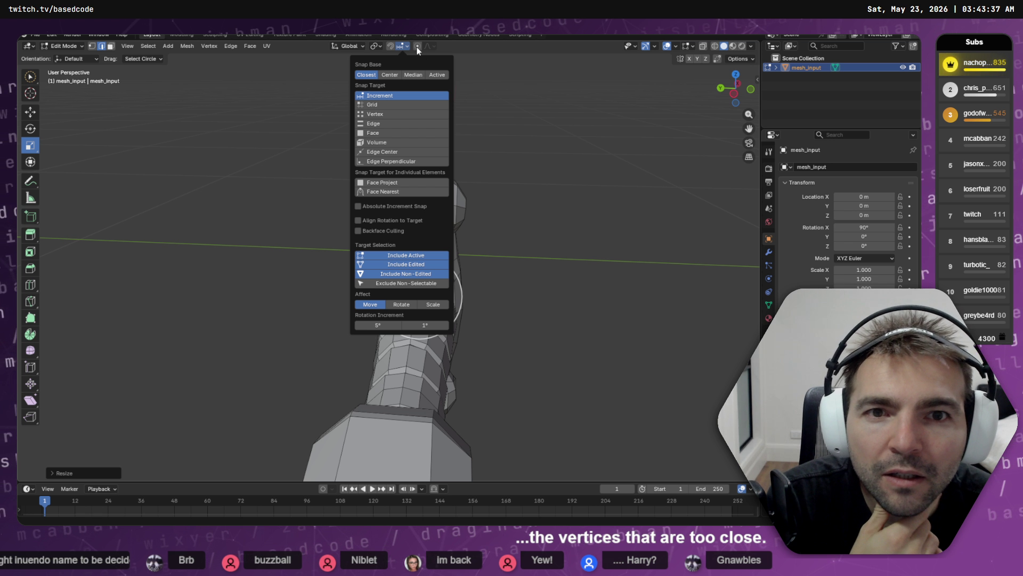
{"action": "left_click", "coordinate": [206, 48]}
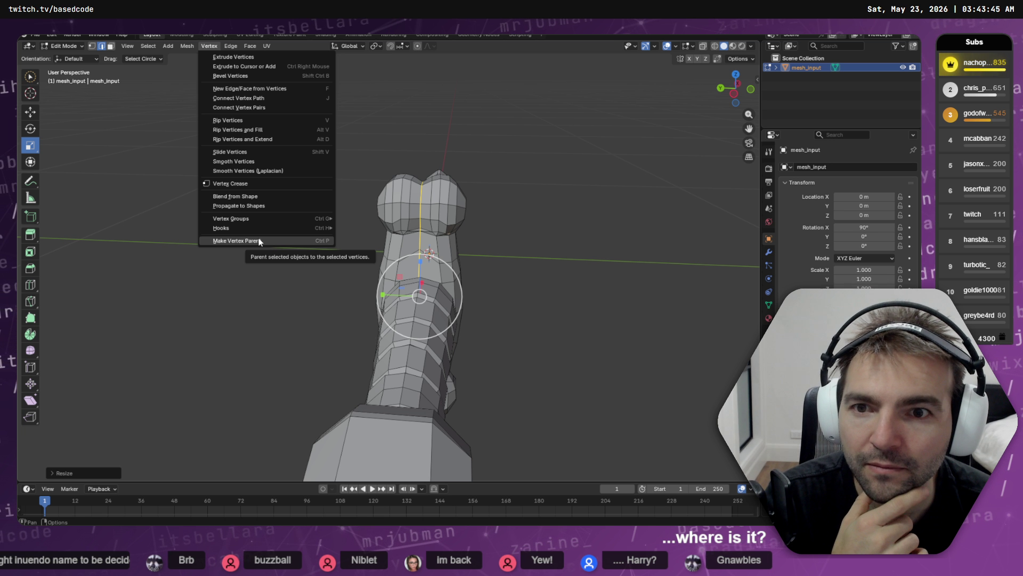
{"action": "left_click", "coordinate": [480, 137]}
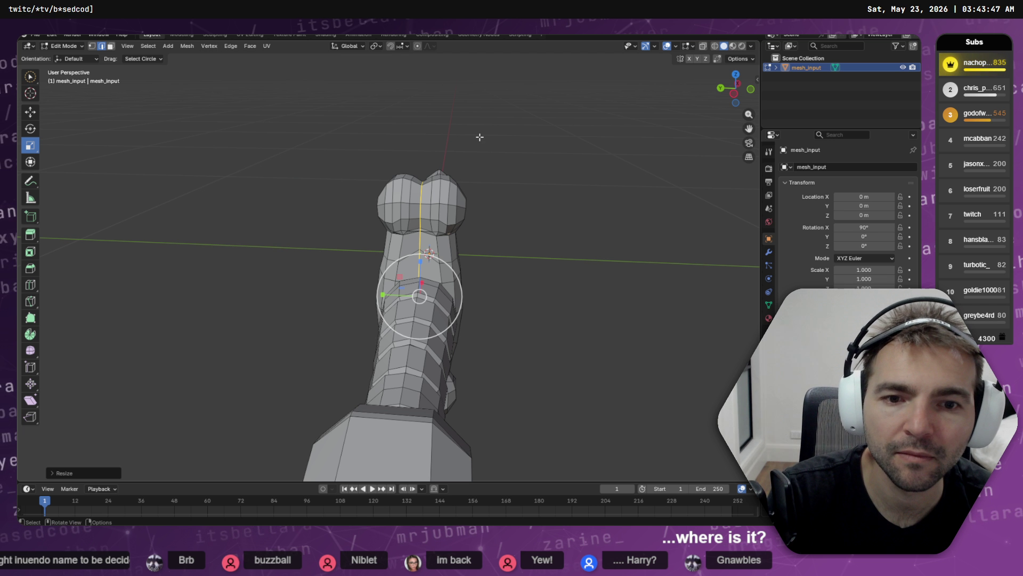
{"action": "left_click_drag", "start_coordinate": [480, 137], "coordinate": [556, 131]}
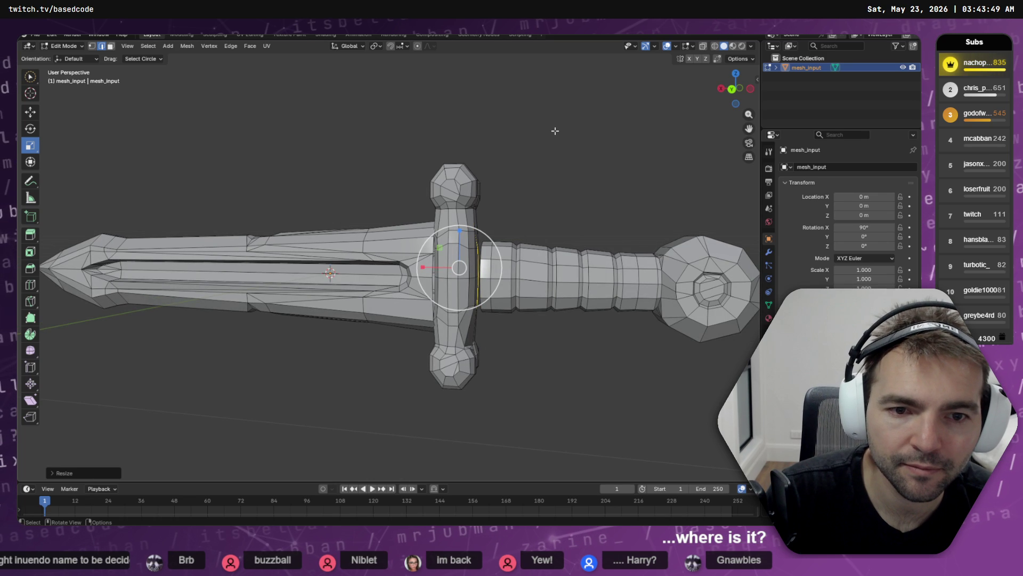
- Select the crossguard loop, grow it to the whole guard, and stretch it 1.3176 along X
{"action": "key", "text": "F3"}
{"action": "left_click", "coordinate": [495, 159]}
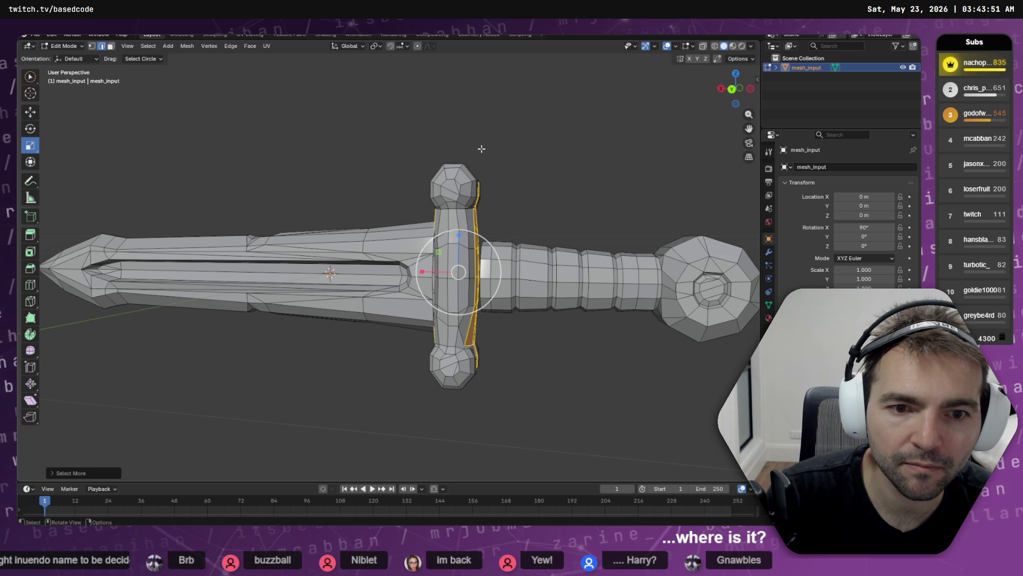
{"action": "key", "text": "shift+r"}
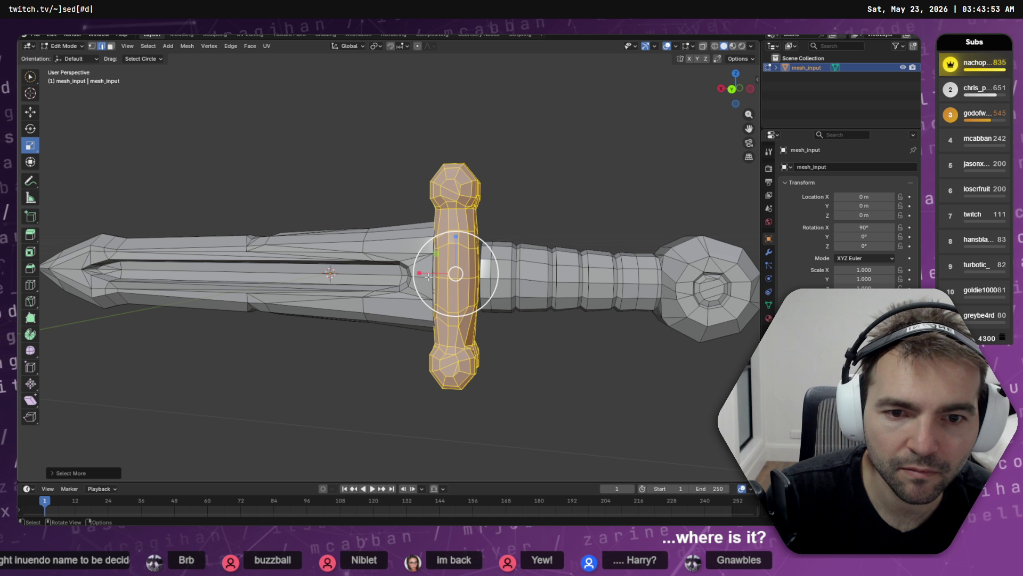
{"action": "mouse_move", "coordinate": [419, 273]}
{"action": "left_mouse_down"}
{"action": "mouse_move", "coordinate": [396, 275]}
{"action": "mouse_move", "coordinate": [406, 284]}
{"action": "mouse_move", "coordinate": [317, 288]}
{"action": "mouse_move", "coordinate": [470, 183]}
{"action": "mouse_move", "coordinate": [562, 245]}
{"action": "mouse_move", "coordinate": [645, 187]}
{"action": "left_mouse_up"}
{"action": "left_click", "coordinate": [456, 194]}
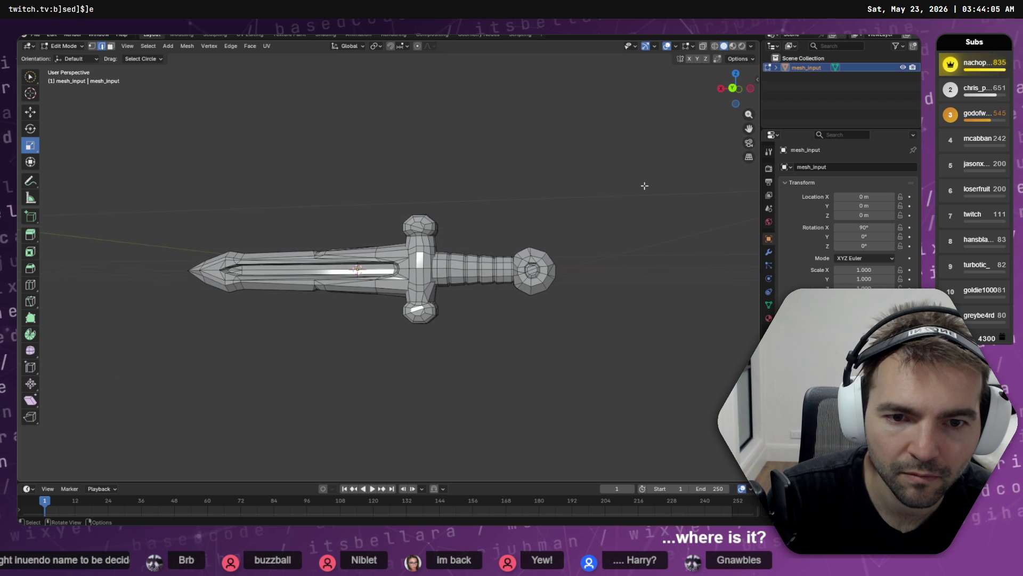
- Start a Wavefront (.obj) export of the sword, then switch to the Fork git client
{"action": "left_click", "coordinate": [35, 34]}
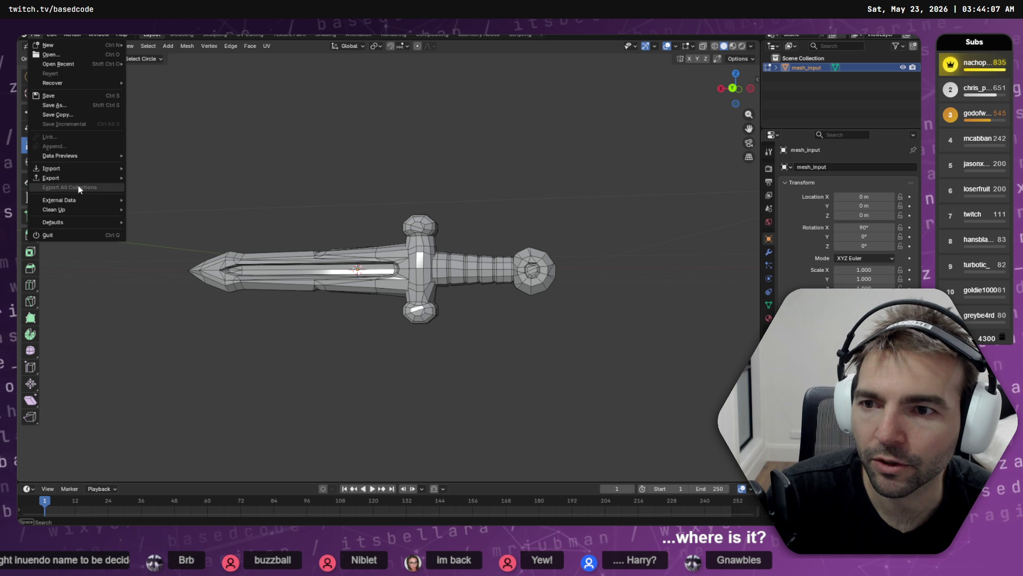
{"action": "mouse_move", "coordinate": [78, 179]}
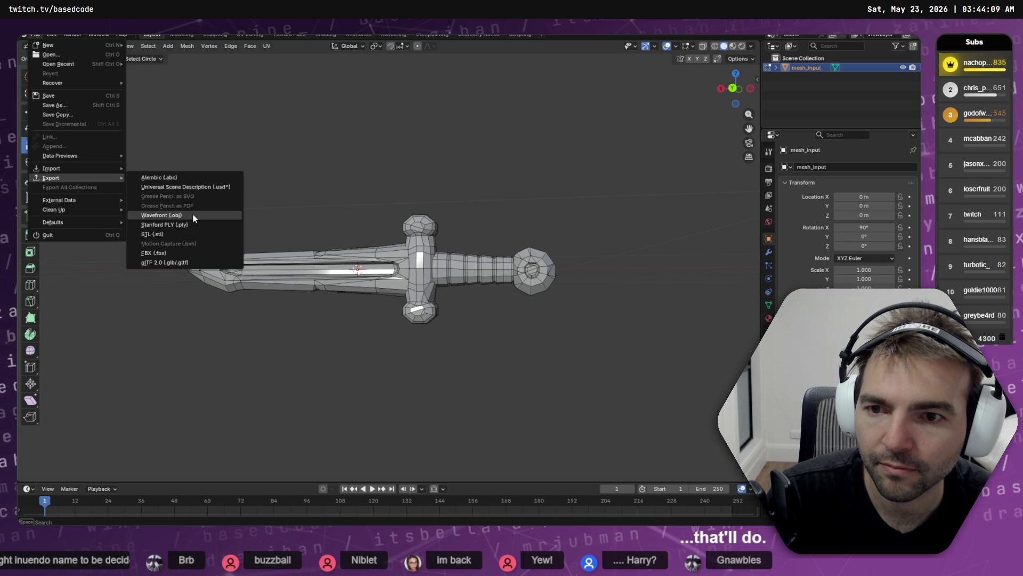
{"action": "left_click", "coordinate": [194, 215]}
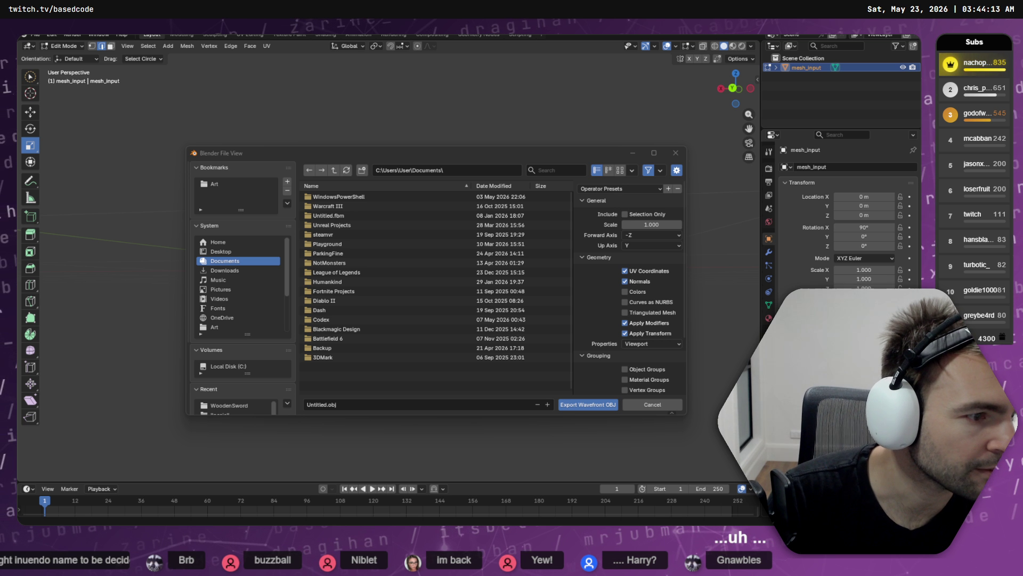
{"action": "key", "text": "alt+Tab"}
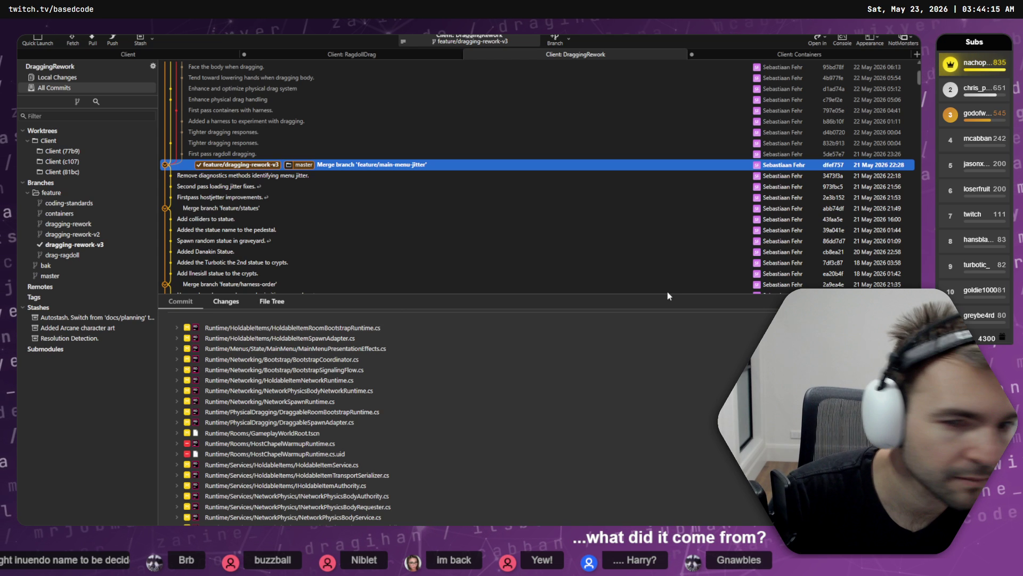
- Look over Fork's DraggingRework commit list, then move to Windows Terminal
{"action": "left_click", "coordinate": [51, 86]}
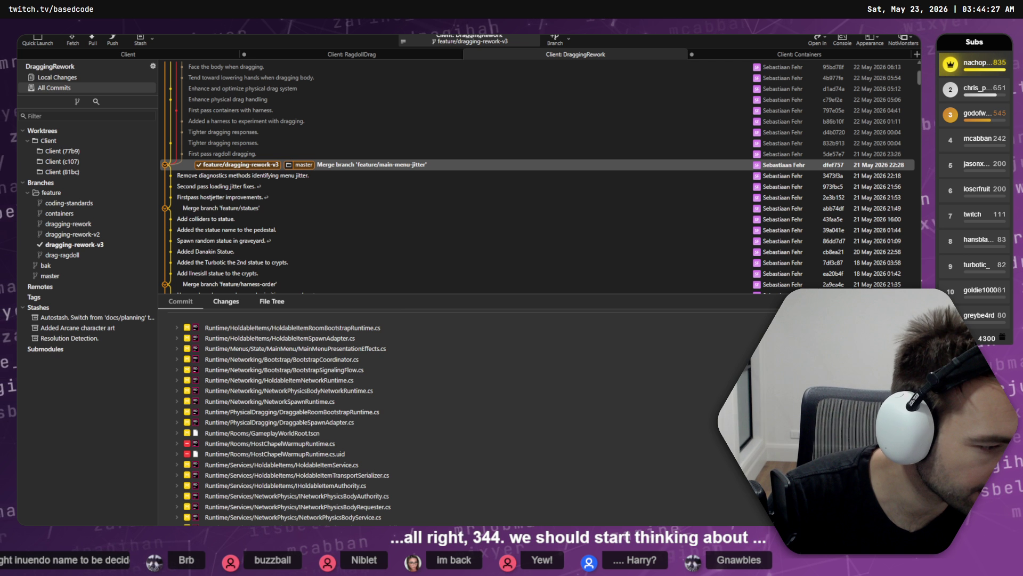
{"action": "key", "text": "alt+Tab"}
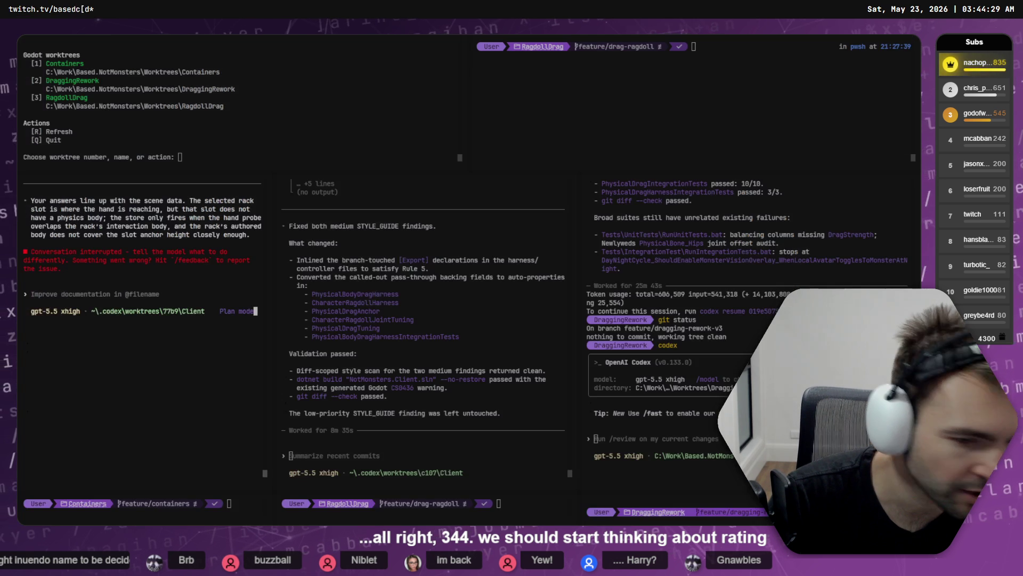
- Scroll through the left and right Codex pane transcripts, then go back to Blender
{"action": "left_click", "coordinate": [238, 341]}
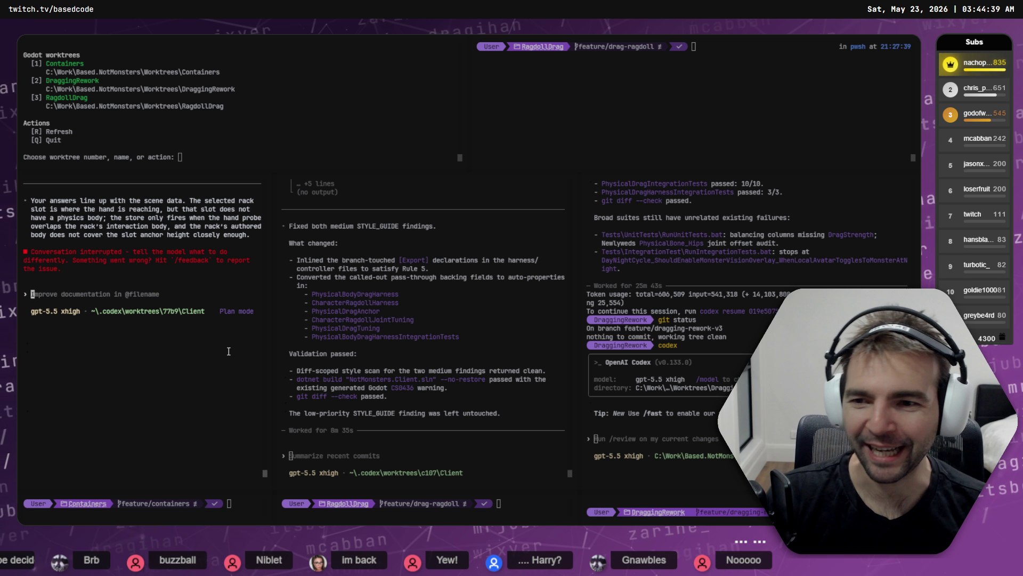
{"action": "scroll", "coordinate": [205, 340], "scroll_direction": "up", "scroll_amount": 5}
{"action": "scroll", "coordinate": [200, 336], "scroll_direction": "down", "scroll_amount": 3}
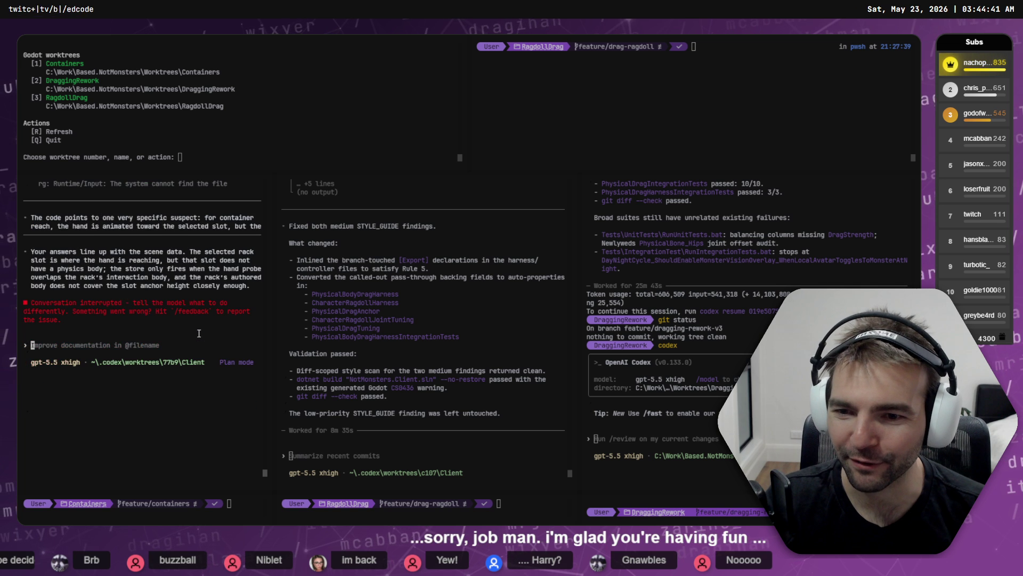
{"action": "scroll", "coordinate": [196, 335], "scroll_direction": "up", "scroll_amount": 3}
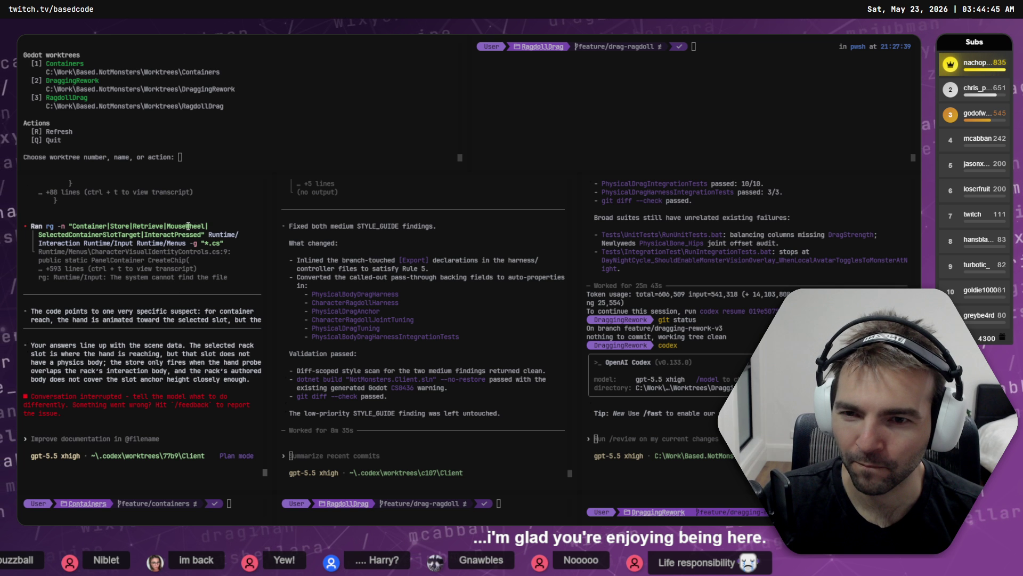
{"action": "scroll", "coordinate": [122, 223], "scroll_direction": "down", "scroll_amount": 5}
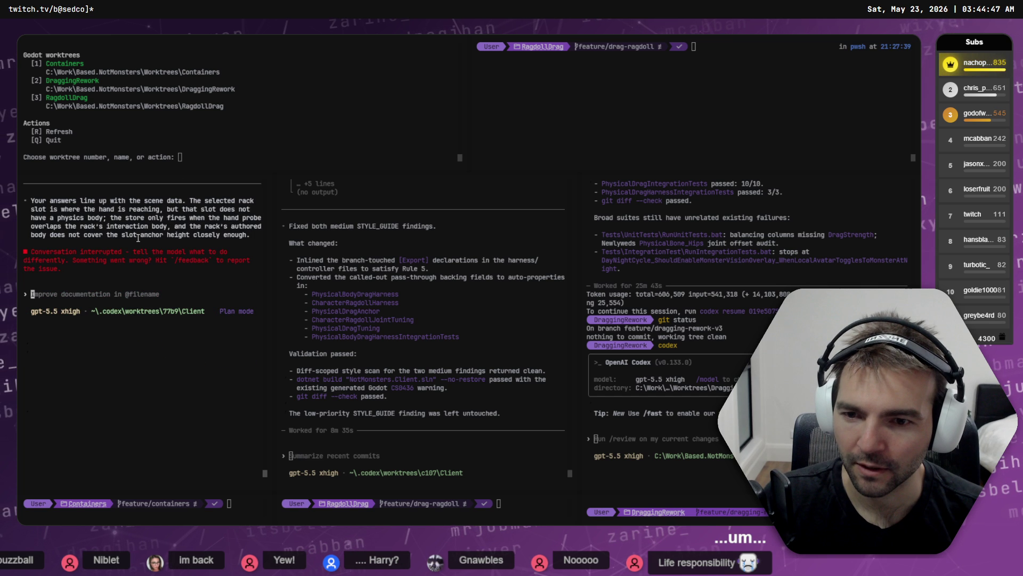
{"action": "scroll", "coordinate": [446, 350], "scroll_direction": "up", "scroll_amount": 3}
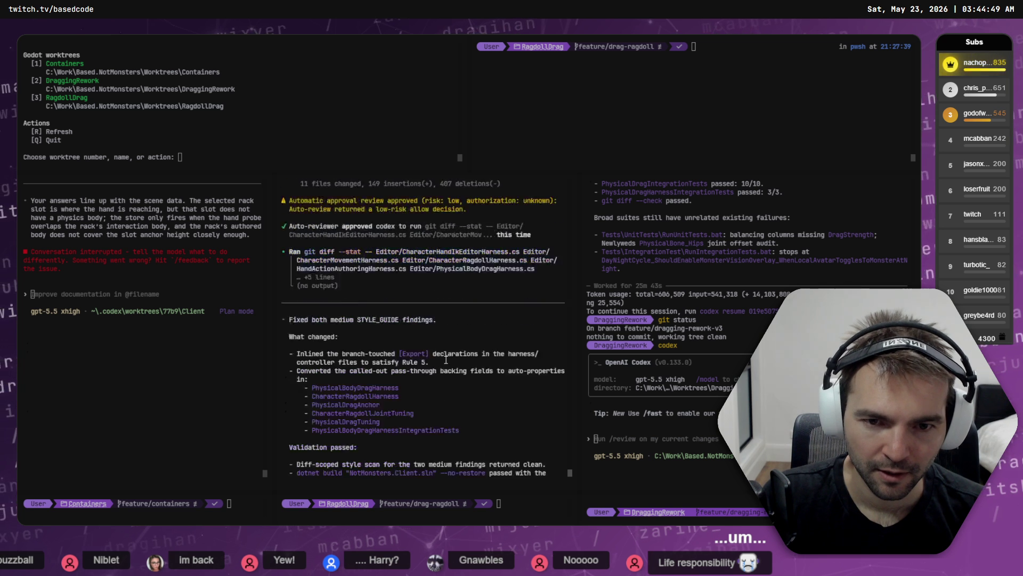
{"action": "scroll", "coordinate": [445, 348], "scroll_direction": "down", "scroll_amount": 3}
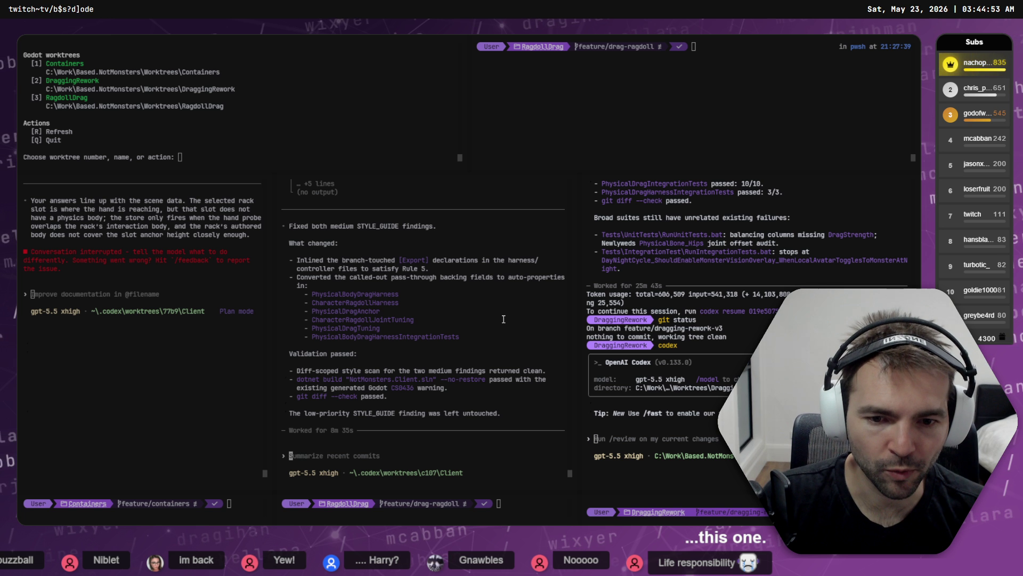
{"action": "left_click", "coordinate": [720, 338]}
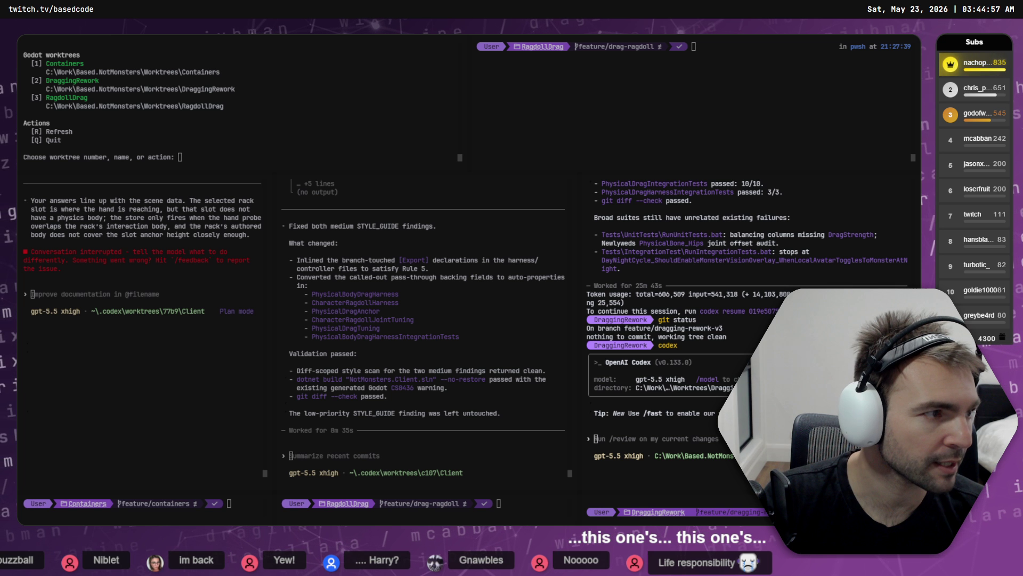
{"action": "key", "text": "alt+Tab"}
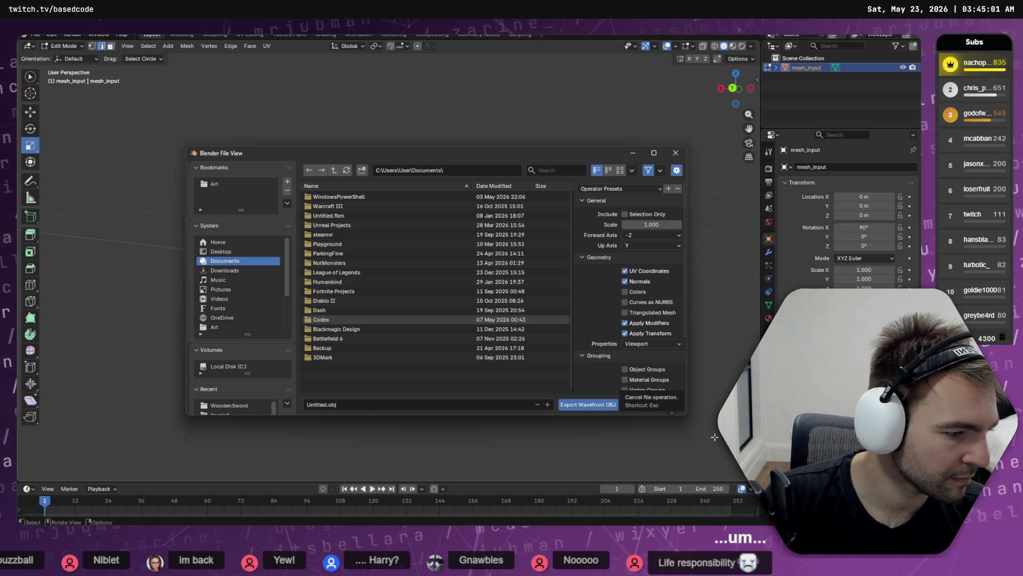
- Paste the saved path and export over WoodenSword.obj in the WoodenSword folder
{"action": "key", "text": "super+v"}
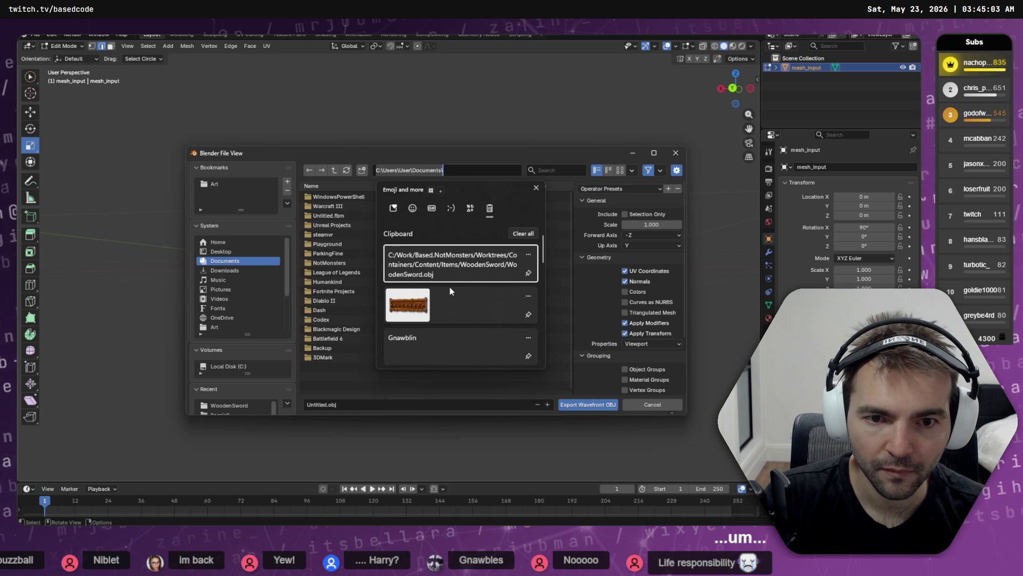
{"action": "left_click", "coordinate": [456, 268]}
{"action": "key", "text": "Return"}
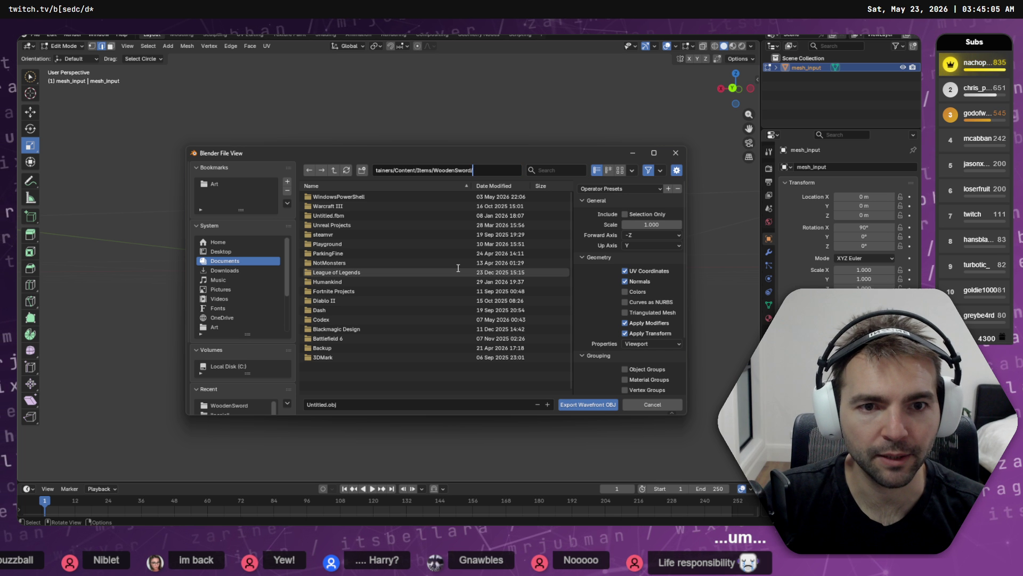
{"action": "double_click", "coordinate": [369, 197]}
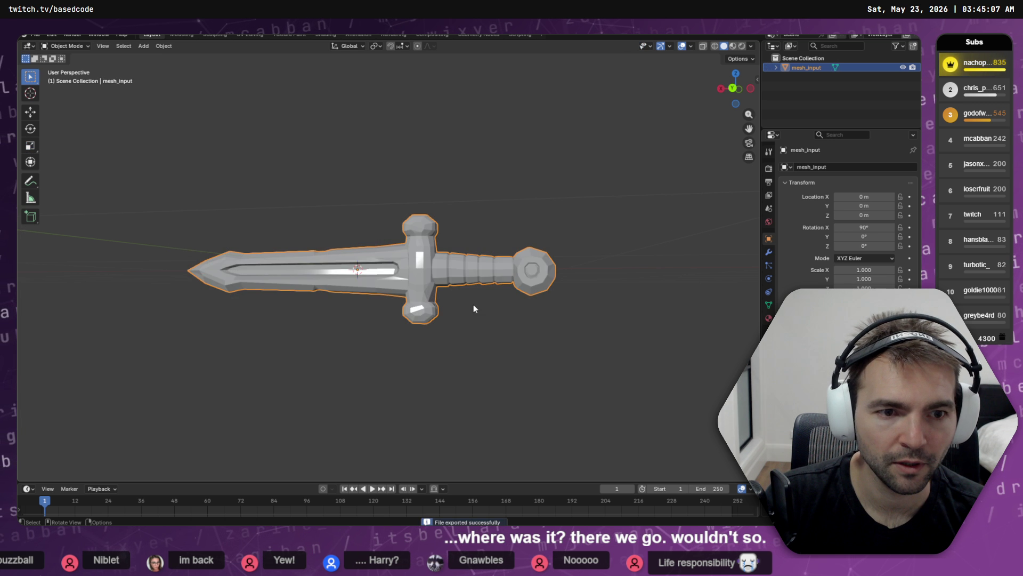
{"action": "key", "text": "alt+Tab"}
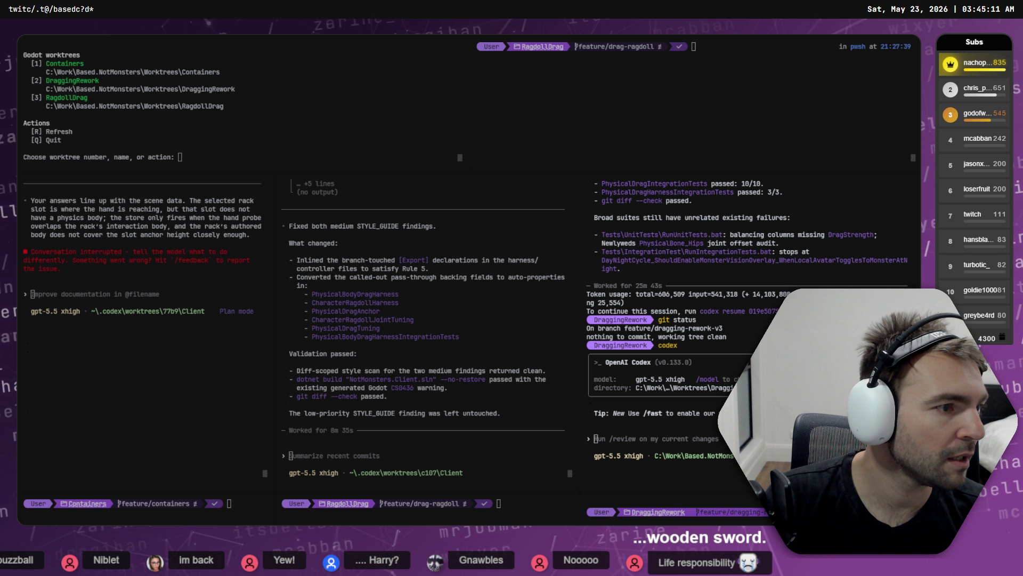
- Let Godot reimport the sword and select the Longsword in the test scene
{"action": "key", "text": "alt+Tab"}
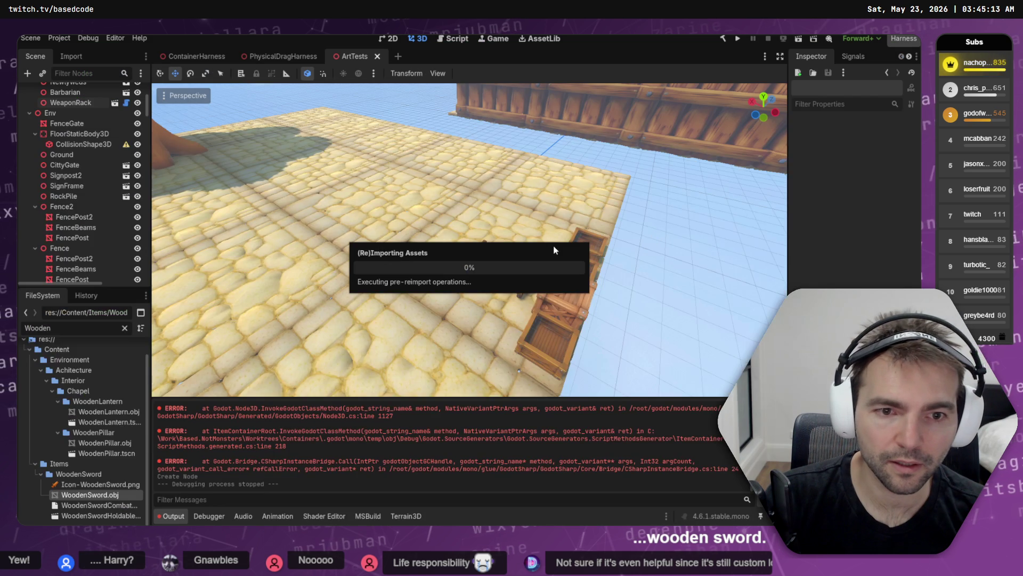
{"action": "scroll", "coordinate": [469, 240], "scroll_direction": "up", "scroll_amount": 5}
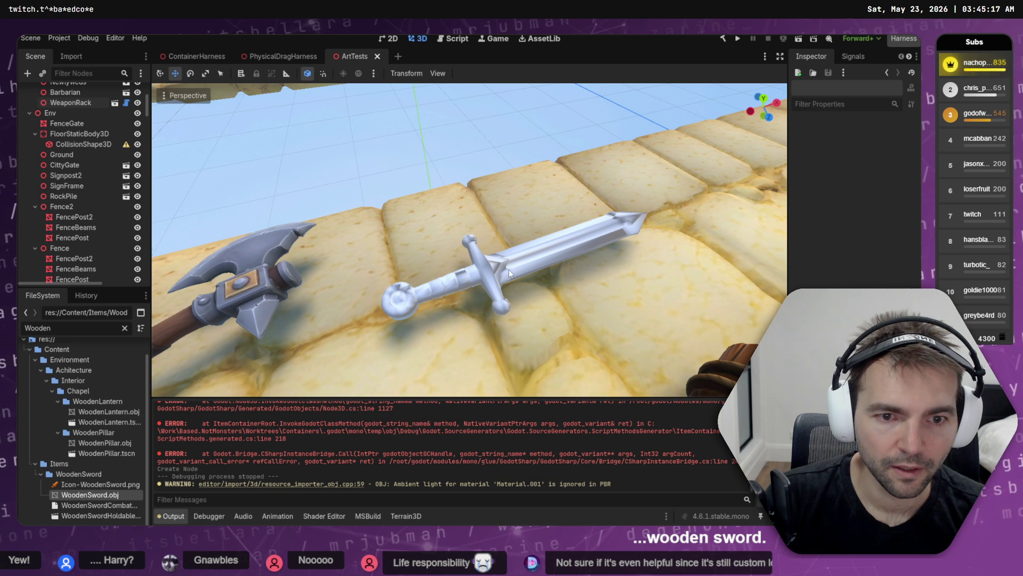
{"action": "scroll", "coordinate": [469, 240], "scroll_direction": "down", "scroll_amount": 5}
{"action": "scroll", "coordinate": [481, 304], "scroll_direction": "up", "scroll_amount": 2}
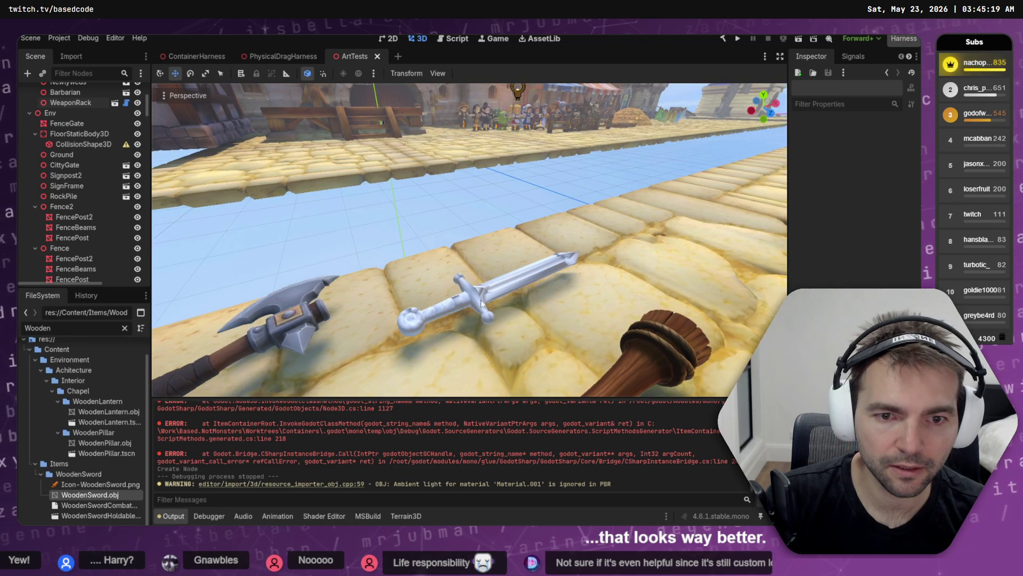
{"action": "left_click", "coordinate": [476, 306]}
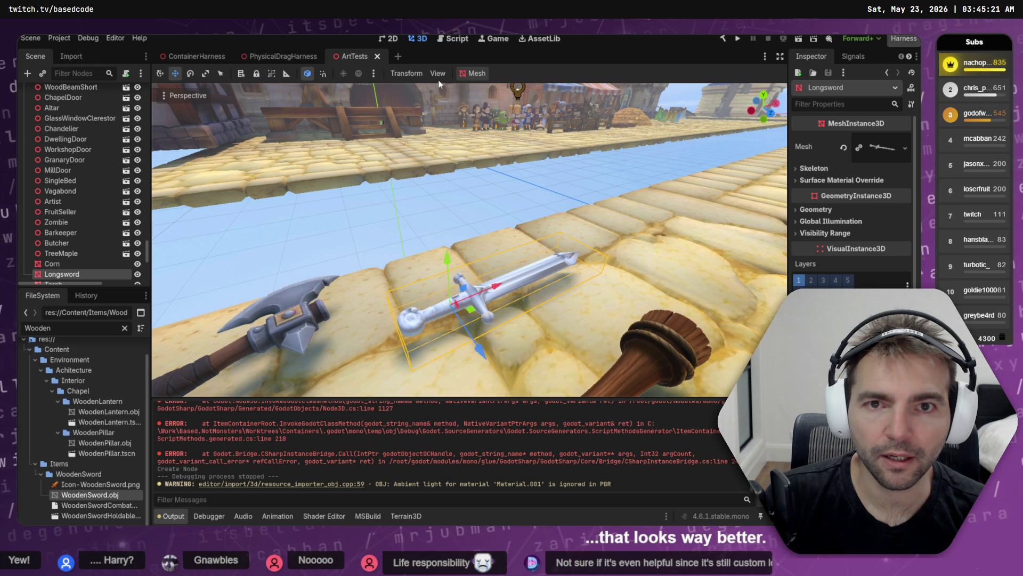
- Restore the FileSystem filter to 'Wooden' and open WoodenSwordHoldable.tscn to view the guard
{"action": "left_click", "coordinate": [79, 328]}
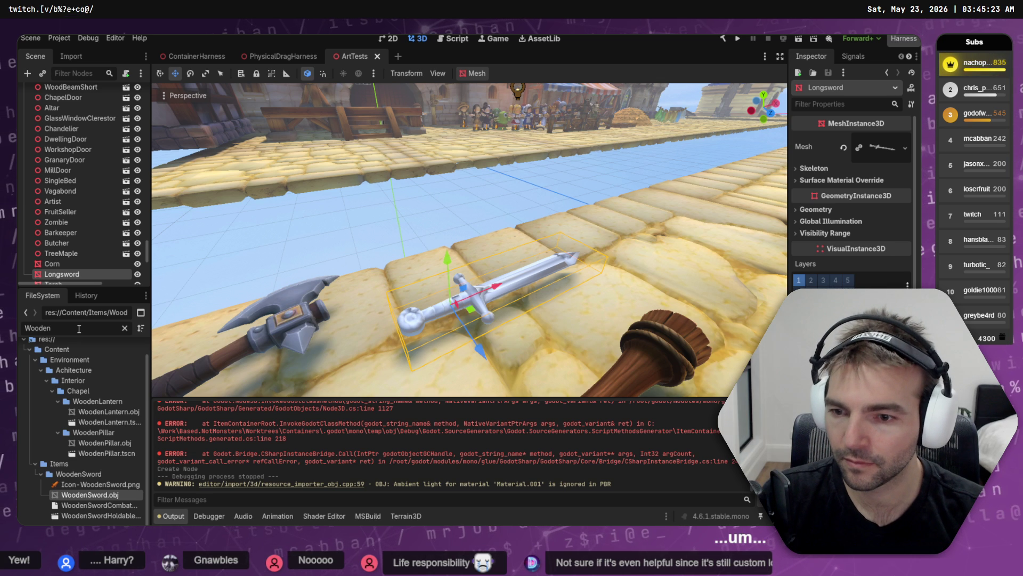
{"action": "type", "text": "Sow"}
{"action": "key", "text": "BackSpace"}
{"action": "key", "text": "BackSpace"}
{"action": "key", "text": "BackSpace"}
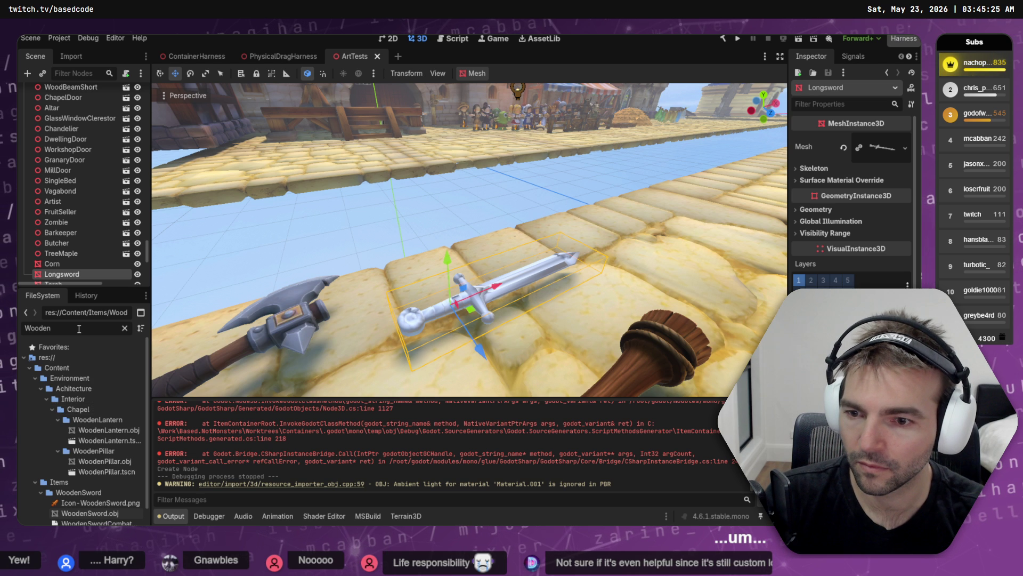
{"action": "scroll", "coordinate": [91, 490], "scroll_direction": "down", "scroll_amount": 1}
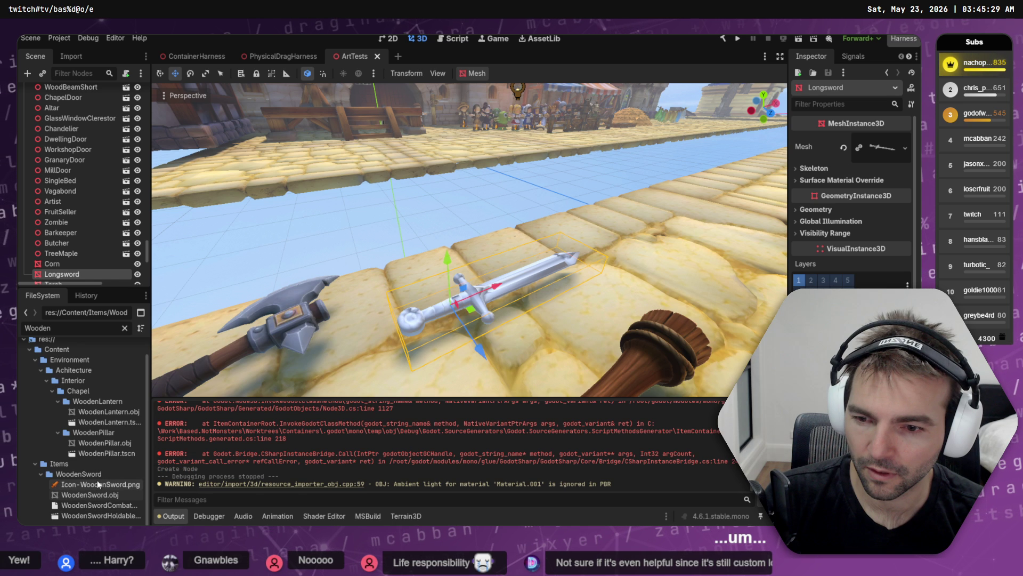
{"action": "double_click", "coordinate": [102, 516]}
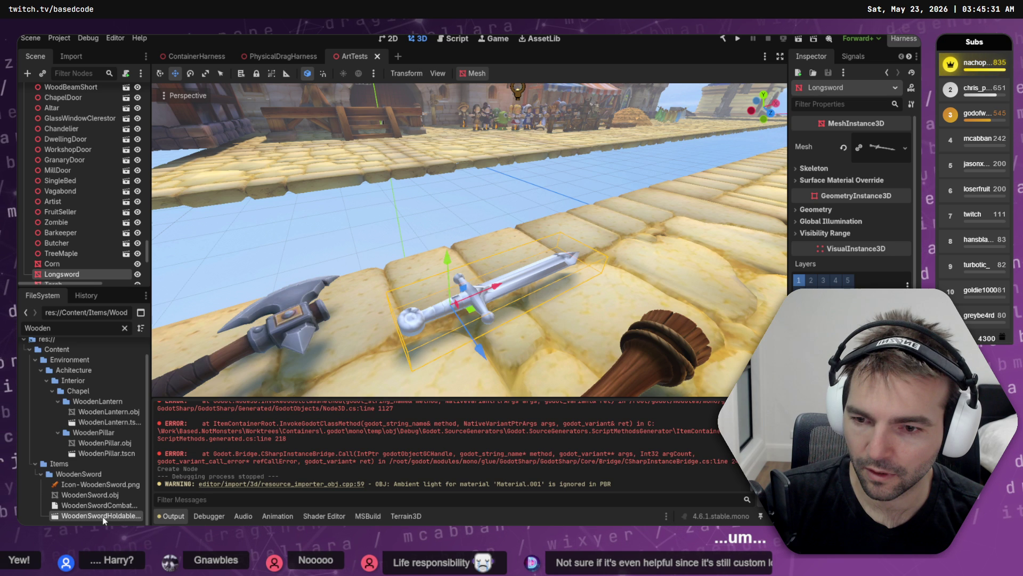
{"action": "scroll", "coordinate": [472, 242], "scroll_direction": "up", "scroll_amount": 5}
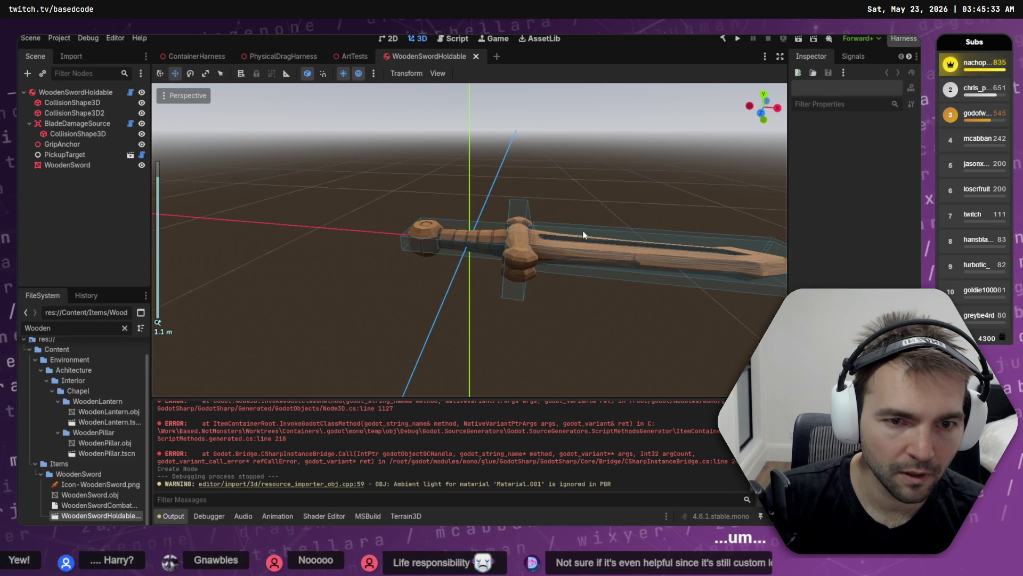
{"action": "mouse_move", "coordinate": [670, 259]}
{"action": "left_mouse_down"}
{"action": "mouse_move", "coordinate": [624, 225]}
{"action": "mouse_move", "coordinate": [504, 215]}
{"action": "mouse_move", "coordinate": [421, 251]}
{"action": "mouse_move", "coordinate": [347, 258]}
{"action": "mouse_move", "coordinate": [488, 281]}
{"action": "mouse_move", "coordinate": [616, 269]}
{"action": "mouse_move", "coordinate": [650, 229]}
{"action": "mouse_move", "coordinate": [645, 215]}
{"action": "left_mouse_up"}
{"action": "key", "text": "alt+Tab"}
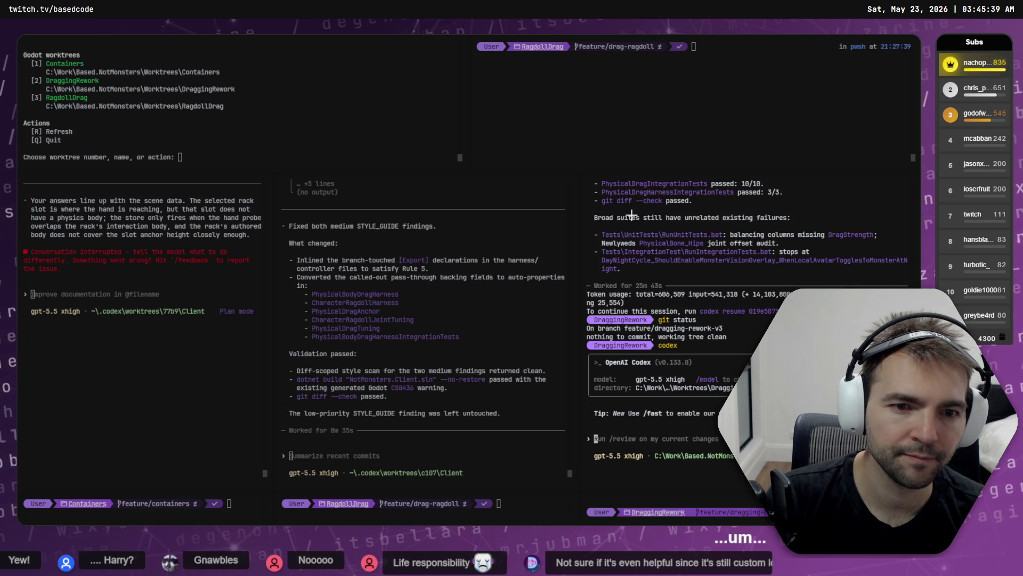
{"action": "key", "text": "alt+Tab"}
- Zoom onto the sword guard, enter Edit Mode, and orbit around the crossguard geometry
{"action": "left_click_drag", "start_coordinate": [557, 211], "coordinate": [463, 222]}
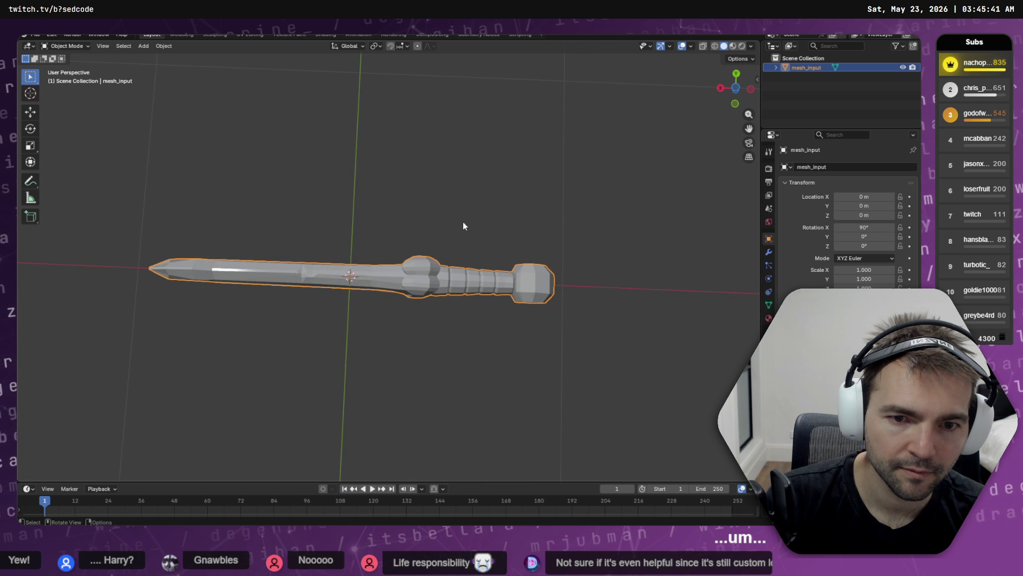
{"action": "scroll", "coordinate": [455, 257], "scroll_direction": "up", "scroll_amount": 5}
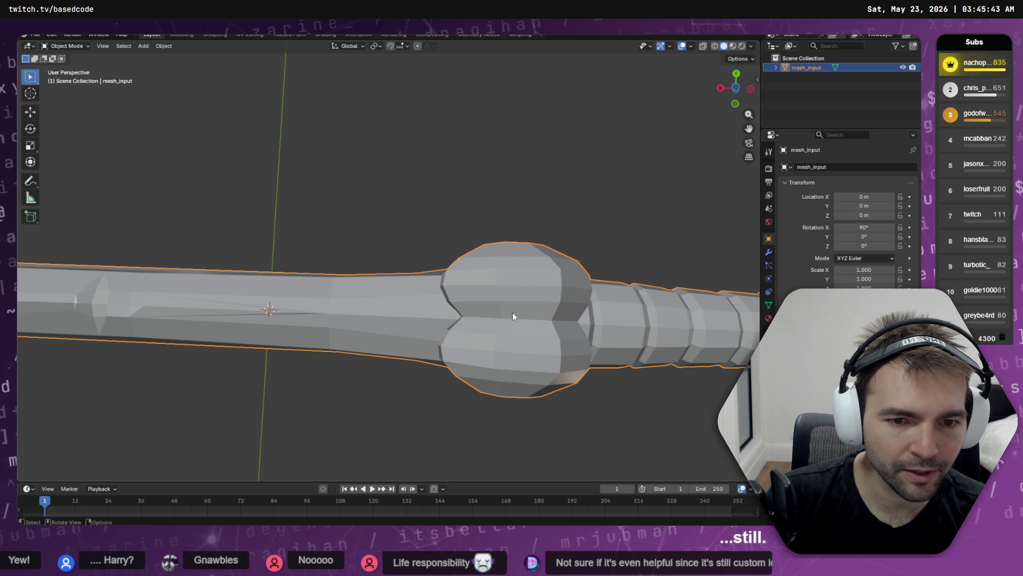
{"action": "key", "text": "Tab"}
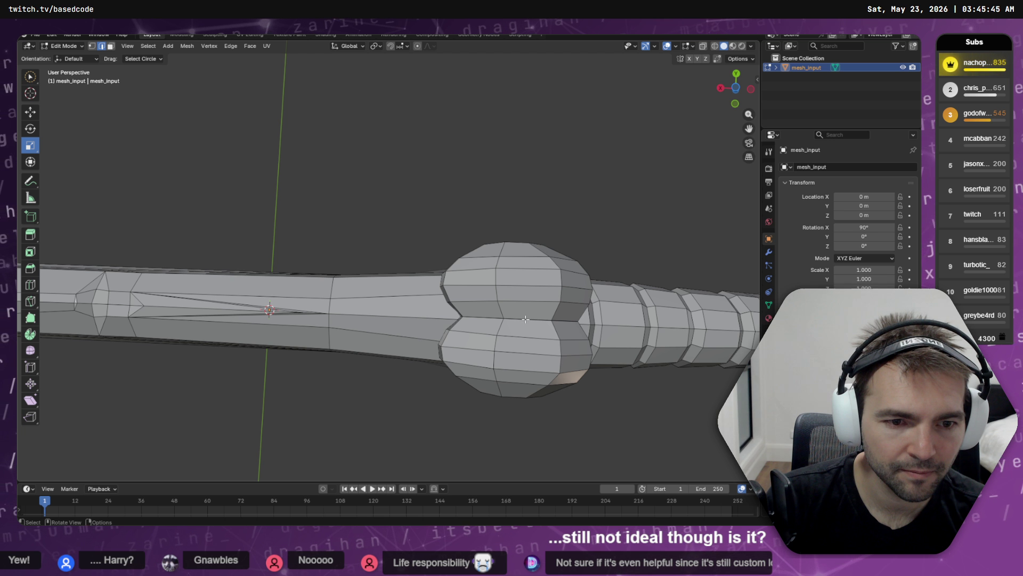
{"action": "mouse_move", "coordinate": [513, 317]}
{"action": "left_mouse_down"}
{"action": "mouse_move", "coordinate": [467, 307]}
{"action": "mouse_move", "coordinate": [458, 361]}
{"action": "mouse_move", "coordinate": [472, 306]}
{"action": "mouse_move", "coordinate": [464, 299]}
{"action": "left_mouse_up"}
{"action": "scroll", "coordinate": [467, 306], "scroll_direction": "down", "scroll_amount": 5}
{"action": "scroll", "coordinate": [639, 265], "scroll_direction": "up", "scroll_amount": 5}
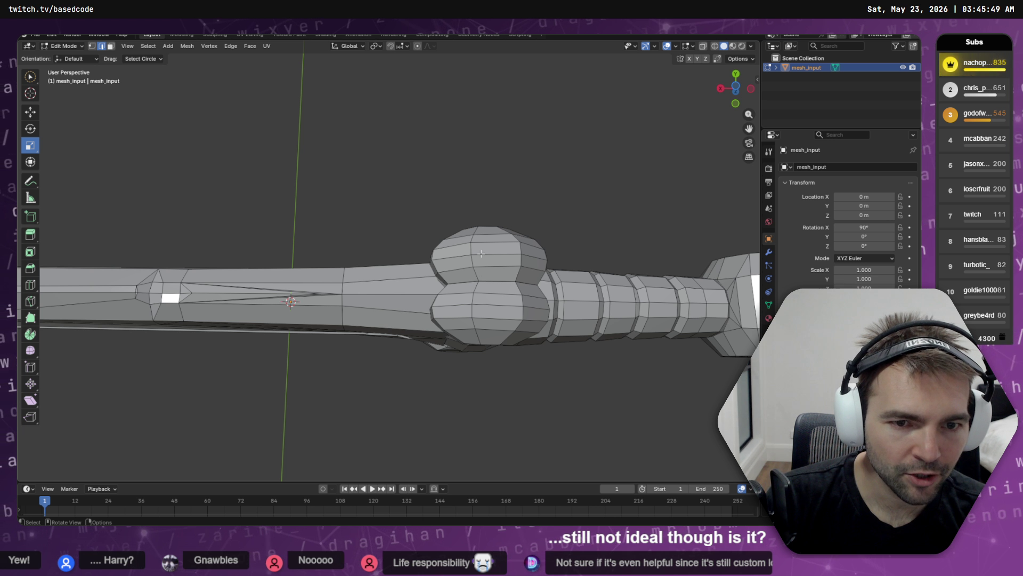
{"action": "mouse_move", "coordinate": [530, 306]}
{"action": "left_mouse_down"}
{"action": "mouse_move", "coordinate": [472, 304]}
{"action": "mouse_move", "coordinate": [480, 299]}
{"action": "mouse_move", "coordinate": [46, 396]}
{"action": "left_mouse_up"}
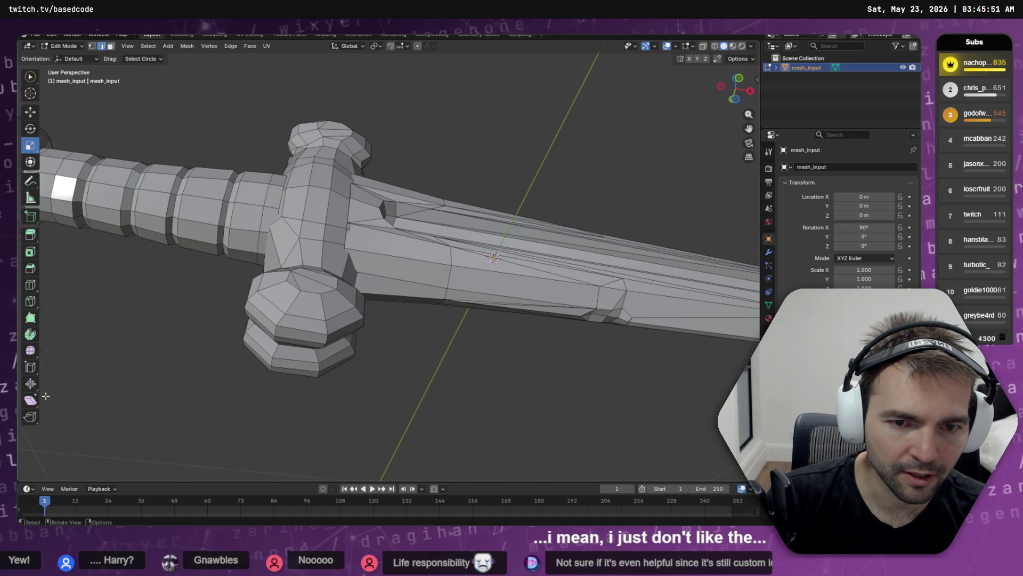
{"action": "mouse_move", "coordinate": [203, 325]}
{"action": "left_mouse_down"}
{"action": "mouse_move", "coordinate": [366, 366]}
{"action": "mouse_move", "coordinate": [468, 407]}
{"action": "mouse_move", "coordinate": [530, 379]}
{"action": "left_mouse_up"}
{"action": "scroll", "coordinate": [366, 366], "scroll_direction": "down", "scroll_amount": 5}
{"action": "scroll", "coordinate": [530, 380], "scroll_direction": "up", "scroll_amount": 6}
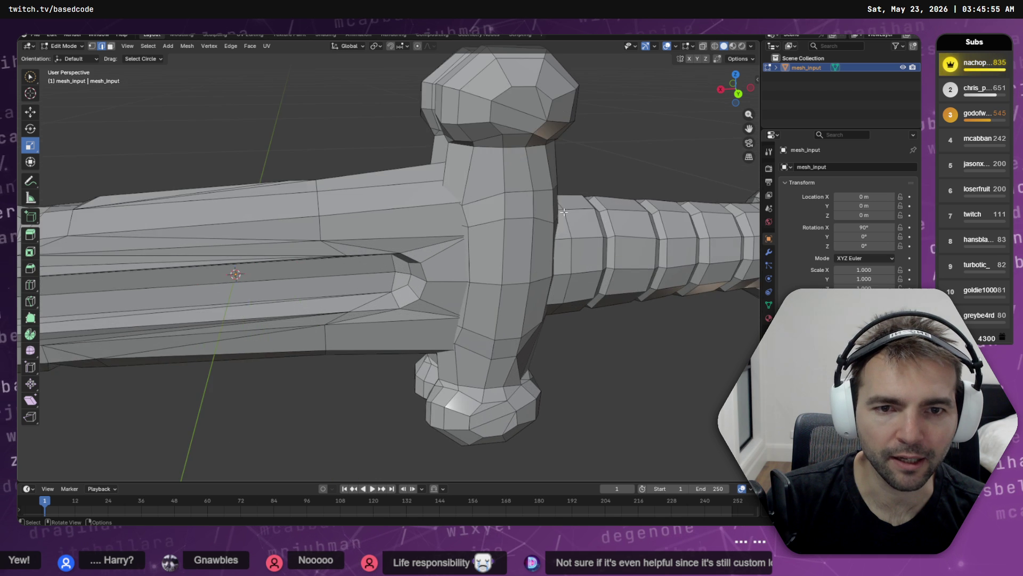
{"action": "left_click_drag", "start_coordinate": [491, 298], "coordinate": [459, 228]}
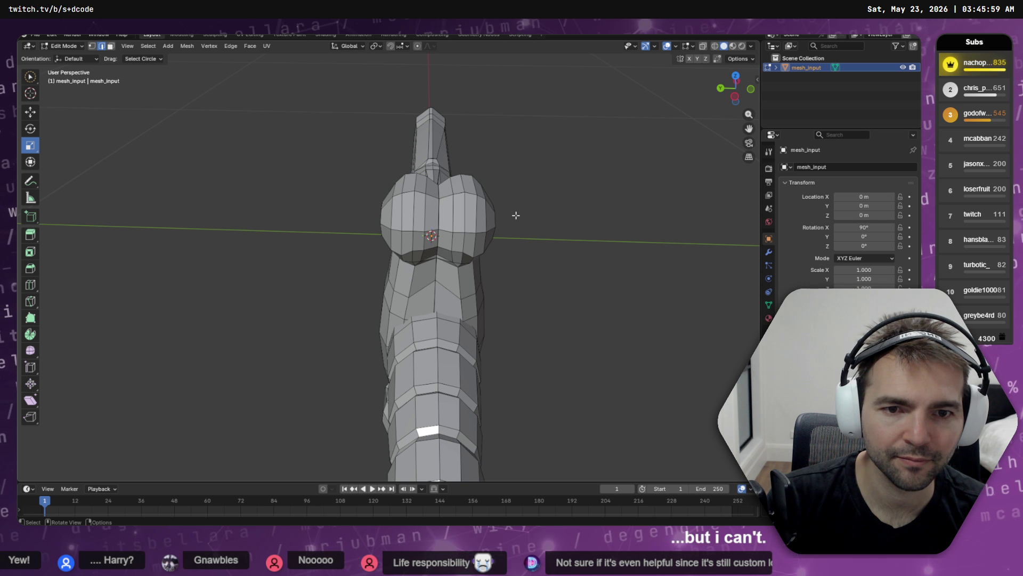
- Select a thin strip of the pommel and grip faces and grow it outward twice
{"action": "key", "text": "a"}
{"action": "key", "text": "alt+a"}
{"action": "key", "text": "ctrl+l"}
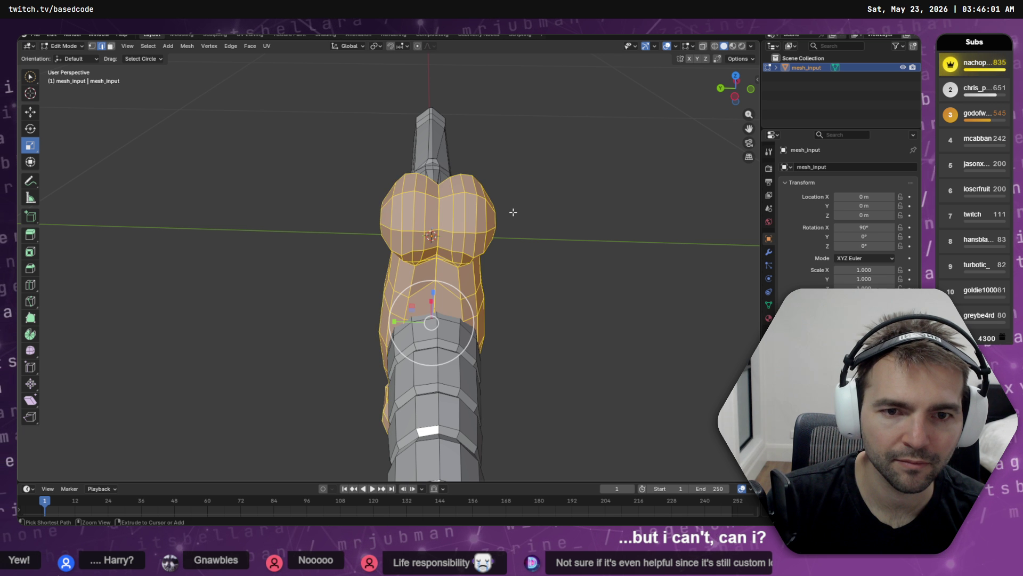
{"action": "key", "text": "ctrl+KP_Subtract"}
{"action": "key", "text": "ctrl+KP_Subtract"}
{"action": "key", "text": "ctrl+KP_Subtract"}
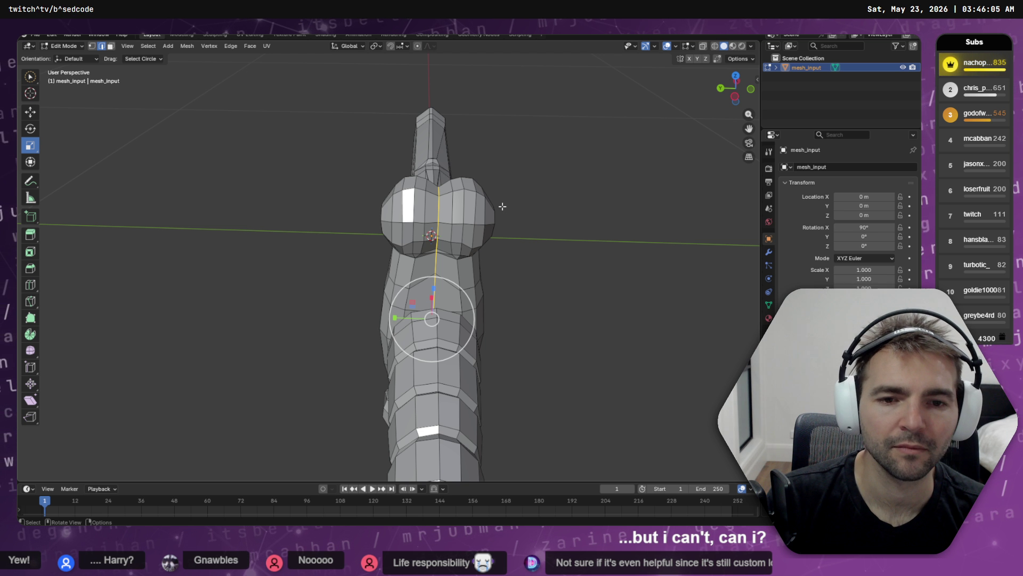
{"action": "key", "text": "w"}
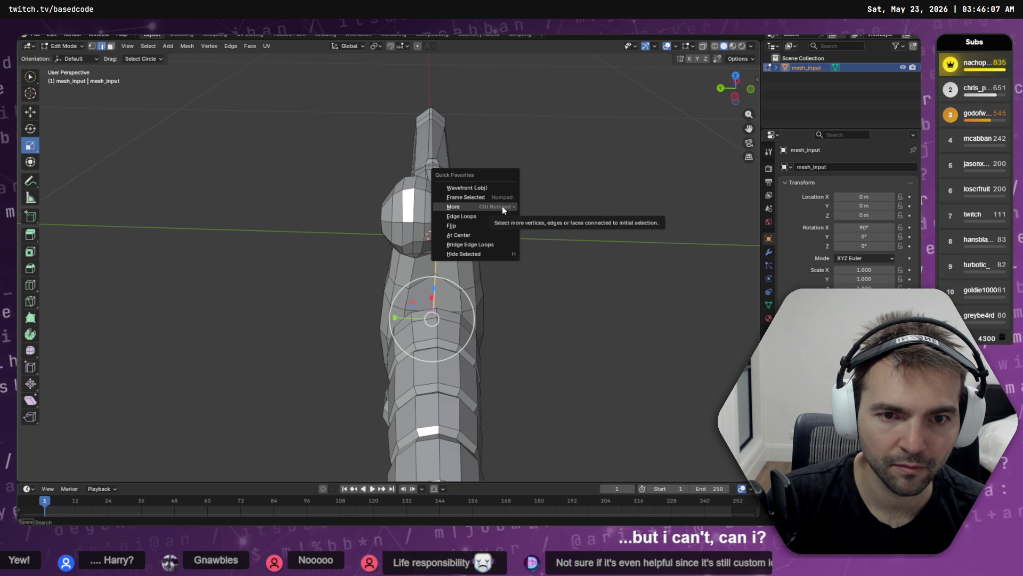
{"action": "left_click", "coordinate": [502, 206]}
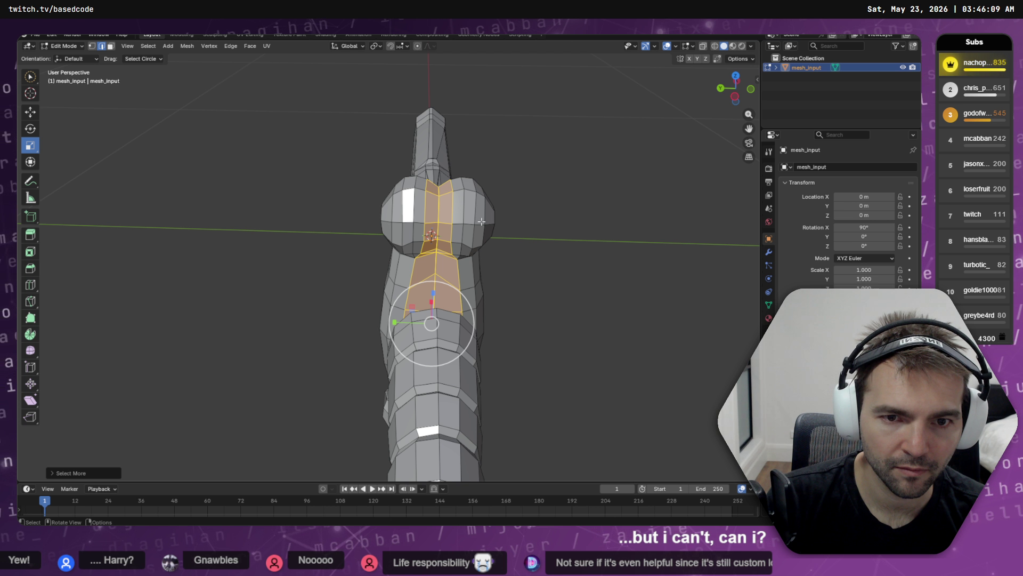
{"action": "mouse_move", "coordinate": [482, 222]}
{"action": "left_mouse_down"}
{"action": "mouse_move", "coordinate": [486, 186]}
{"action": "mouse_move", "coordinate": [484, 219]}
{"action": "left_mouse_up"}
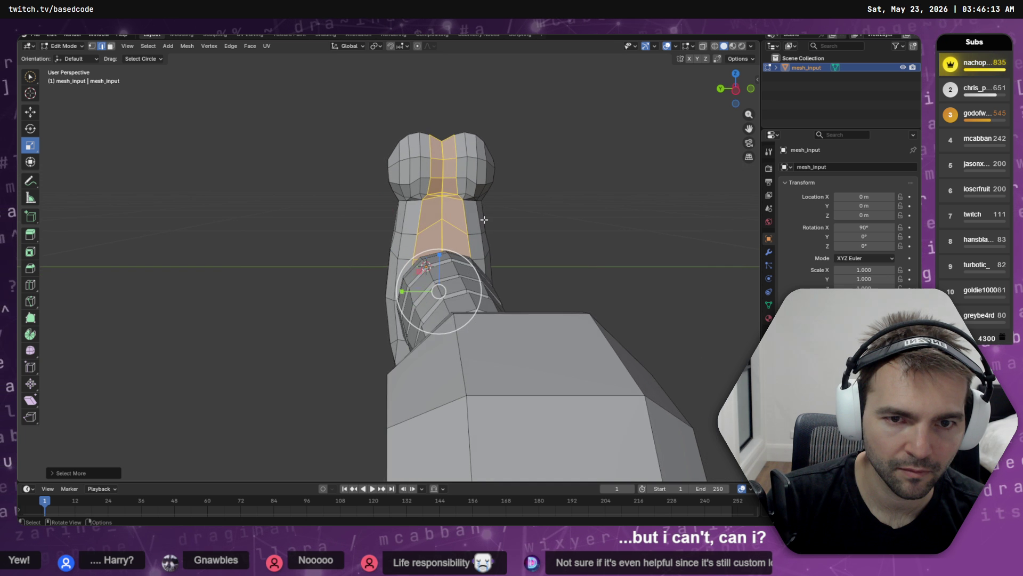
{"action": "key", "text": "q"}
{"action": "left_click", "coordinate": [217, 141]}
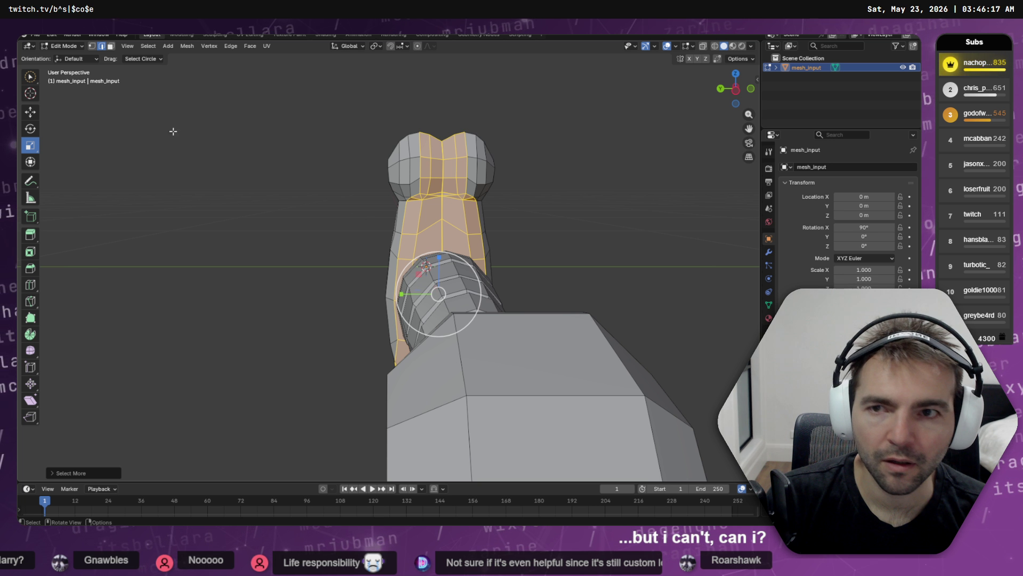
{"action": "mouse_move", "coordinate": [351, 179]}
{"action": "left_mouse_down"}
{"action": "mouse_move", "coordinate": [431, 170]}
{"action": "mouse_move", "coordinate": [407, 175]}
{"action": "left_mouse_up"}
- With circle select, deselect the guard's lower left strip, right side and top bulb, leaving the centre band
{"action": "left_click", "coordinate": [36, 79]}
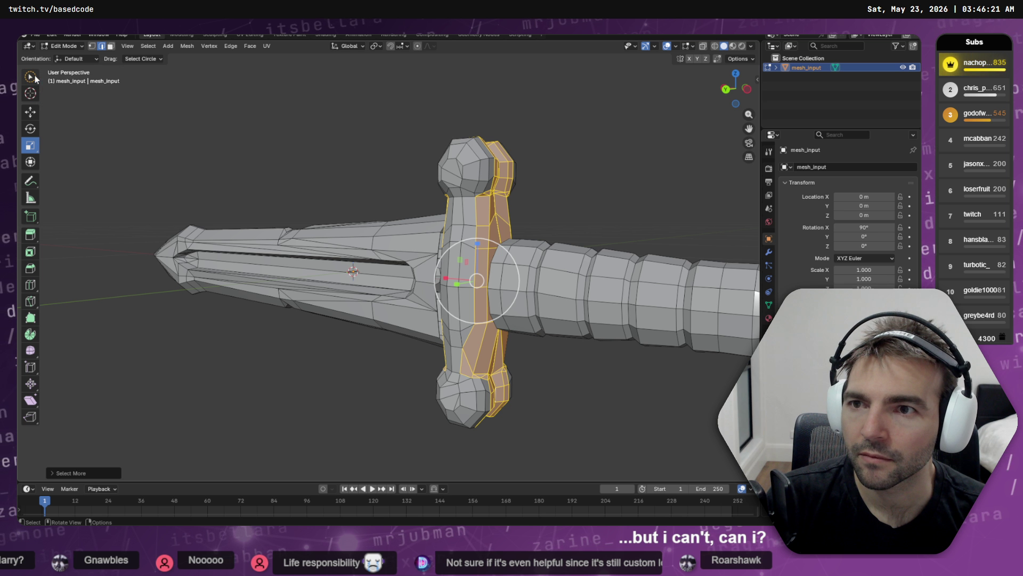
{"action": "left_click", "coordinate": [36, 78]}
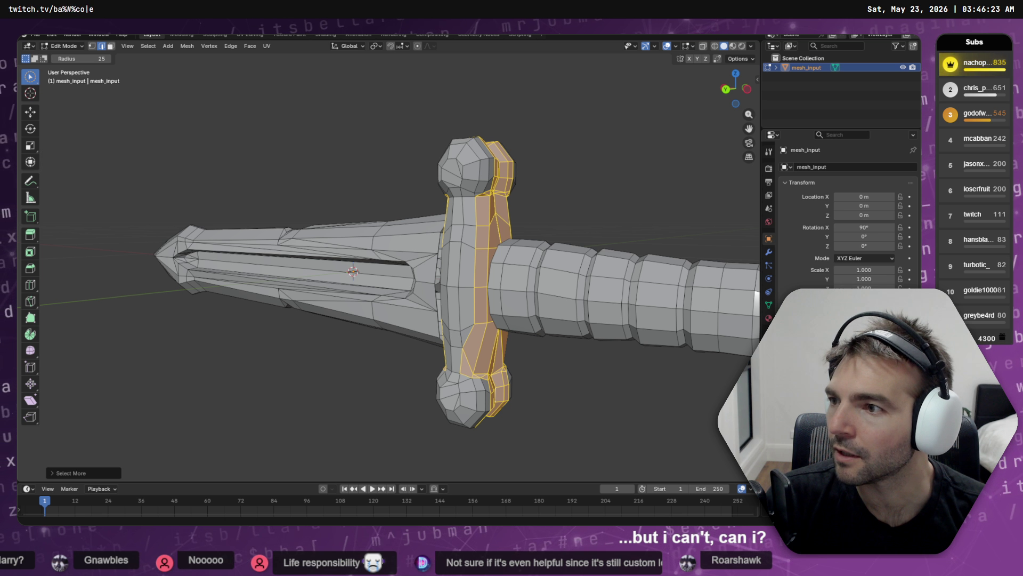
{"action": "left_click_drag", "start_coordinate": [326, 286], "coordinate": [302, 281]}
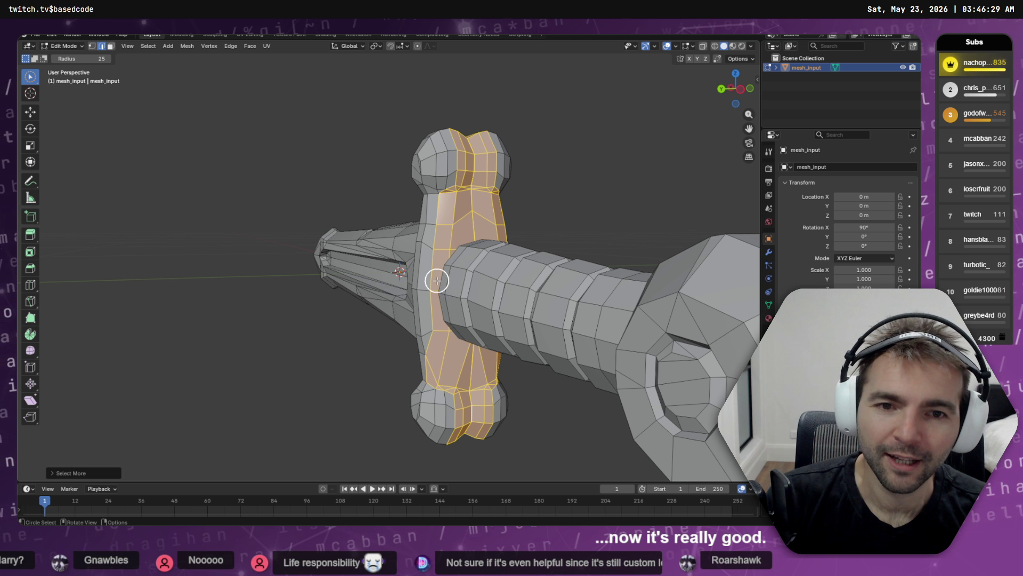
{"action": "mouse_move", "coordinate": [434, 187]}
{"action": "left_mouse_down"}
{"action": "mouse_move", "coordinate": [415, 304]}
{"action": "mouse_move", "coordinate": [424, 347]}
{"action": "left_mouse_up"}
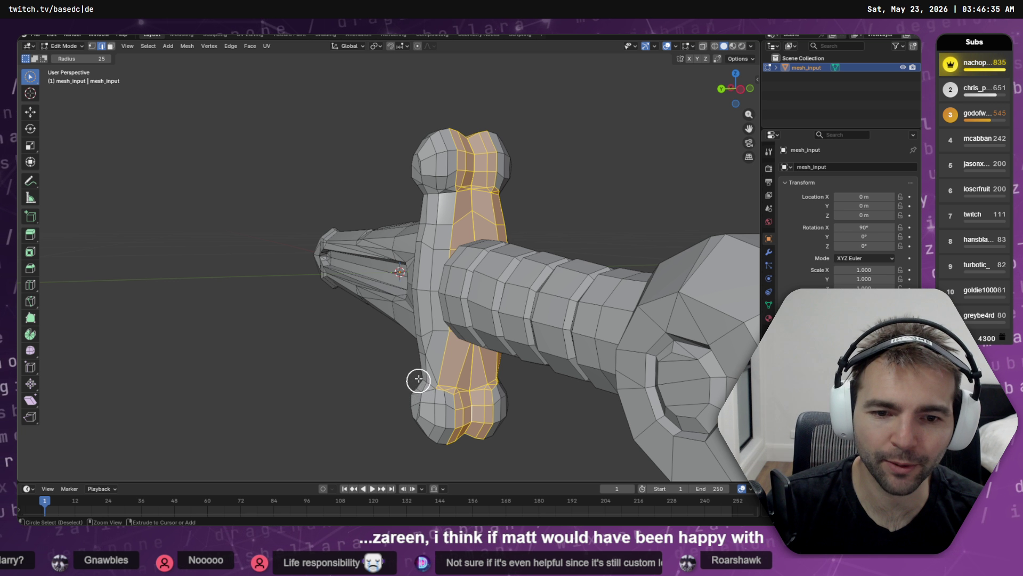
{"action": "mouse_move", "coordinate": [418, 377]}
{"action": "left_mouse_down"}
{"action": "mouse_move", "coordinate": [429, 387]}
{"action": "mouse_move", "coordinate": [463, 350]}
{"action": "mouse_move", "coordinate": [418, 358]}
{"action": "mouse_move", "coordinate": [374, 340]}
{"action": "mouse_move", "coordinate": [375, 370]}
{"action": "mouse_move", "coordinate": [425, 373]}
{"action": "mouse_move", "coordinate": [424, 341]}
{"action": "mouse_move", "coordinate": [438, 352]}
{"action": "mouse_move", "coordinate": [416, 365]}
{"action": "mouse_move", "coordinate": [434, 290]}
{"action": "left_mouse_up"}
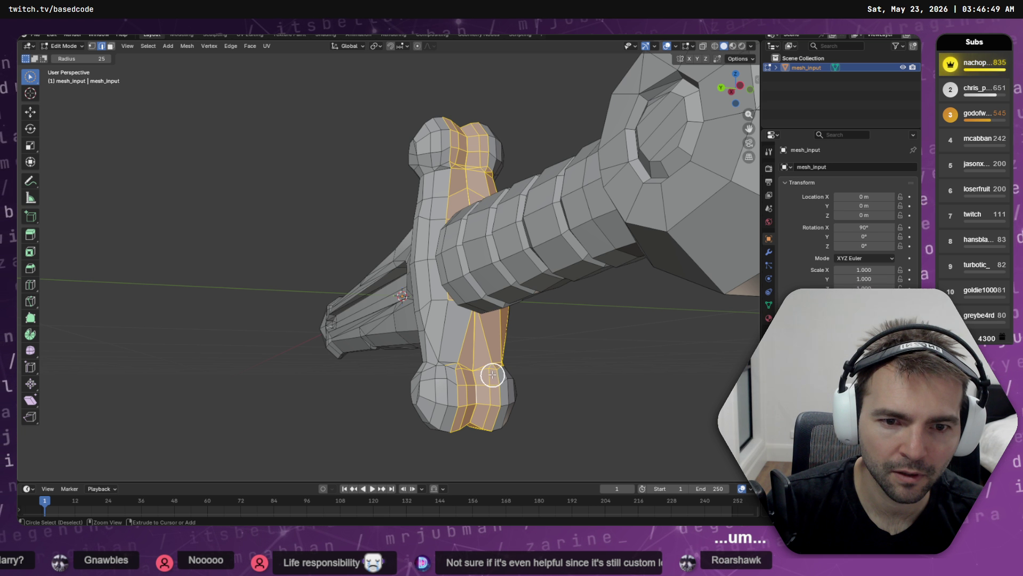
{"action": "left_click_drag", "start_coordinate": [491, 333], "coordinate": [457, 338]}
{"action": "left_click_drag", "start_coordinate": [422, 381], "coordinate": [411, 141]}
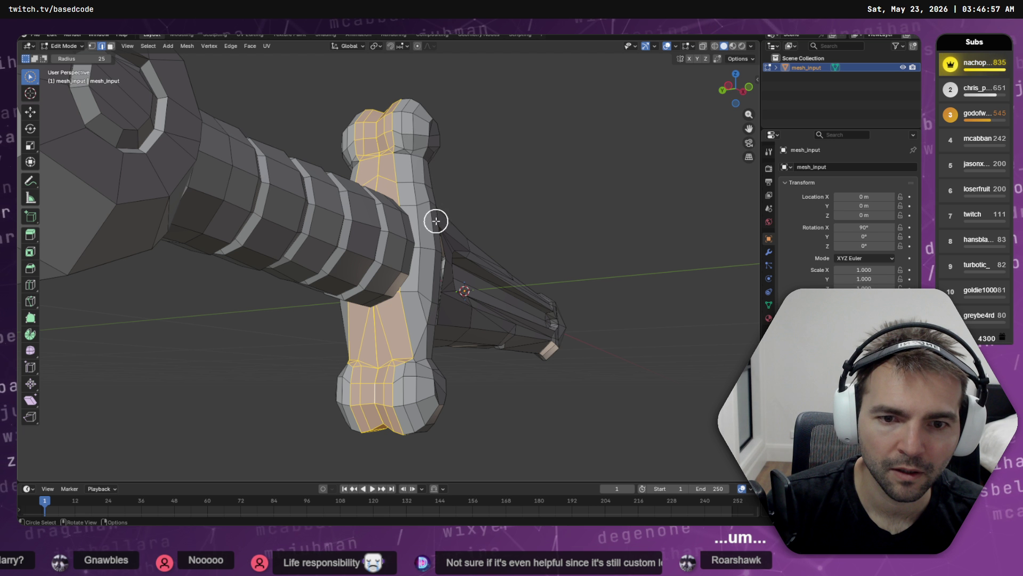
{"action": "mouse_move", "coordinate": [434, 219]}
{"action": "left_mouse_down"}
{"action": "mouse_move", "coordinate": [461, 203]}
{"action": "mouse_move", "coordinate": [471, 212]}
{"action": "left_mouse_up"}
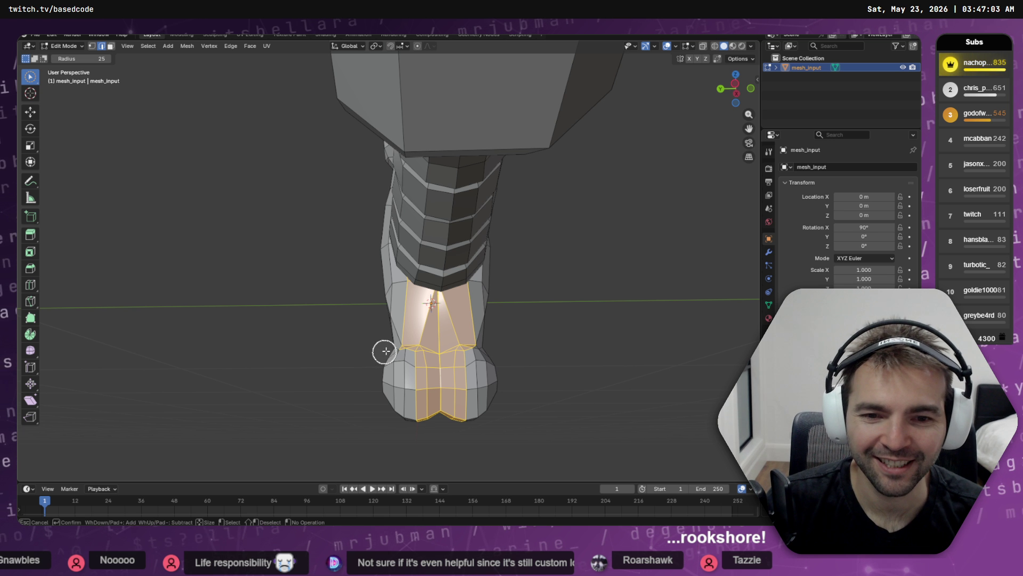
{"action": "left_click_drag", "start_coordinate": [384, 391], "coordinate": [544, 399]}
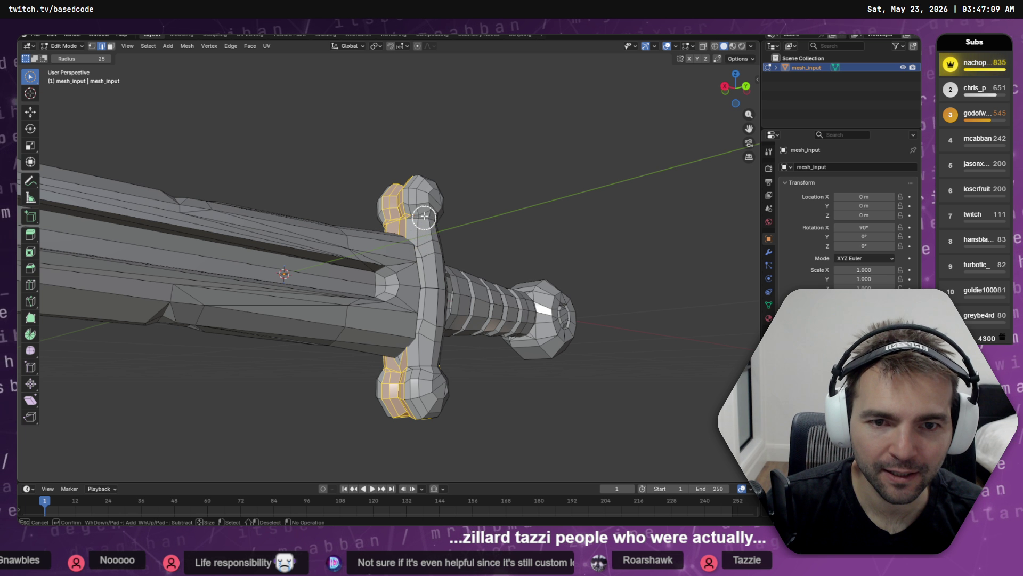
{"action": "mouse_move", "coordinate": [424, 242]}
{"action": "left_mouse_down"}
{"action": "mouse_move", "coordinate": [487, 261]}
{"action": "mouse_move", "coordinate": [320, 222]}
{"action": "left_mouse_up"}
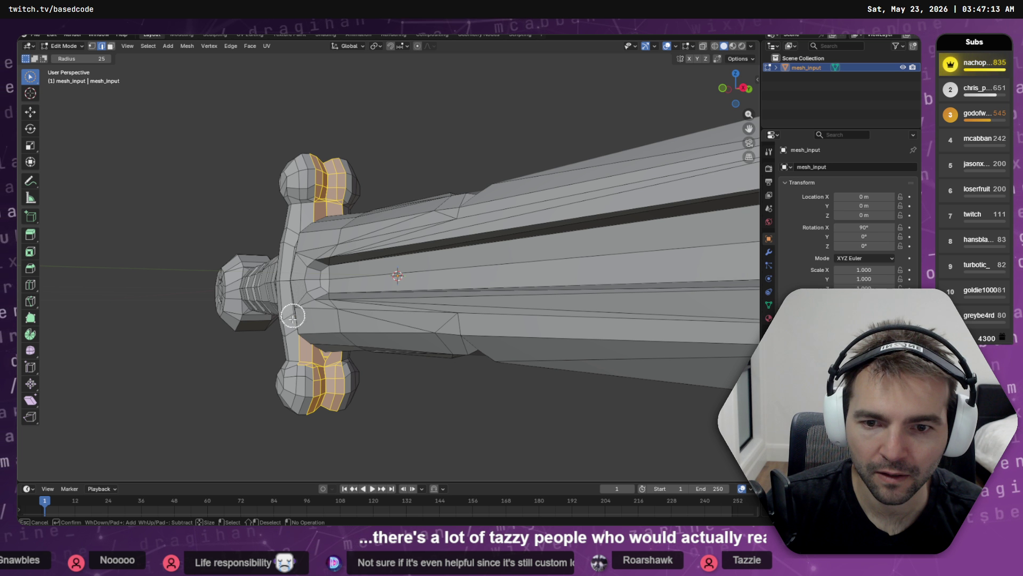
{"action": "mouse_move", "coordinate": [285, 355]}
{"action": "left_mouse_down"}
{"action": "mouse_move", "coordinate": [472, 381]}
{"action": "mouse_move", "coordinate": [460, 381]}
{"action": "left_mouse_up"}
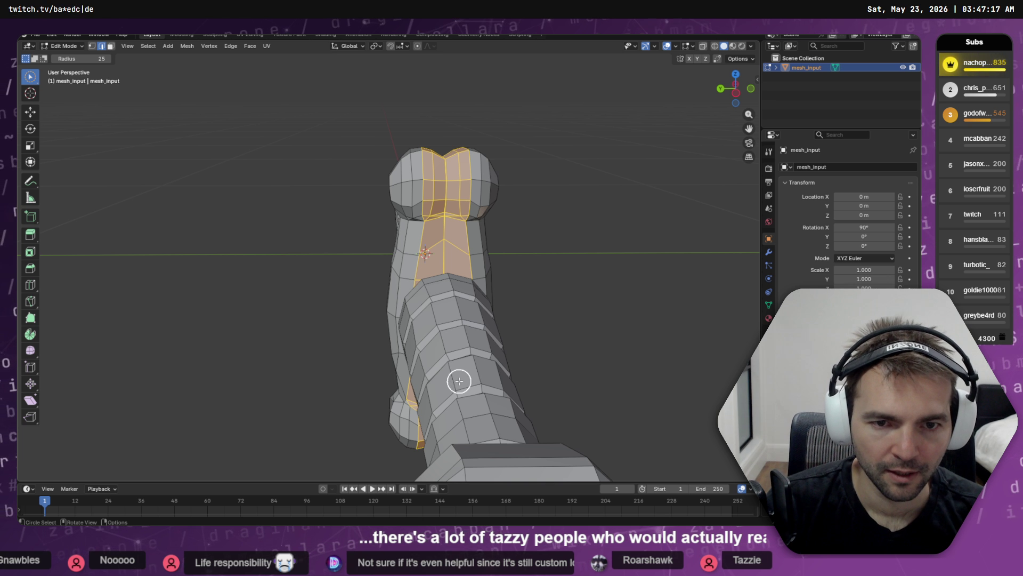
- Delete the first selected crossguard faces, then circle-select the band of faces across the guard
{"action": "key", "text": "x"}
{"action": "left_click", "coordinate": [459, 381]}
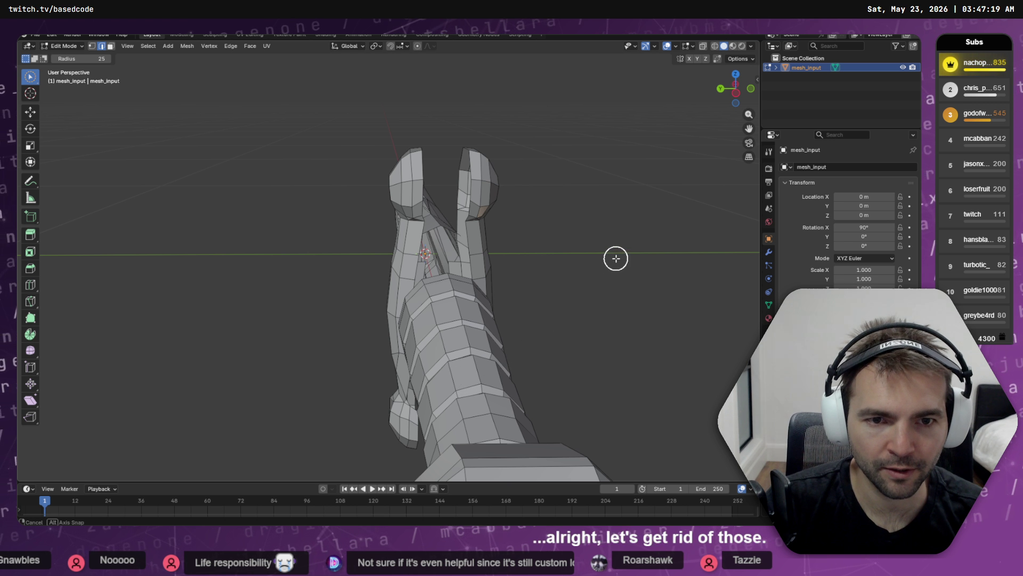
{"action": "mouse_move", "coordinate": [616, 259]}
{"action": "left_mouse_down"}
{"action": "mouse_move", "coordinate": [576, 265]}
{"action": "mouse_move", "coordinate": [605, 276]}
{"action": "left_mouse_up"}
{"action": "mouse_move", "coordinate": [433, 197]}
{"action": "left_mouse_down"}
{"action": "mouse_move", "coordinate": [430, 293]}
{"action": "mouse_move", "coordinate": [453, 293]}
{"action": "mouse_move", "coordinate": [421, 256]}
{"action": "mouse_move", "coordinate": [414, 215]}
{"action": "mouse_move", "coordinate": [402, 251]}
{"action": "mouse_move", "coordinate": [411, 171]}
{"action": "left_mouse_up"}
{"action": "key", "text": "c"}
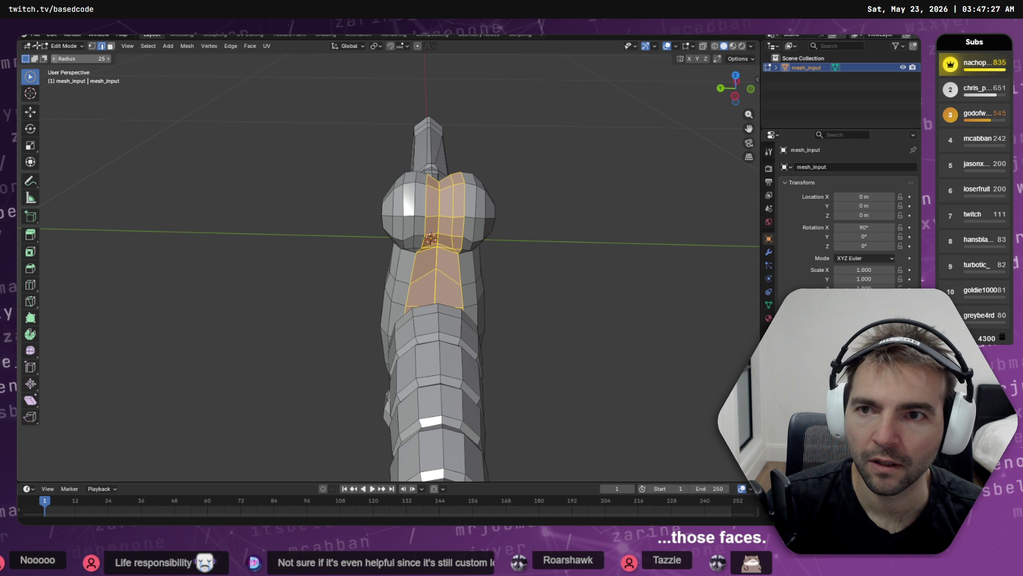
- Delete the reselected centre guard faces, leaving a gap between the two knobs
{"action": "mouse_move", "coordinate": [426, 224]}
{"action": "left_mouse_down"}
{"action": "mouse_move", "coordinate": [482, 155]}
{"action": "mouse_move", "coordinate": [664, 121]}
{"action": "left_mouse_up"}
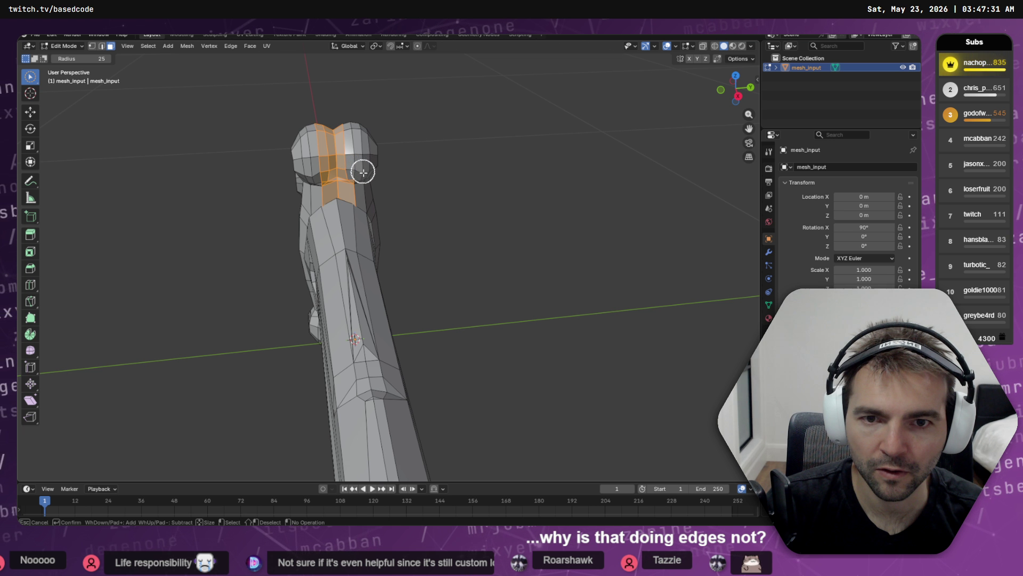
{"action": "left_click_drag", "start_coordinate": [364, 174], "coordinate": [330, 176]}
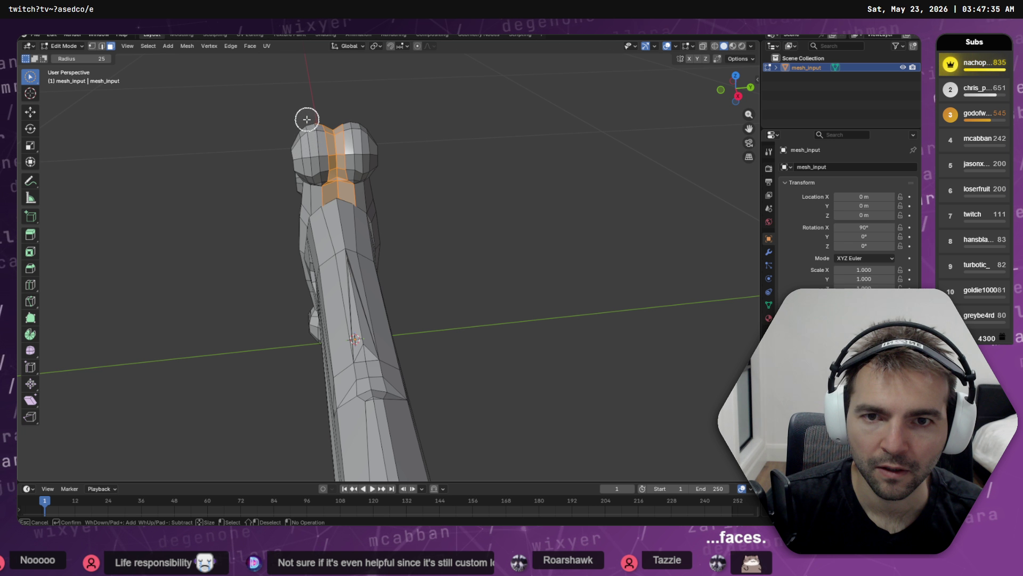
{"action": "mouse_move", "coordinate": [306, 119]}
{"action": "left_mouse_down"}
{"action": "mouse_move", "coordinate": [546, 127]}
{"action": "mouse_move", "coordinate": [493, 118]}
{"action": "left_mouse_up"}
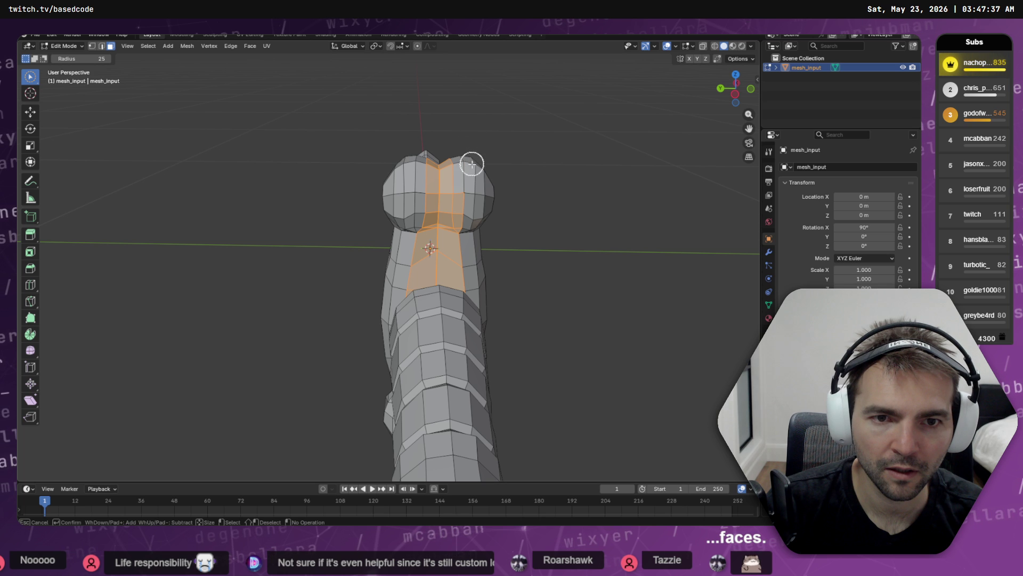
{"action": "scroll", "coordinate": [471, 223], "scroll_direction": "down", "scroll_amount": 5}
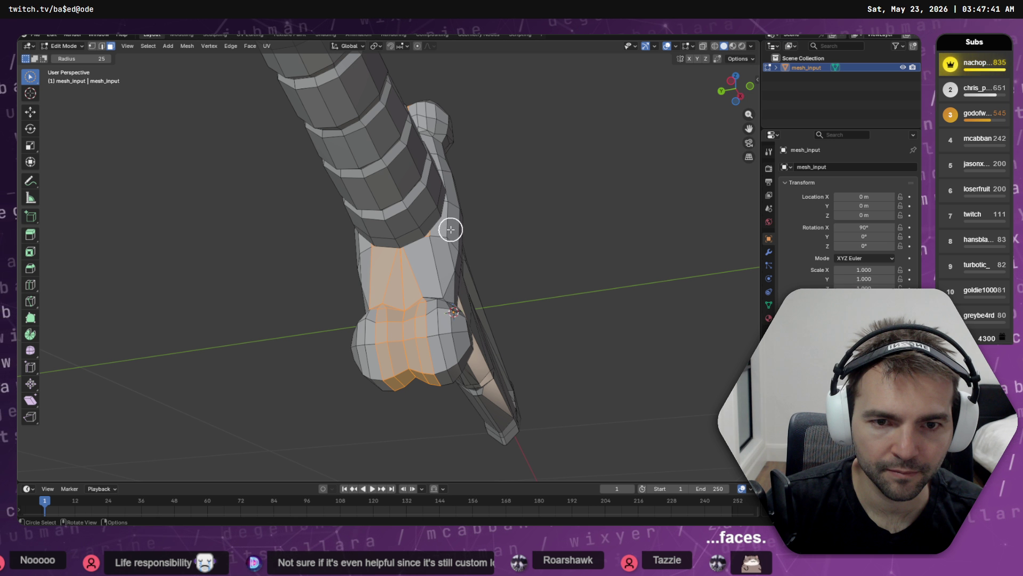
{"action": "scroll", "coordinate": [450, 229], "scroll_direction": "down", "scroll_amount": 5}
{"action": "mouse_move", "coordinate": [452, 266]}
{"action": "left_mouse_down"}
{"action": "mouse_move", "coordinate": [474, 297]}
{"action": "mouse_move", "coordinate": [533, 315]}
{"action": "mouse_move", "coordinate": [495, 325]}
{"action": "mouse_move", "coordinate": [608, 312]}
{"action": "mouse_move", "coordinate": [588, 321]}
{"action": "left_mouse_up"}
{"action": "right_click", "coordinate": [588, 320]}
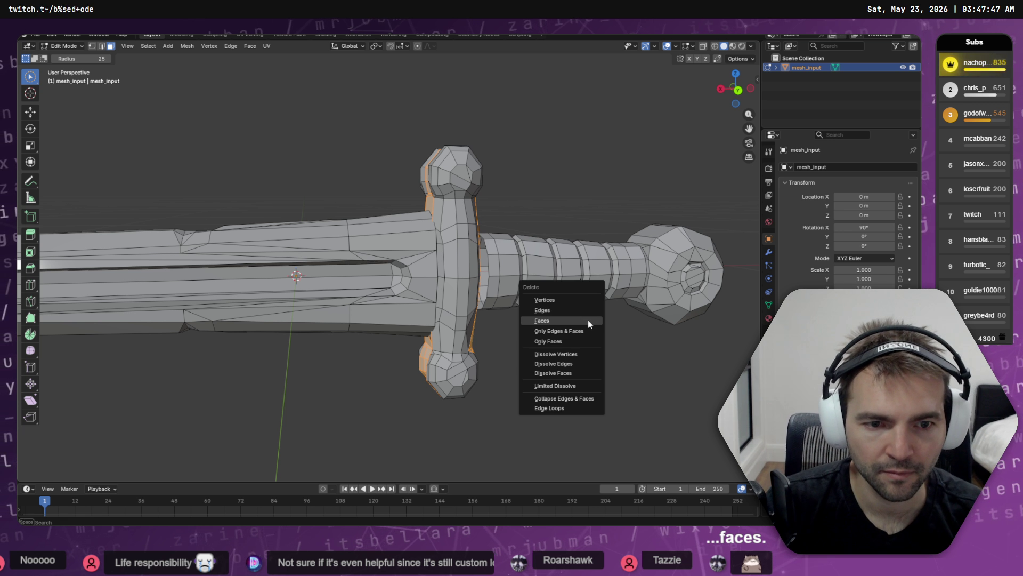
{"action": "left_click", "coordinate": [587, 318]}
{"action": "mouse_move", "coordinate": [505, 251]}
{"action": "left_mouse_down"}
{"action": "mouse_move", "coordinate": [671, 293]}
{"action": "mouse_move", "coordinate": [478, 279]}
{"action": "mouse_move", "coordinate": [573, 274]}
{"action": "mouse_move", "coordinate": [548, 282]}
{"action": "mouse_move", "coordinate": [532, 267]}
{"action": "mouse_move", "coordinate": [507, 267]}
{"action": "mouse_move", "coordinate": [526, 282]}
{"action": "mouse_move", "coordinate": [528, 313]}
{"action": "mouse_move", "coordinate": [440, 359]}
{"action": "left_mouse_up"}
{"action": "scroll", "coordinate": [528, 313], "scroll_direction": "up", "scroll_amount": 2}
{"action": "scroll", "coordinate": [450, 341], "scroll_direction": "up", "scroll_amount": 2}
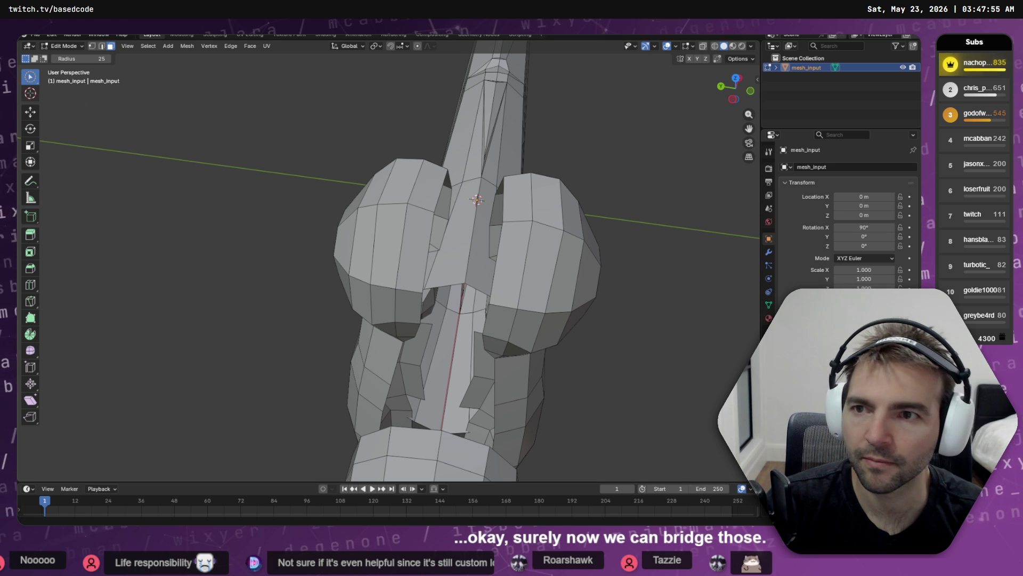
- Switch to edge select mode and delete the remaining selected centre faces
{"action": "key", "text": "Tab"}
{"action": "key", "text": "Tab"}
{"action": "key", "text": "Tab"}
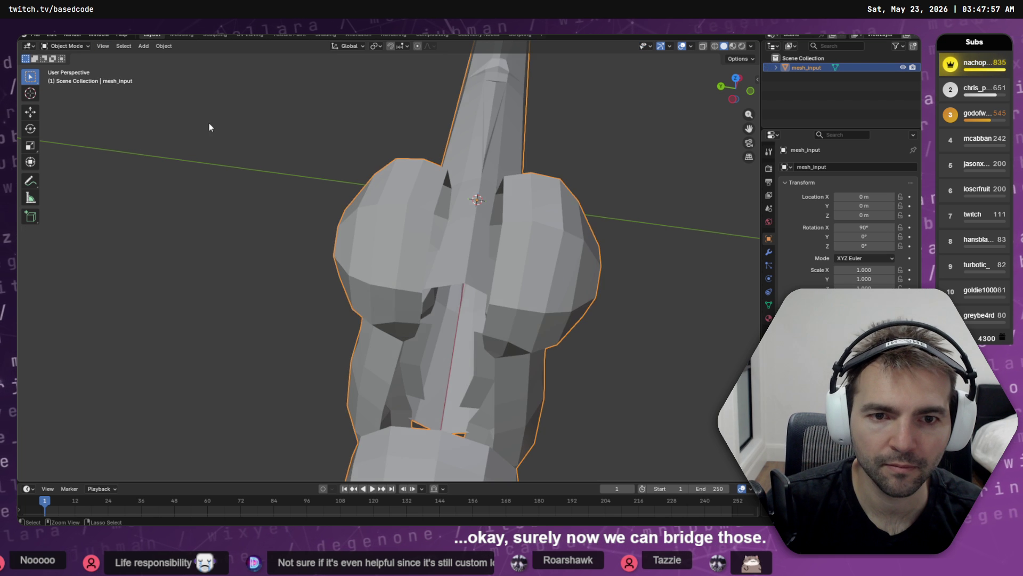
{"action": "key", "text": "Tab"}
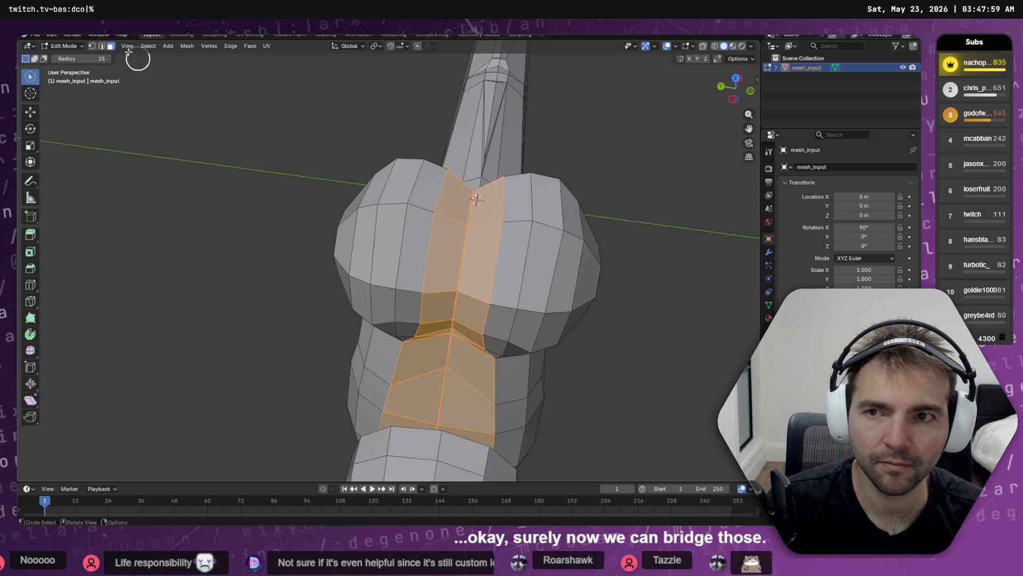
{"action": "left_click", "coordinate": [102, 47]}
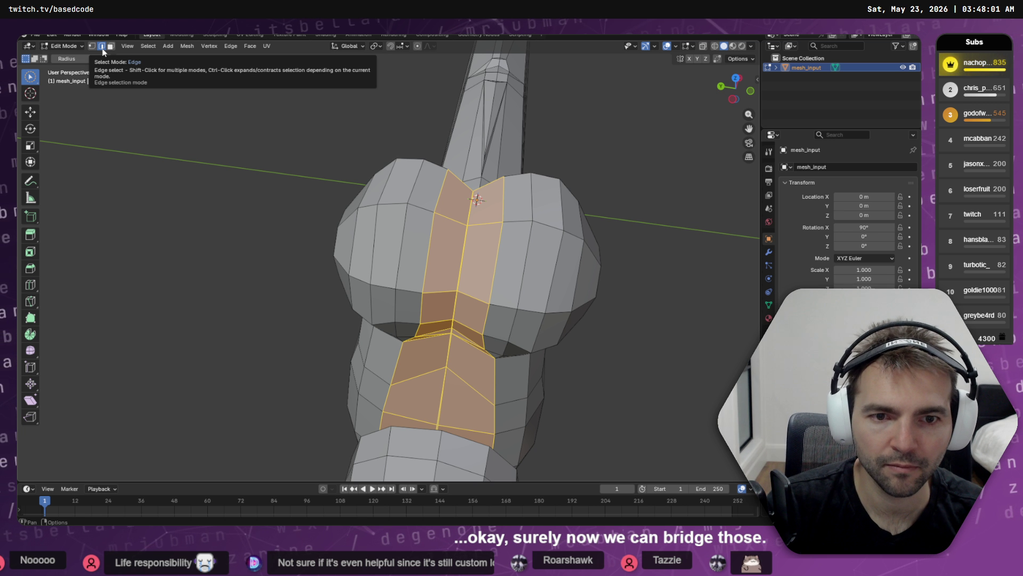
{"action": "right_click", "coordinate": [227, 192]}
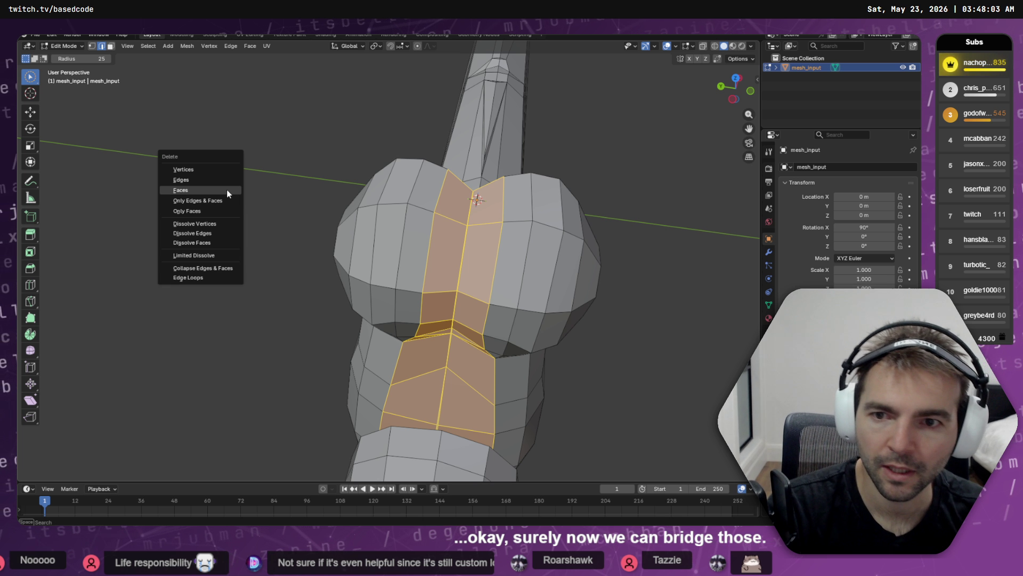
{"action": "left_click", "coordinate": [228, 198]}
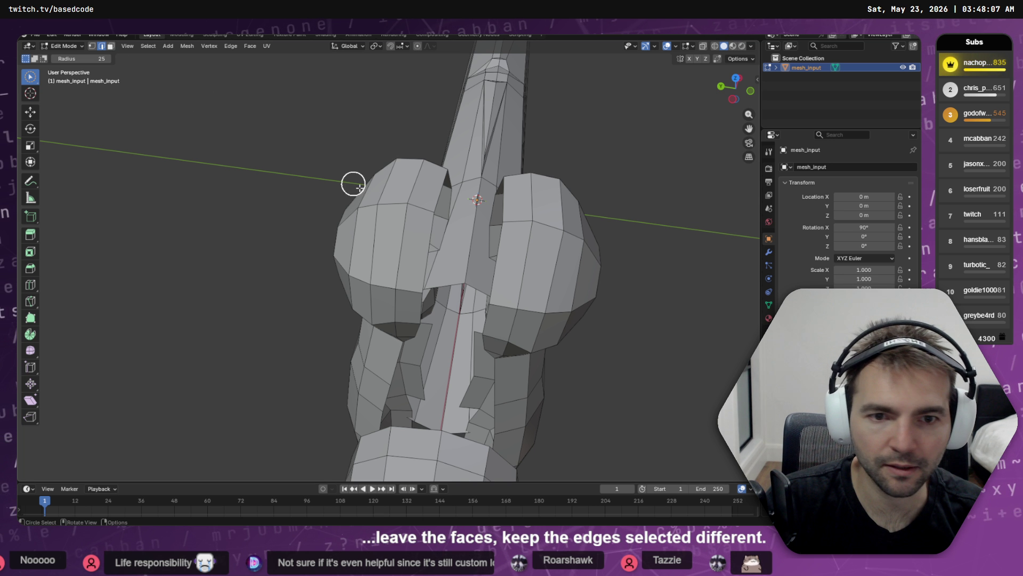
- Select the two open edge loops on either side of the guard's gap
{"action": "mouse_move", "coordinate": [432, 210]}
{"action": "left_mouse_down"}
{"action": "mouse_move", "coordinate": [445, 187]}
{"action": "mouse_move", "coordinate": [455, 192]}
{"action": "left_mouse_up"}
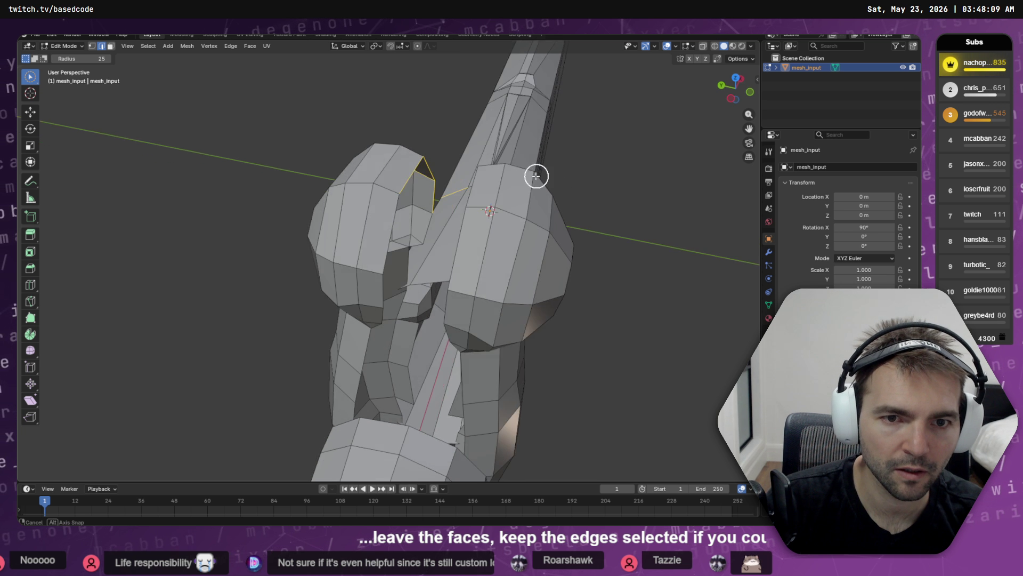
{"action": "left_click_drag", "start_coordinate": [536, 176], "coordinate": [503, 178]}
{"action": "mouse_move", "coordinate": [402, 153]}
{"action": "left_mouse_down"}
{"action": "mouse_move", "coordinate": [20, 45]}
{"action": "mouse_move", "coordinate": [64, 79]}
{"action": "left_mouse_up"}
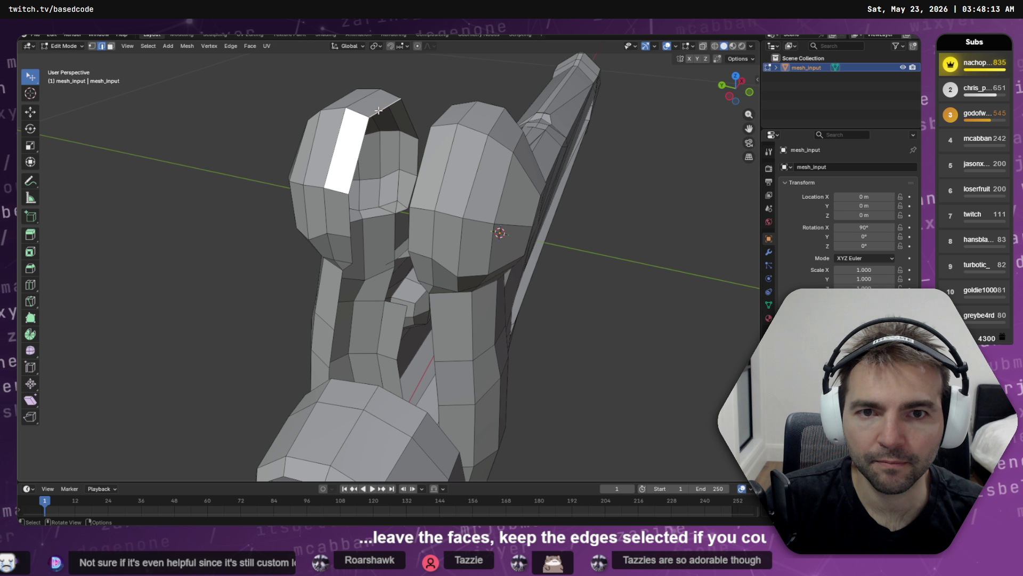
{"action": "right_click", "coordinate": [444, 113]}
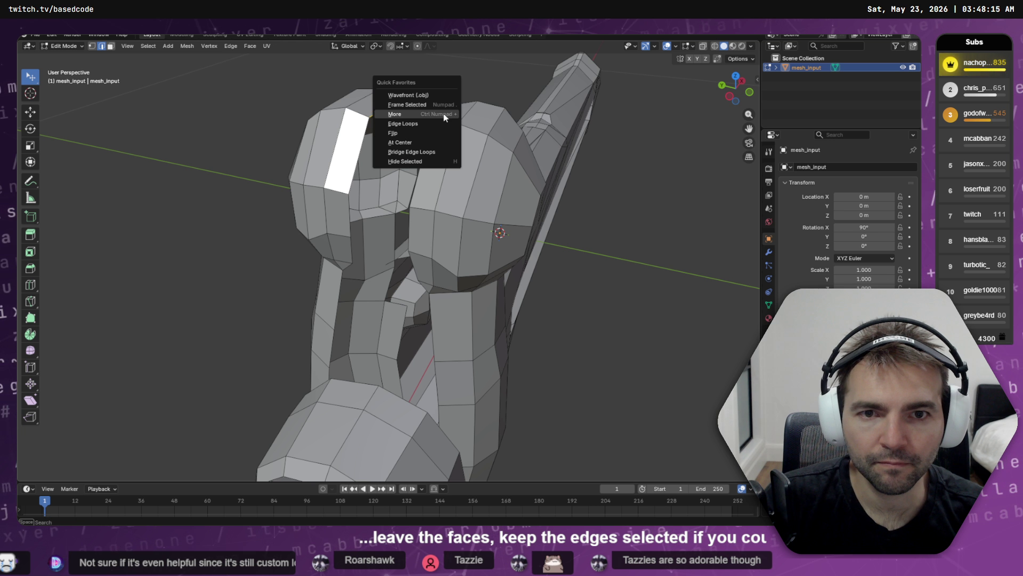
{"action": "left_click", "coordinate": [446, 123]}
{"action": "mouse_move", "coordinate": [446, 123]}
{"action": "left_mouse_down"}
{"action": "mouse_move", "coordinate": [368, 234]}
{"action": "mouse_move", "coordinate": [319, 280]}
{"action": "left_mouse_up"}
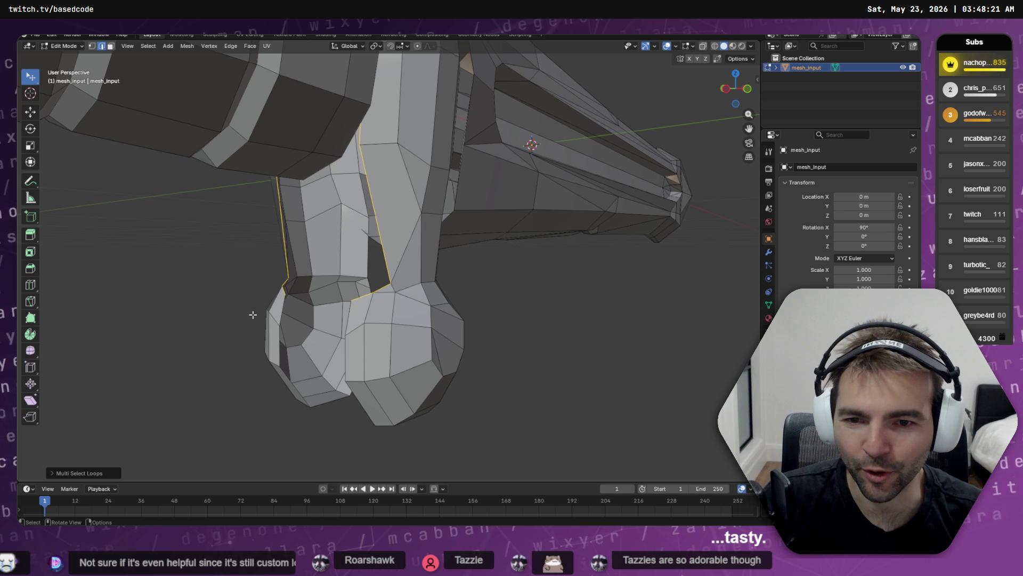
{"action": "left_click", "coordinate": [278, 342], "text": "shift"}
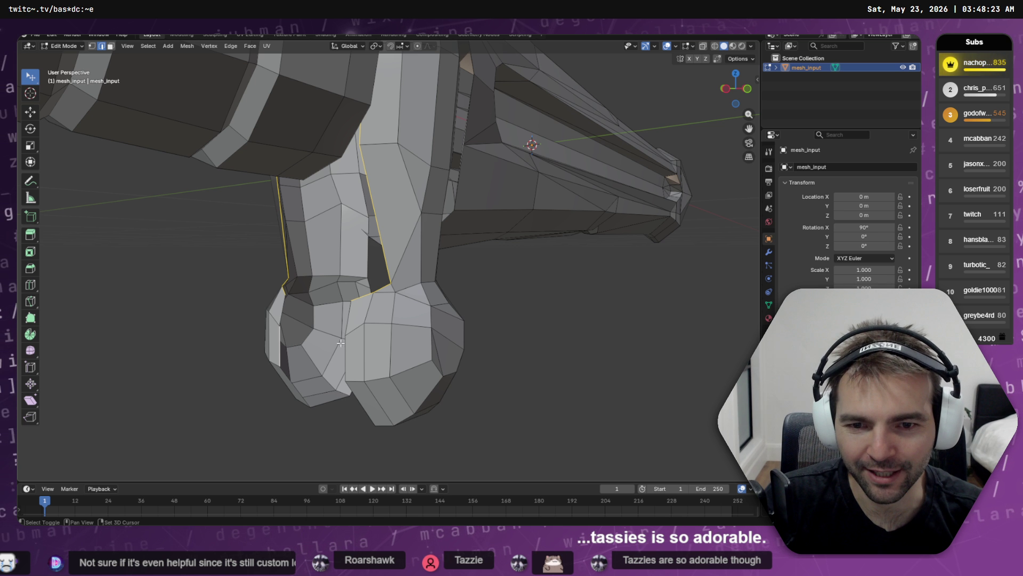
{"action": "key", "text": "q"}
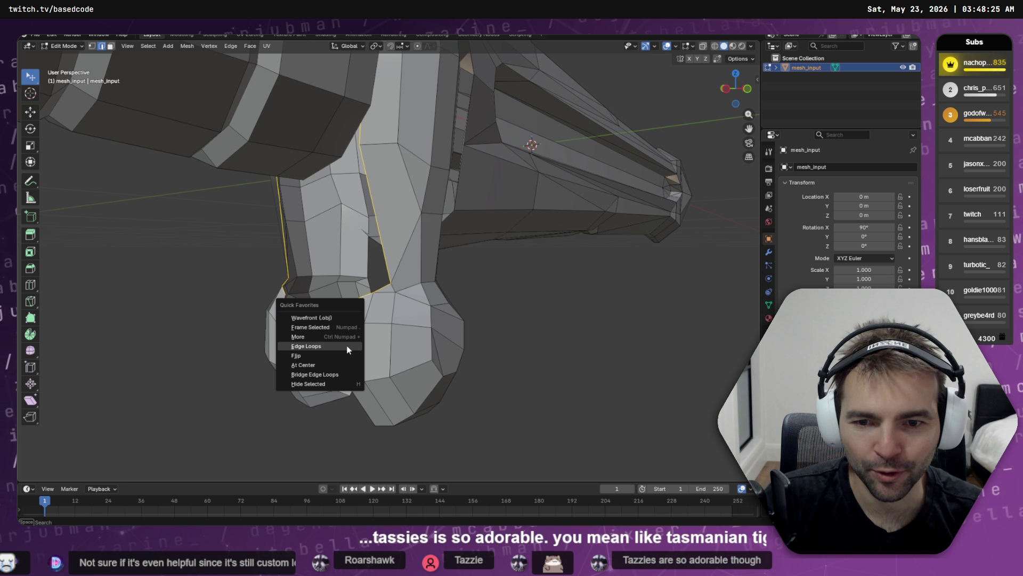
{"action": "left_click", "coordinate": [347, 346]}
{"action": "left_click_drag", "start_coordinate": [347, 348], "coordinate": [397, 347]}
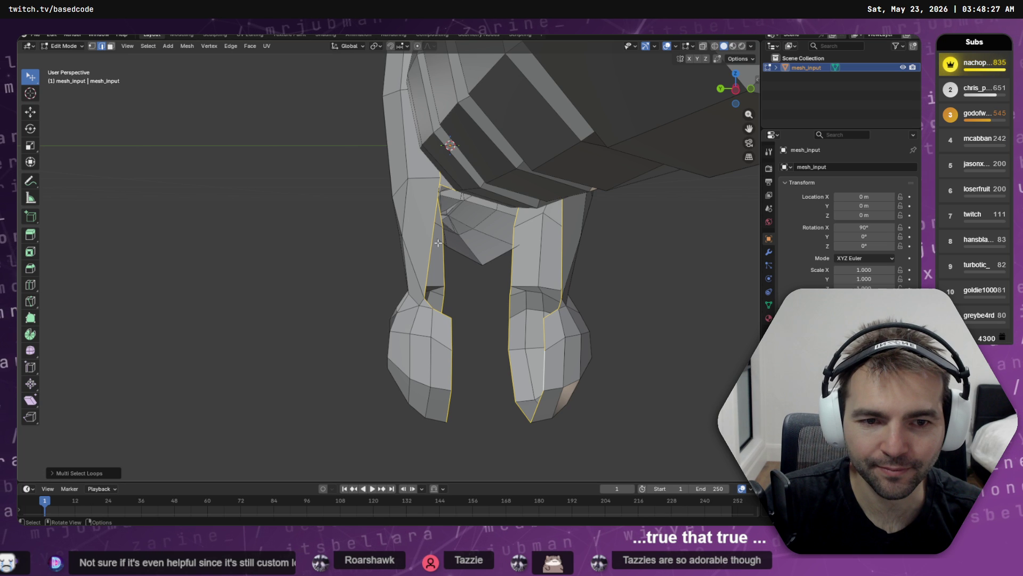
- Bridge the two open loops with new faces joining the knob halves across the blade
{"action": "key", "text": "q"}
{"action": "left_click", "coordinate": [425, 271]}
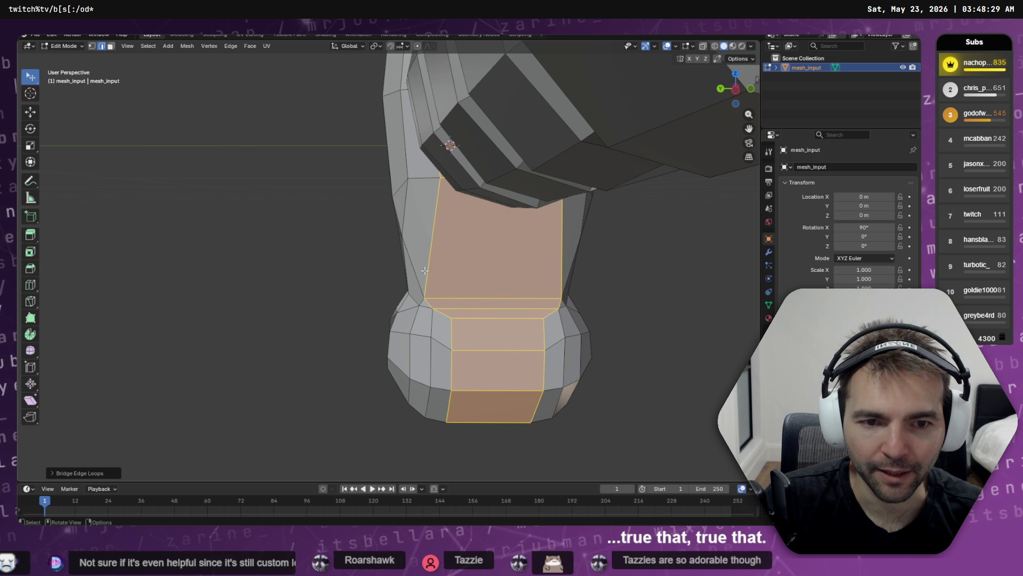
{"action": "mouse_move", "coordinate": [501, 150]}
{"action": "left_mouse_down"}
{"action": "mouse_move", "coordinate": [522, 238]}
{"action": "mouse_move", "coordinate": [543, 258]}
{"action": "mouse_move", "coordinate": [586, 138]}
{"action": "mouse_move", "coordinate": [649, 169]}
{"action": "mouse_move", "coordinate": [503, 133]}
{"action": "mouse_move", "coordinate": [507, 235]}
{"action": "mouse_move", "coordinate": [539, 226]}
{"action": "mouse_move", "coordinate": [568, 201]}
{"action": "mouse_move", "coordinate": [565, 187]}
{"action": "mouse_move", "coordinate": [545, 226]}
{"action": "left_mouse_up"}
{"action": "scroll", "coordinate": [521, 238], "scroll_direction": "down", "scroll_amount": 4}
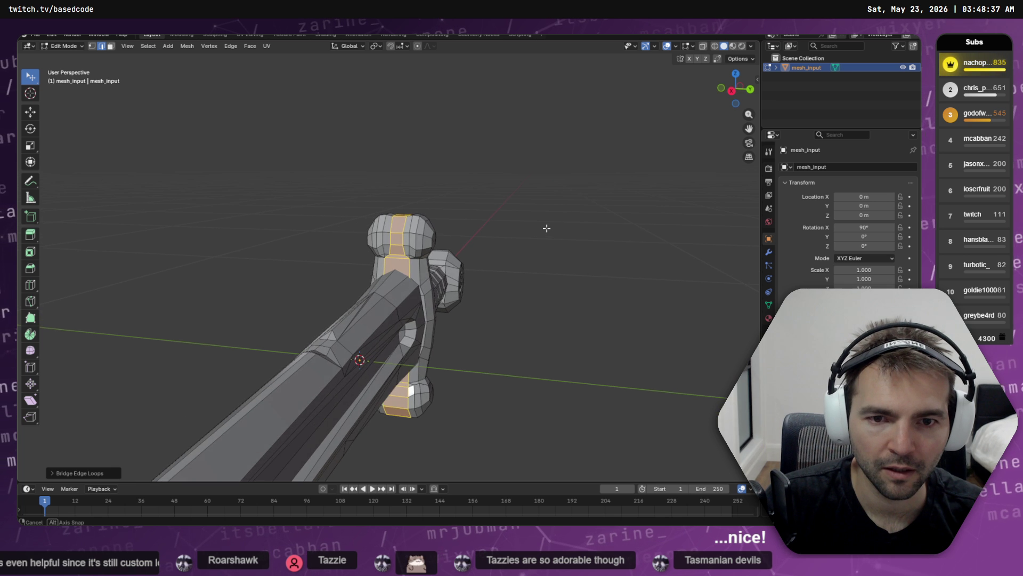
{"action": "mouse_move", "coordinate": [382, 235]}
{"action": "left_mouse_down"}
{"action": "mouse_move", "coordinate": [466, 230]}
{"action": "mouse_move", "coordinate": [448, 238]}
{"action": "left_mouse_up"}
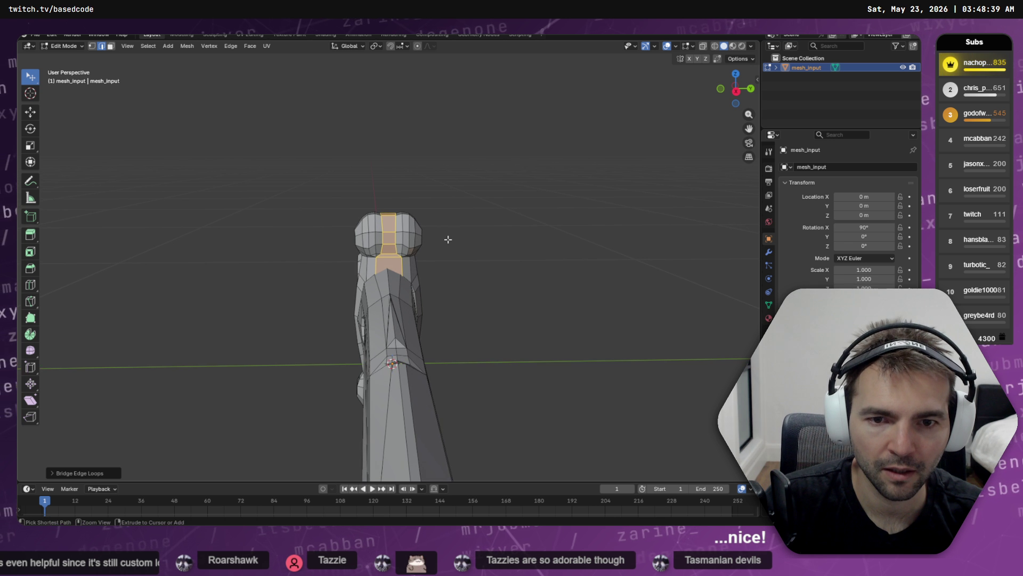
{"action": "left_click", "coordinate": [432, 205], "text": "ctrl+alt+shift"}
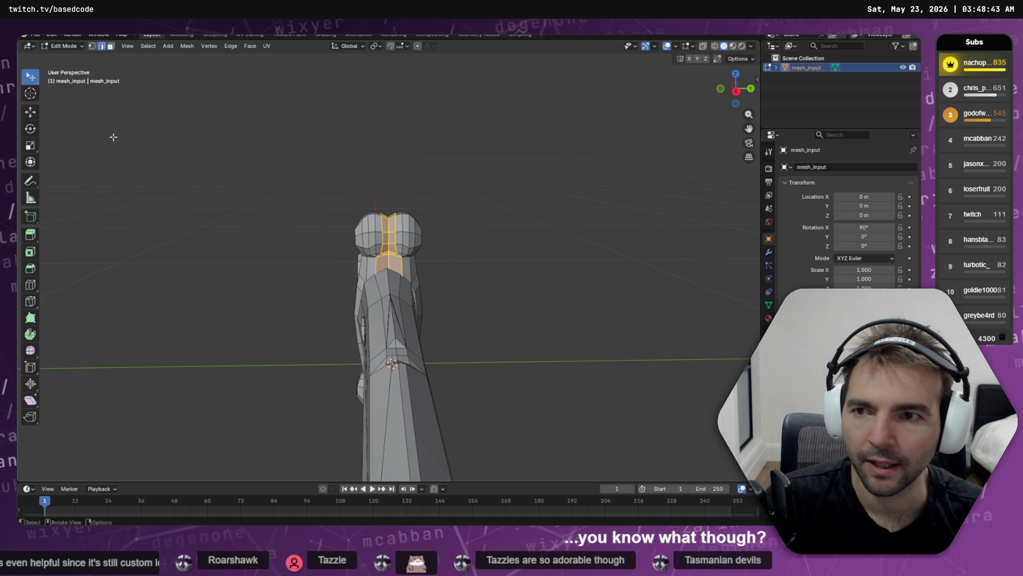
- Circle-select the middle column of guard faces in face mode and delete them
{"action": "left_click", "coordinate": [31, 76]}
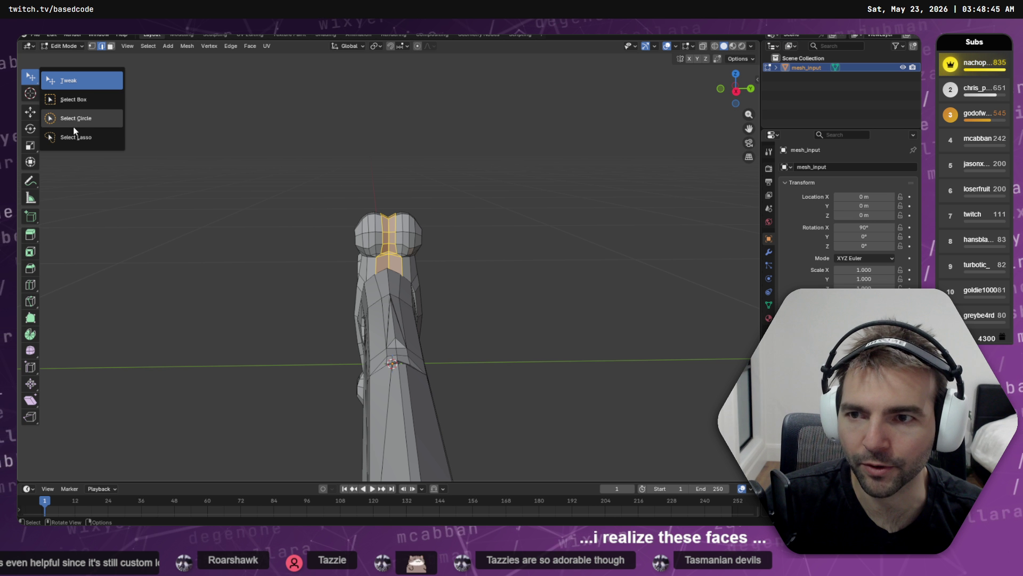
{"action": "left_click", "coordinate": [74, 122]}
{"action": "scroll", "coordinate": [407, 219], "scroll_direction": "up", "scroll_amount": 4}
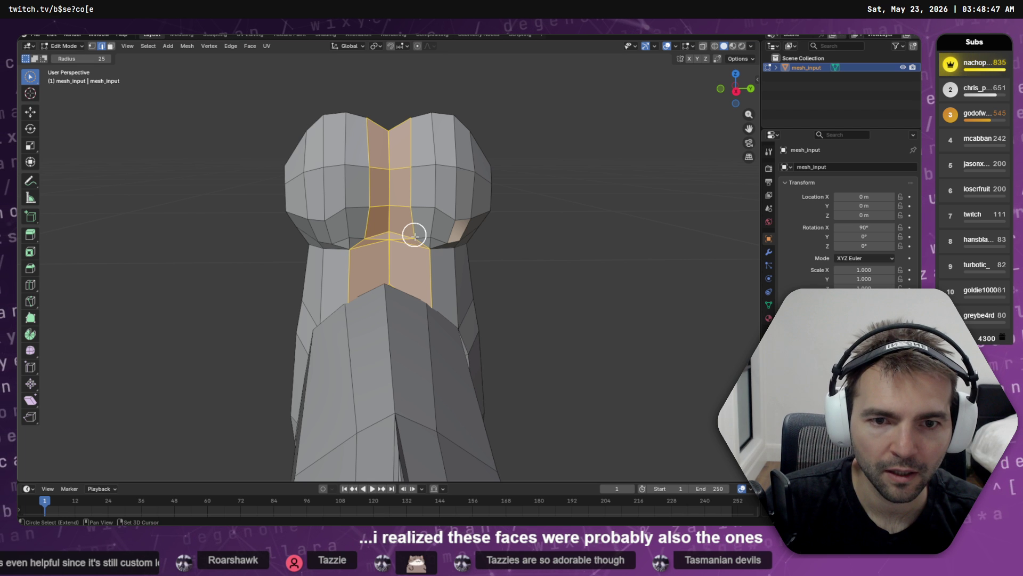
{"action": "left_click_drag", "start_coordinate": [415, 235], "coordinate": [415, 201]}
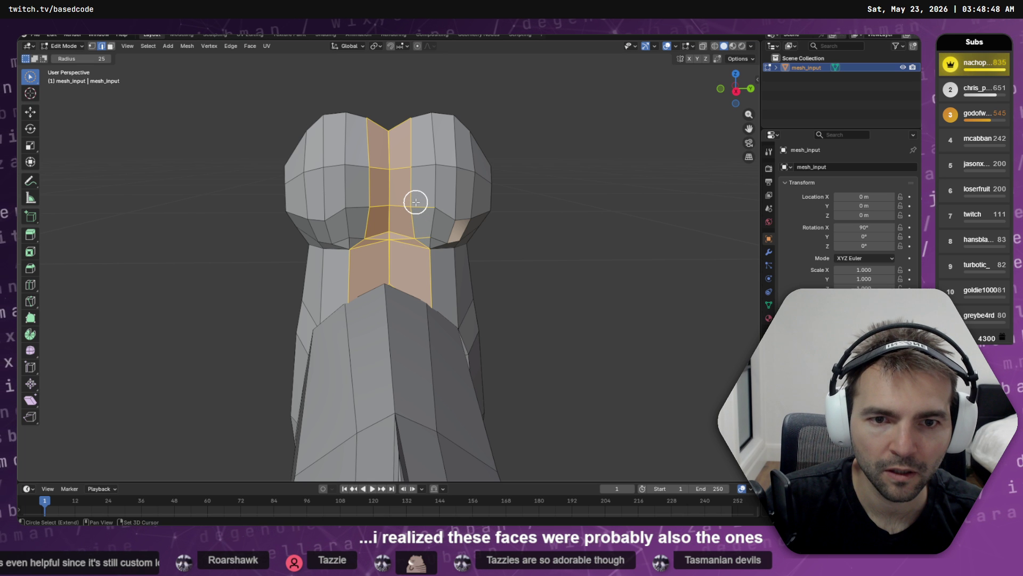
{"action": "left_click", "coordinate": [110, 46]}
{"action": "mouse_move", "coordinate": [402, 263]}
{"action": "left_mouse_down"}
{"action": "mouse_move", "coordinate": [405, 109]}
{"action": "mouse_move", "coordinate": [531, 128]}
{"action": "mouse_move", "coordinate": [441, 212]}
{"action": "mouse_move", "coordinate": [418, 318]}
{"action": "left_mouse_up"}
{"action": "mouse_move", "coordinate": [445, 359]}
{"action": "left_mouse_down"}
{"action": "mouse_move", "coordinate": [465, 324]}
{"action": "mouse_move", "coordinate": [441, 178]}
{"action": "mouse_move", "coordinate": [416, 361]}
{"action": "mouse_move", "coordinate": [395, 160]}
{"action": "mouse_move", "coordinate": [322, 223]}
{"action": "mouse_move", "coordinate": [190, 177]}
{"action": "left_mouse_up"}
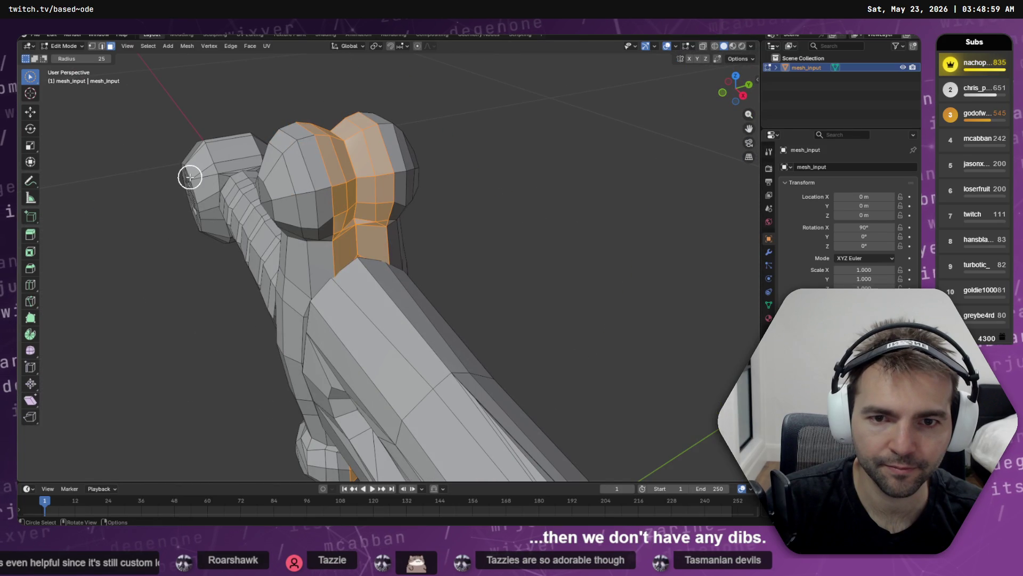
{"action": "key", "text": "x"}
{"action": "left_click", "coordinate": [189, 178]}
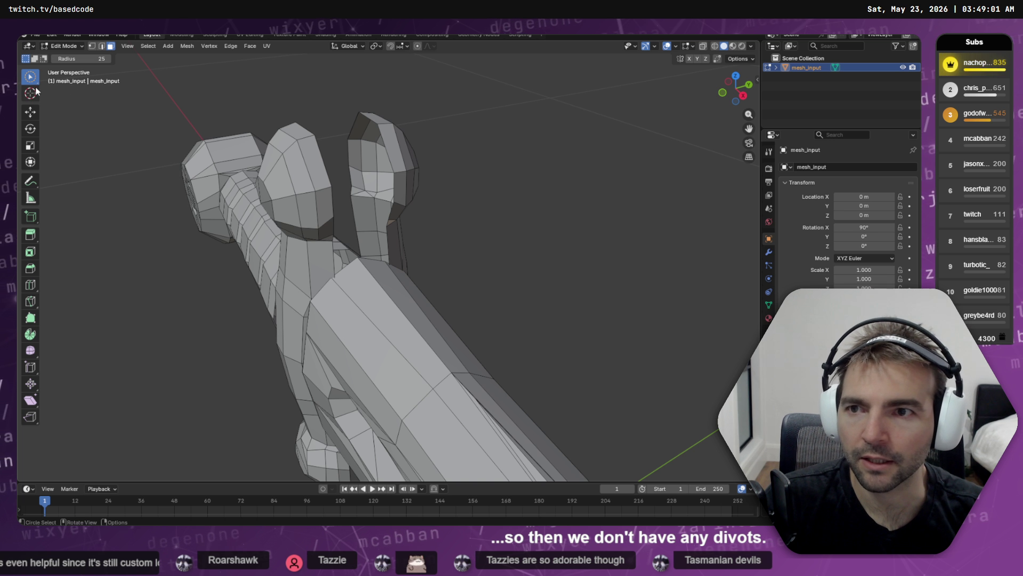
- Return to edge select mode with the tweak selection tool
{"action": "left_click", "coordinate": [103, 47]}
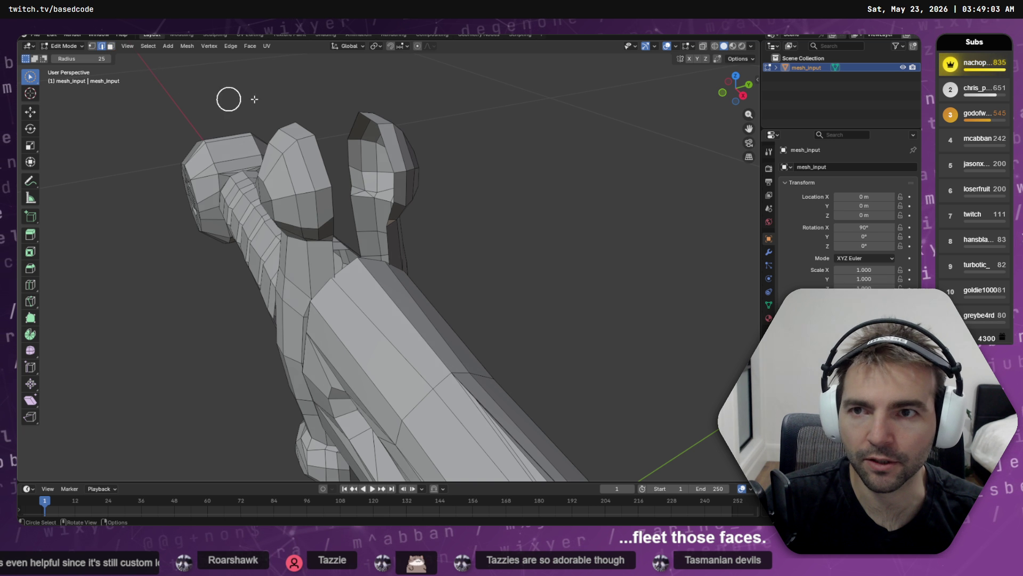
{"action": "left_click", "coordinate": [30, 76]}
{"action": "left_click", "coordinate": [80, 80]}
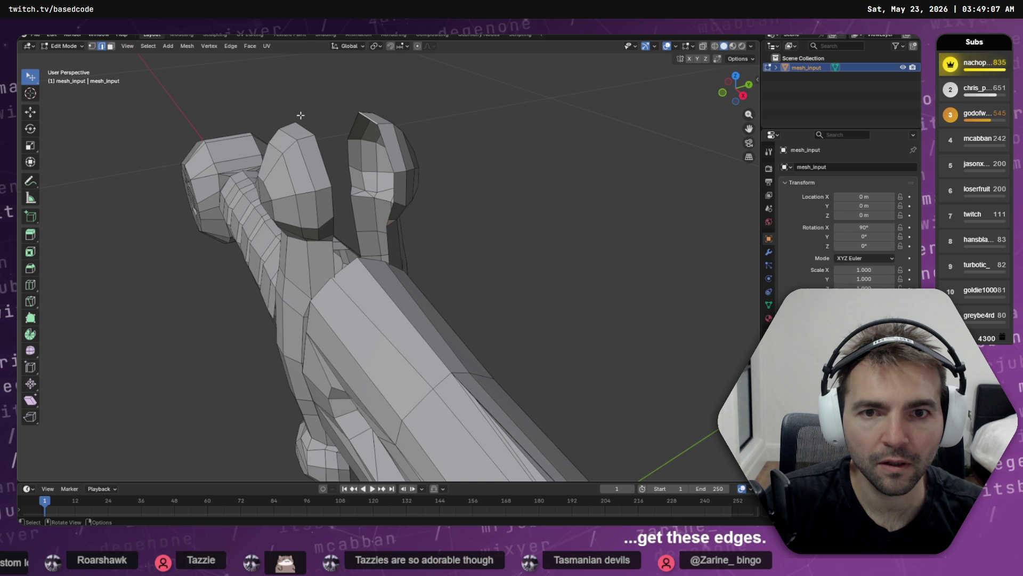
{"action": "key", "text": "shift+g"}
- Select the open edge loops around the gap and try bridging them, then undo the result
{"action": "left_click", "coordinate": [307, 131]}
{"action": "scroll", "coordinate": [322, 166], "scroll_direction": "down", "scroll_amount": 2}
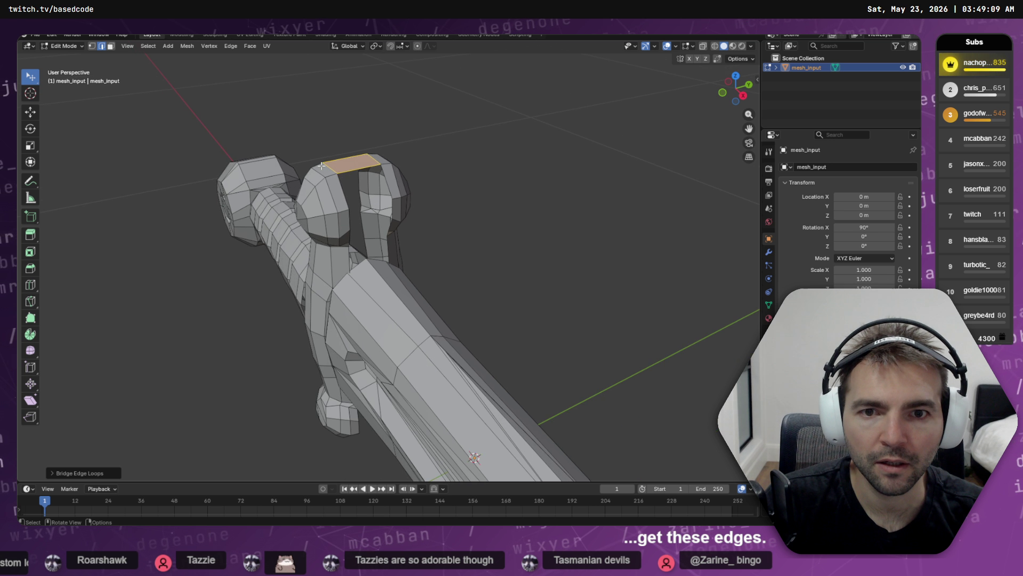
{"action": "key", "text": "shift+g"}
{"action": "left_click", "coordinate": [313, 137]}
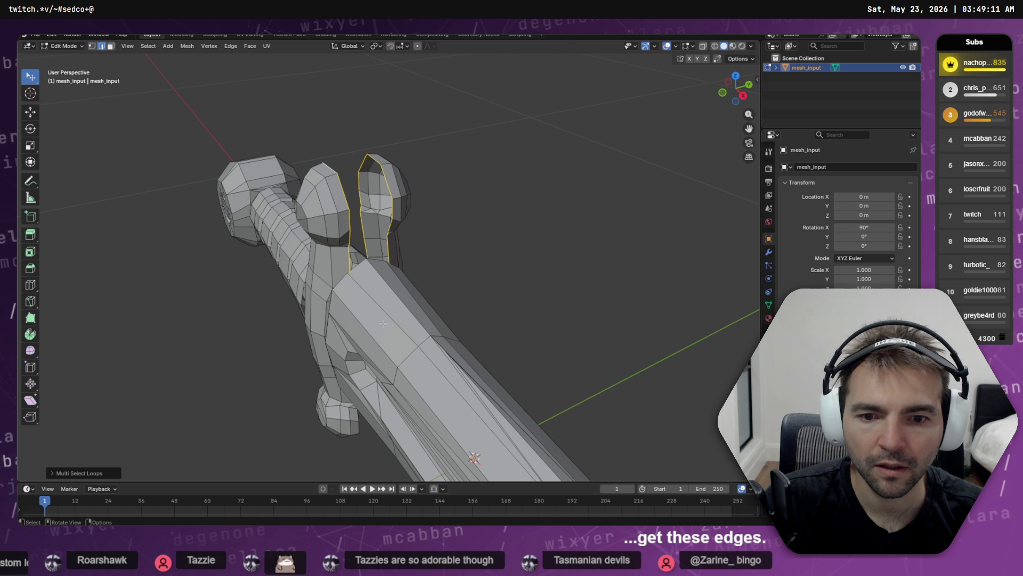
{"action": "scroll", "coordinate": [405, 412], "scroll_direction": "up", "scroll_amount": 3}
{"action": "left_click_drag", "start_coordinate": [405, 412], "coordinate": [357, 109]}
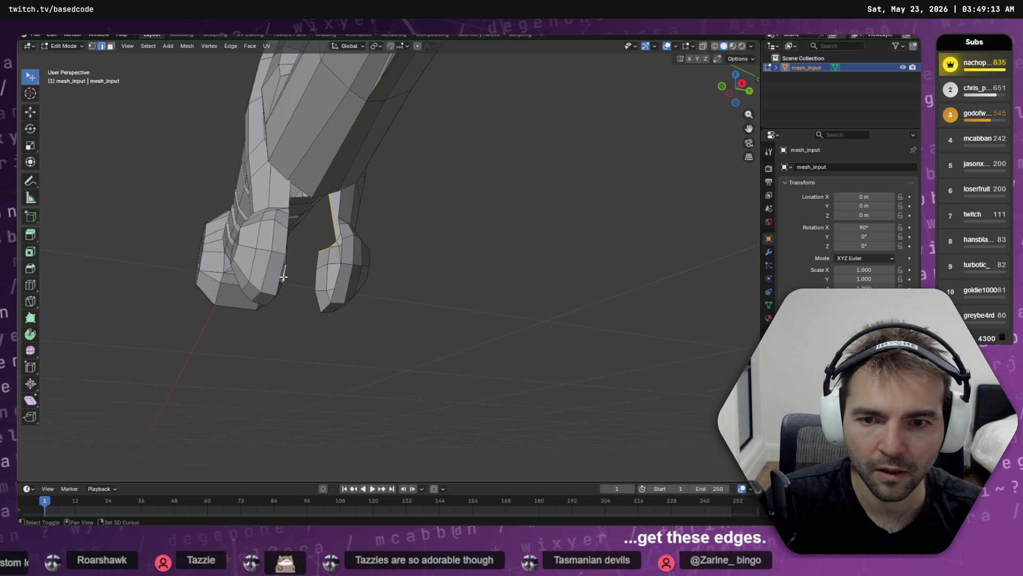
{"action": "key", "text": "q"}
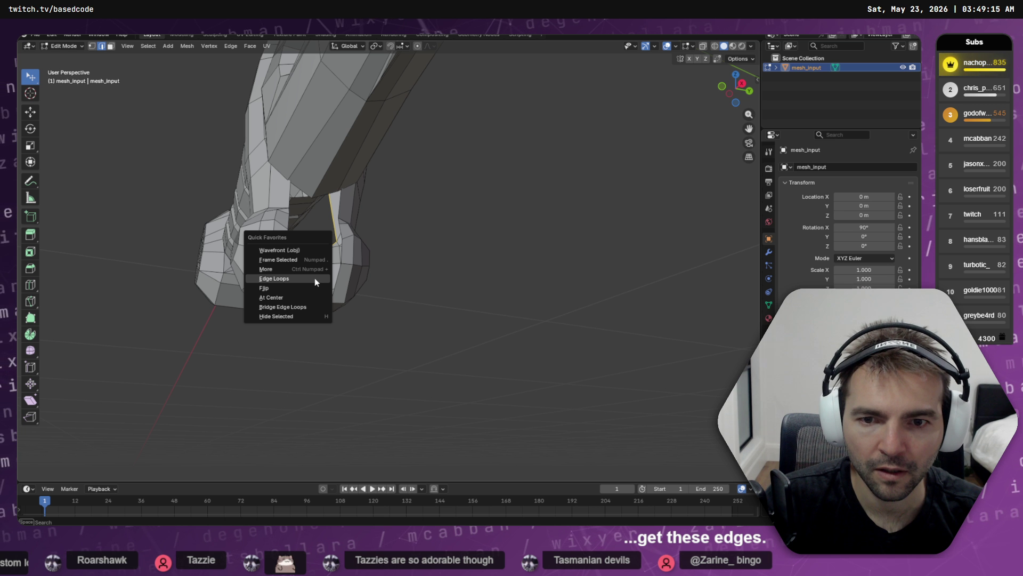
{"action": "left_click", "coordinate": [315, 278]}
{"action": "key", "text": "q"}
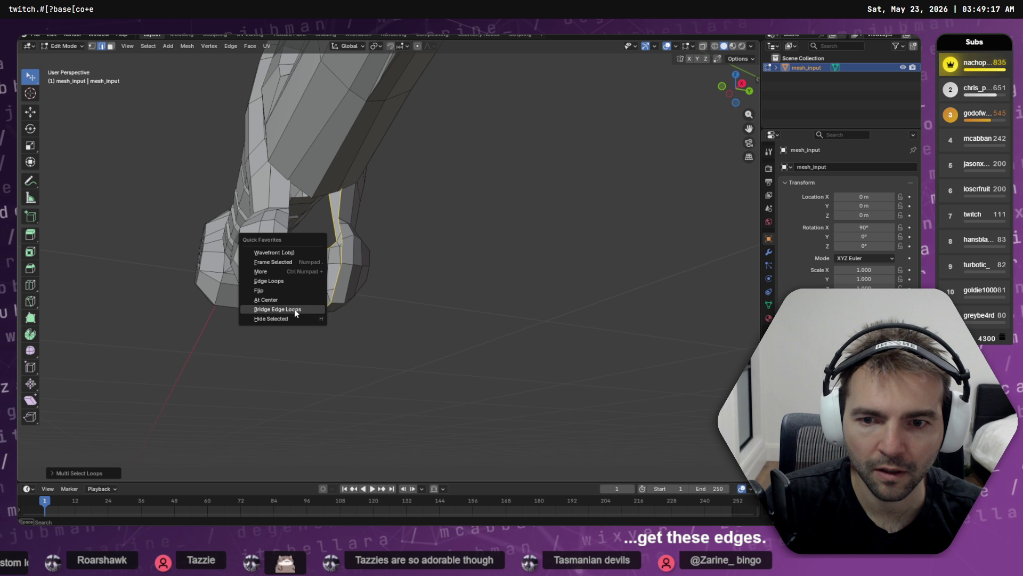
{"action": "left_click", "coordinate": [295, 311]}
{"action": "key", "text": "ctrl+z"}
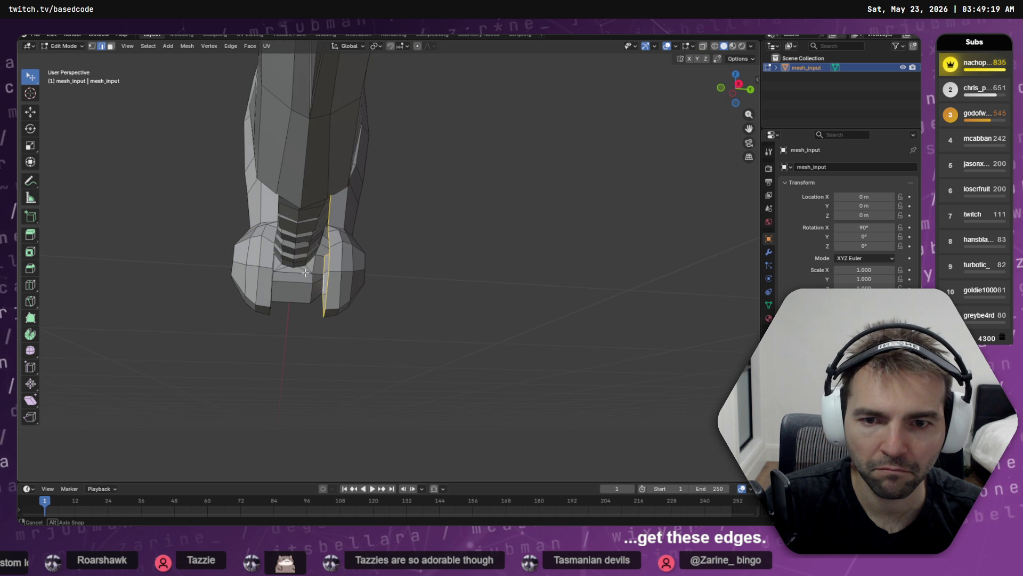
- Select the left-end edge loop and retry the bridge, undoing it again
{"action": "mouse_move", "coordinate": [305, 272]}
{"action": "left_mouse_down"}
{"action": "mouse_move", "coordinate": [252, 299]}
{"action": "mouse_move", "coordinate": [270, 288]}
{"action": "left_mouse_up"}
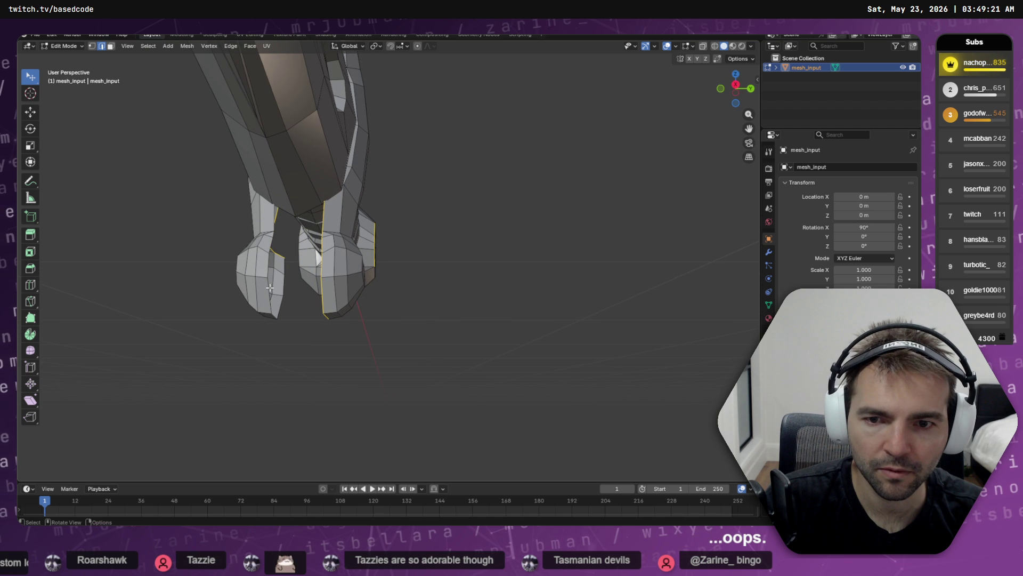
{"action": "right_click", "coordinate": [268, 293]}
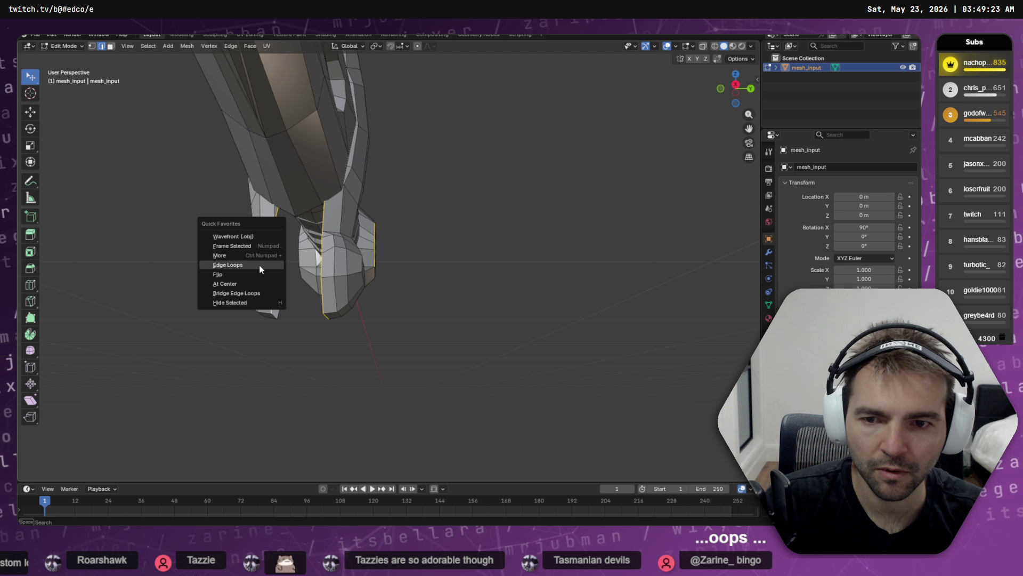
{"action": "left_click", "coordinate": [263, 267]}
{"action": "left_click_drag", "start_coordinate": [279, 262], "coordinate": [247, 269]}
{"action": "right_click", "coordinate": [246, 269]}
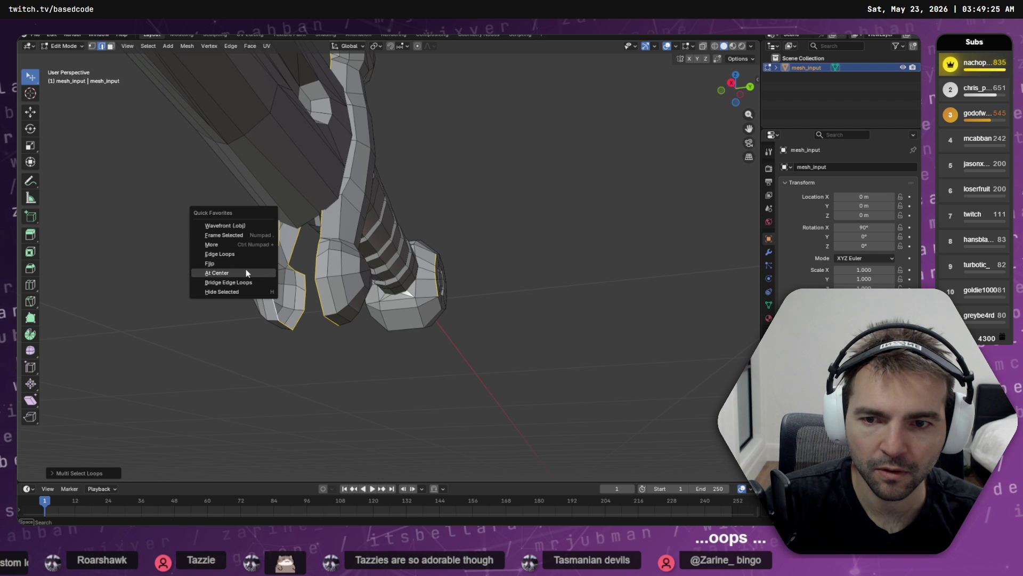
{"action": "left_click", "coordinate": [248, 277]}
{"action": "key", "text": "ctrl+z"}
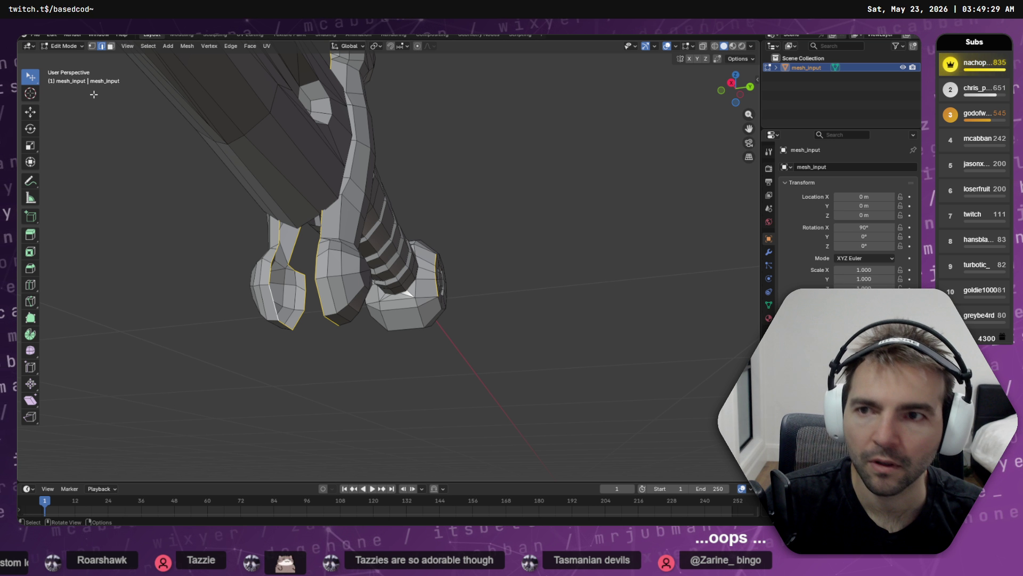
- Bridge the open loops with circle selection to close the guard down to its lower knob
{"action": "mouse_move", "coordinate": [35, 85]}
{"action": "left_mouse_down"}
{"action": "mouse_move", "coordinate": [53, 80]}
{"action": "mouse_move", "coordinate": [64, 117]}
{"action": "left_mouse_up"}
{"action": "key", "text": "q"}
{"action": "mouse_move", "coordinate": [402, 318]}
{"action": "left_mouse_down"}
{"action": "mouse_move", "coordinate": [347, 325]}
{"action": "mouse_move", "coordinate": [400, 304]}
{"action": "mouse_move", "coordinate": [354, 277]}
{"action": "mouse_move", "coordinate": [401, 154]}
{"action": "mouse_move", "coordinate": [450, 265]}
{"action": "mouse_move", "coordinate": [351, 274]}
{"action": "mouse_move", "coordinate": [366, 293]}
{"action": "mouse_move", "coordinate": [391, 288]}
{"action": "left_mouse_up"}
{"action": "left_click", "coordinate": [372, 328]}
- Grow the selection to the whole crossguard and scale it up slightly
{"action": "key", "text": "q"}
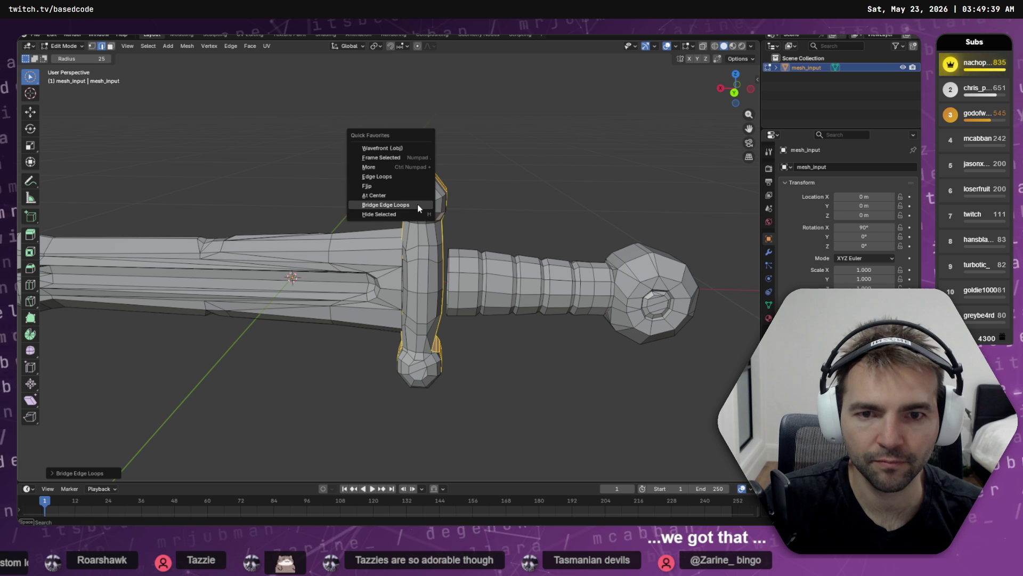
{"action": "left_click", "coordinate": [394, 170]}
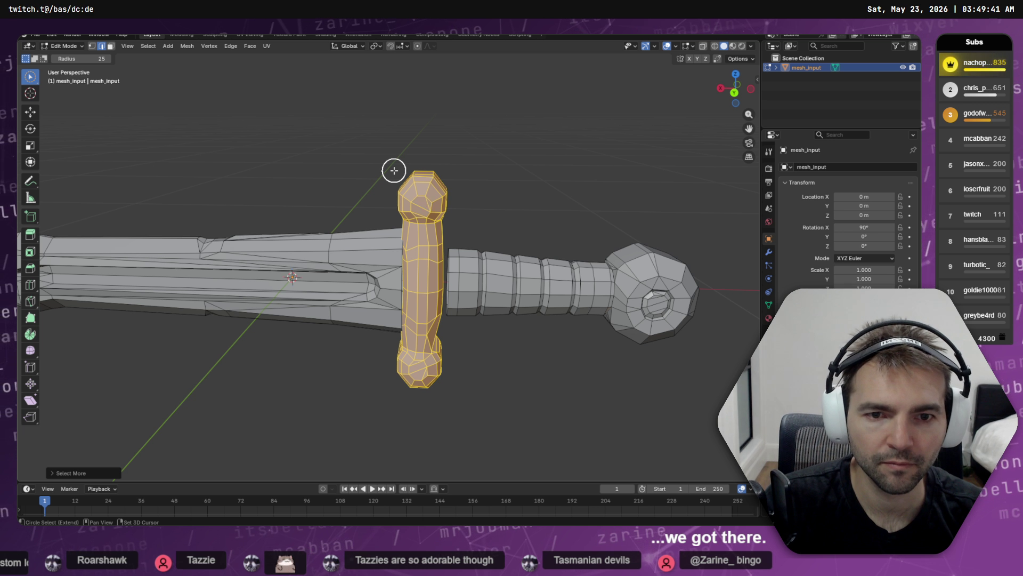
{"action": "key", "text": "s"}
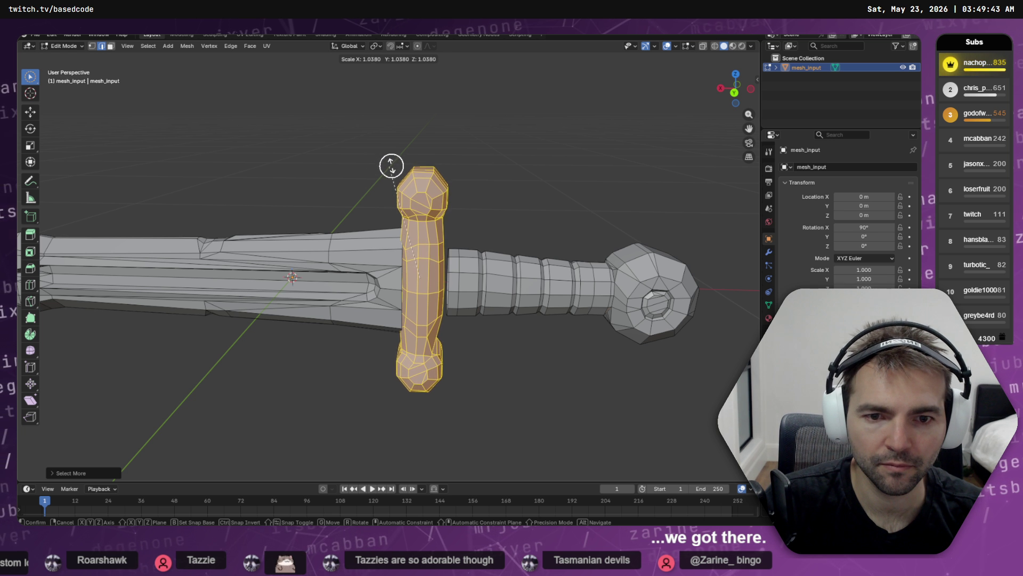
{"action": "left_click", "coordinate": [392, 165]}
{"action": "key", "text": "s"}
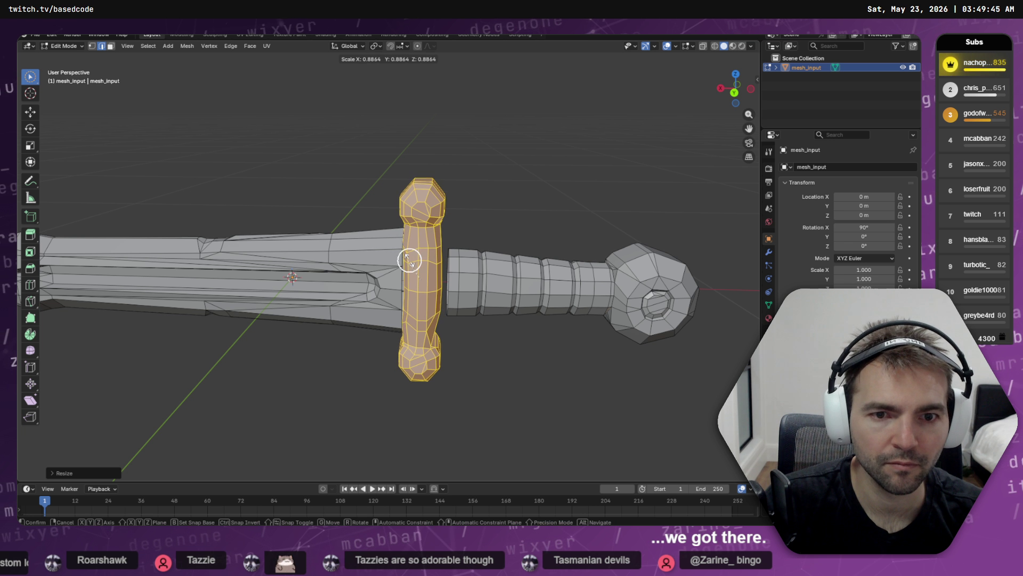
{"action": "right_click", "coordinate": [420, 255]}
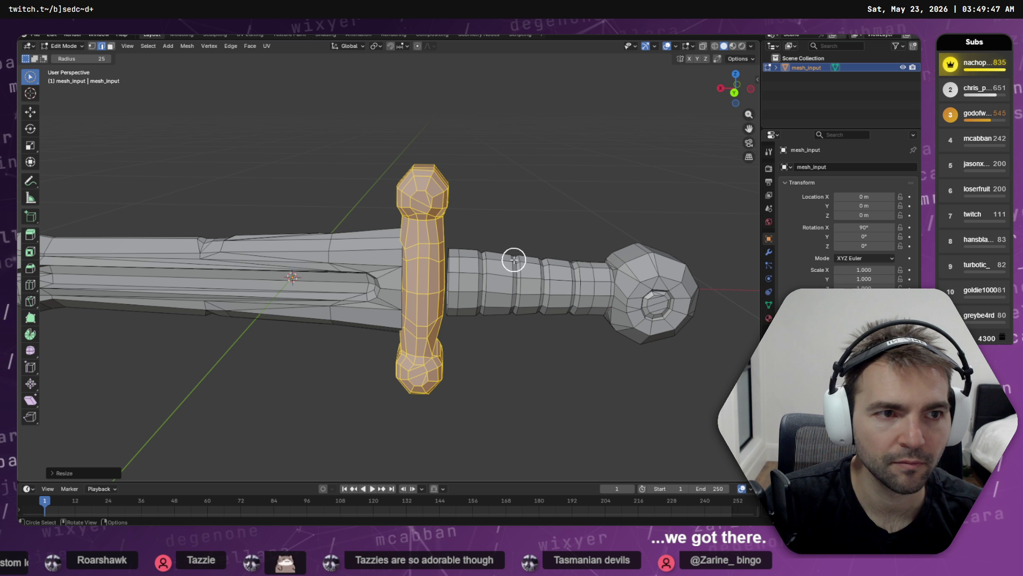
- Stretch the crossguard about 1.38 times along the X axis
{"action": "key", "text": "s"}
{"action": "key", "text": "x"}
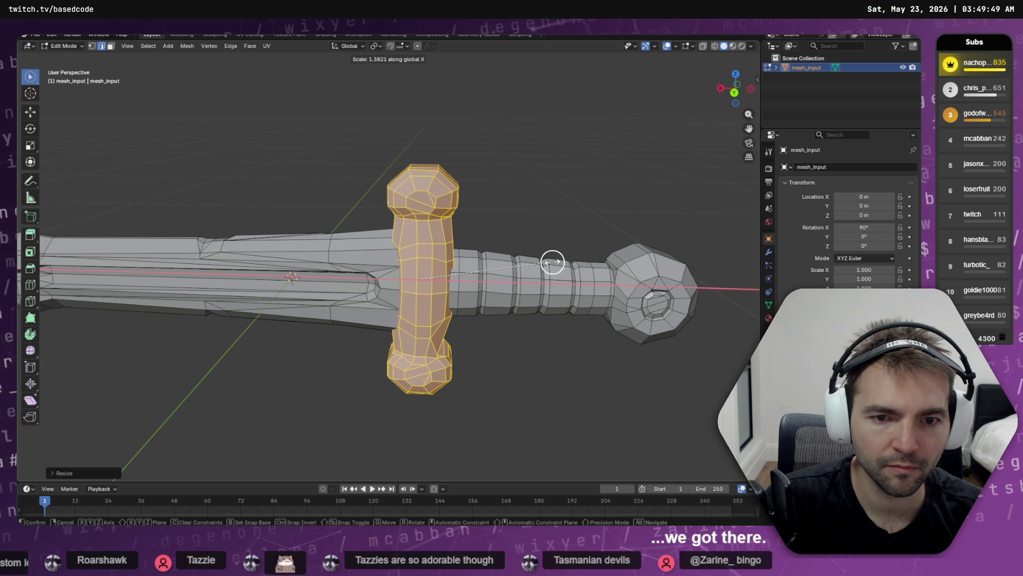
{"action": "left_click", "coordinate": [560, 261]}
{"action": "mouse_move", "coordinate": [560, 262]}
{"action": "left_mouse_down"}
{"action": "mouse_move", "coordinate": [503, 215]}
{"action": "mouse_move", "coordinate": [375, 169]}
{"action": "mouse_move", "coordinate": [366, 146]}
{"action": "mouse_move", "coordinate": [456, 137]}
{"action": "mouse_move", "coordinate": [516, 173]}
{"action": "mouse_move", "coordinate": [579, 177]}
{"action": "left_mouse_up"}
{"action": "scroll", "coordinate": [579, 177], "scroll_direction": "down", "scroll_amount": 5}
- Export the sword as Wavefront OBJ, overwriting WoodenSword.obj
{"action": "left_click", "coordinate": [35, 34]}
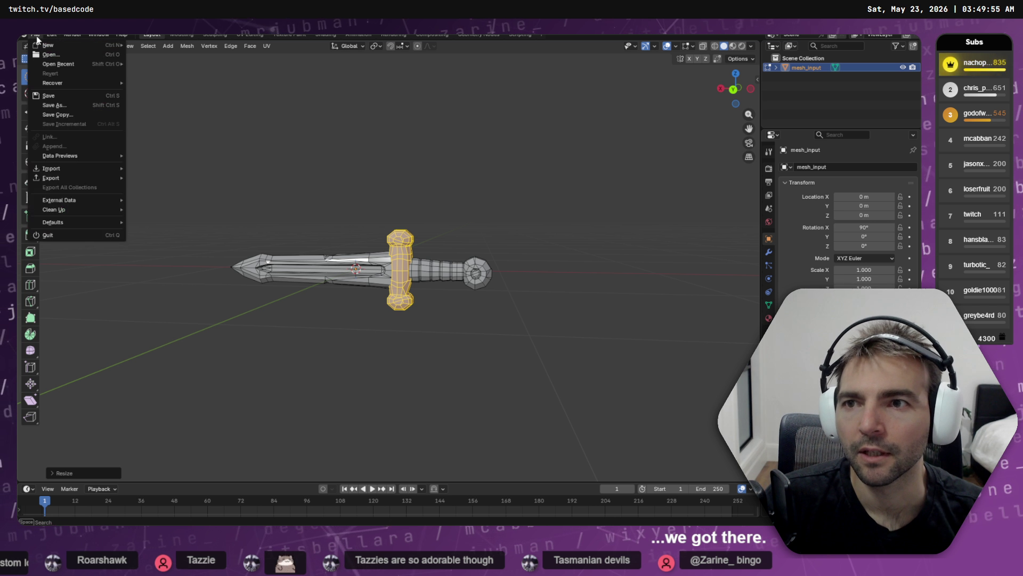
{"action": "mouse_move", "coordinate": [80, 179]}
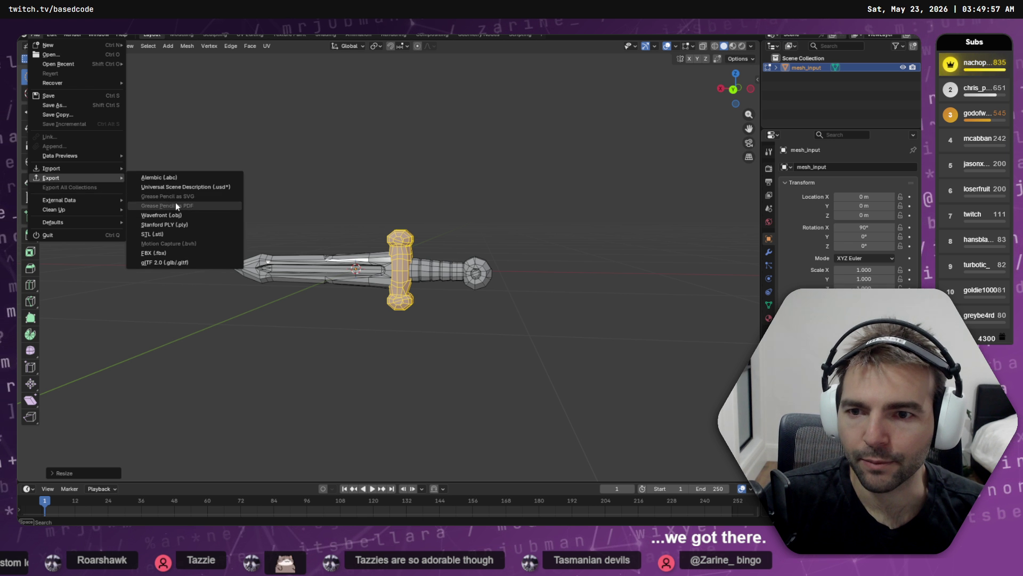
{"action": "left_click", "coordinate": [191, 215]}
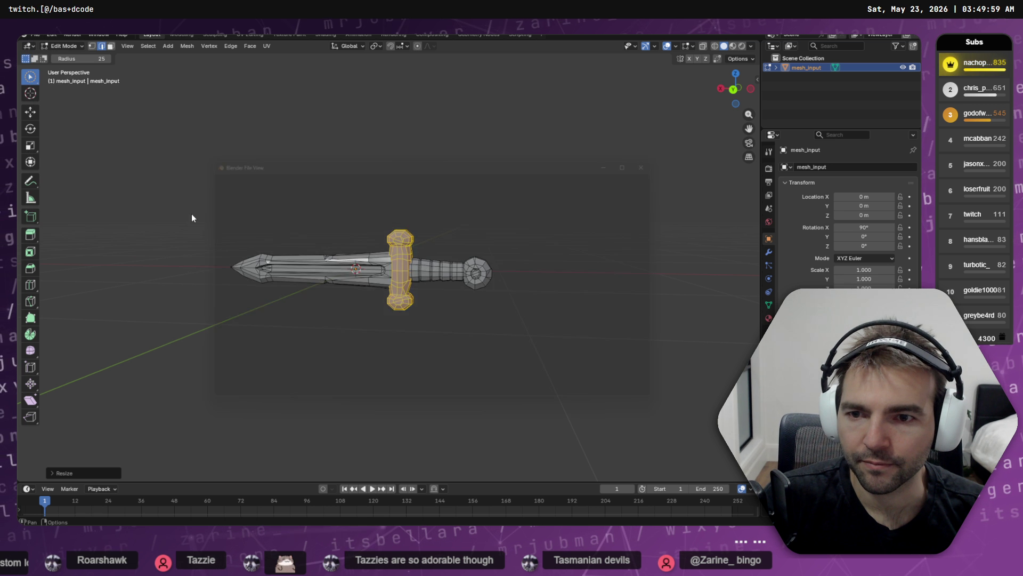
{"action": "double_click", "coordinate": [349, 197]}
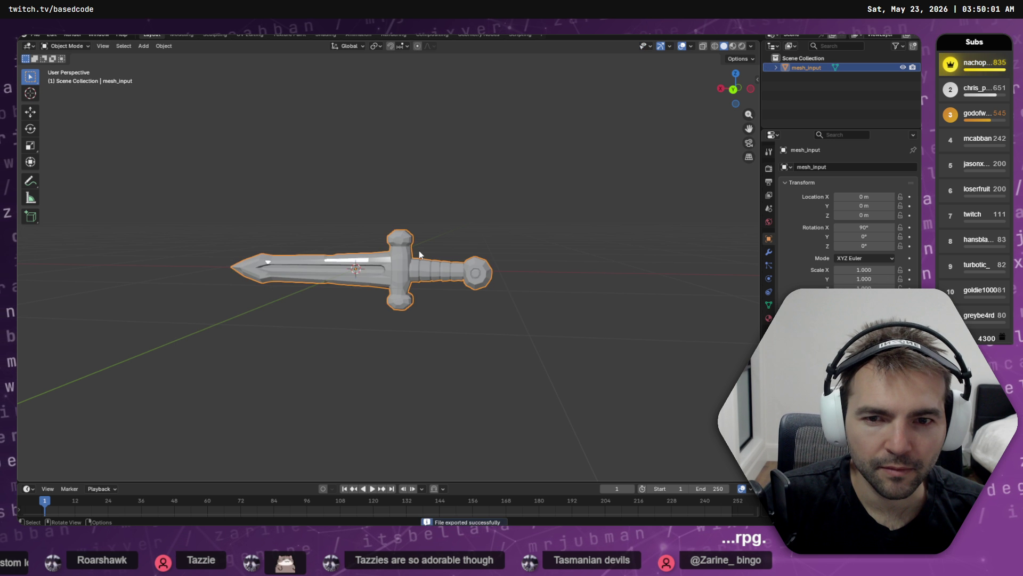
{"action": "key", "text": "alt+Tab"}
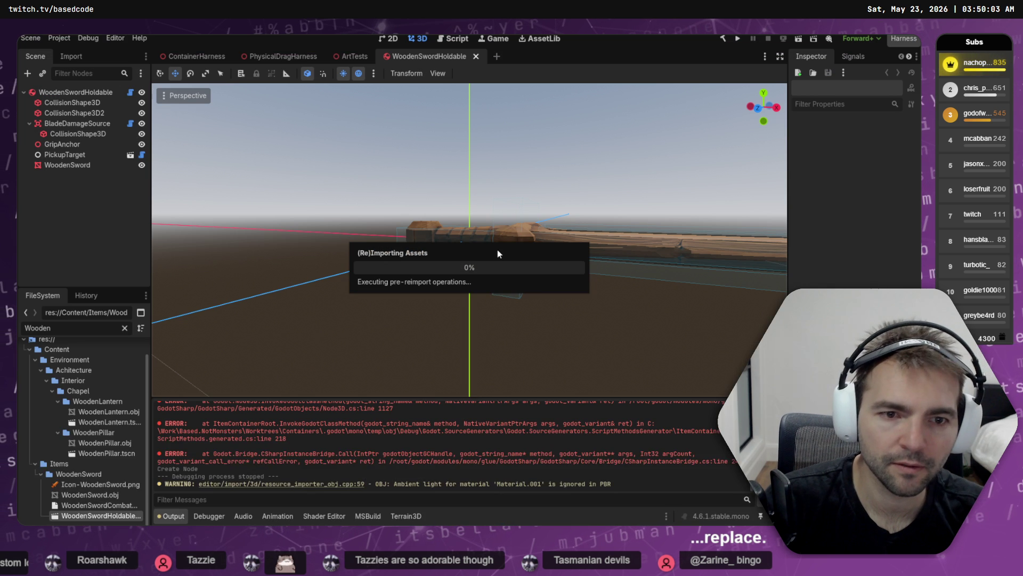
- Inspect the reimported sword, close the WoodenSwordHoldable tab and save the ArtTests scene
{"action": "mouse_move", "coordinate": [440, 270]}
{"action": "left_mouse_down"}
{"action": "mouse_move", "coordinate": [488, 282]}
{"action": "mouse_move", "coordinate": [621, 354]}
{"action": "mouse_move", "coordinate": [507, 225]}
{"action": "mouse_move", "coordinate": [645, 312]}
{"action": "mouse_move", "coordinate": [719, 149]}
{"action": "mouse_move", "coordinate": [608, 238]}
{"action": "left_mouse_up"}
{"action": "scroll", "coordinate": [506, 225], "scroll_direction": "up", "scroll_amount": 3}
{"action": "scroll", "coordinate": [608, 238], "scroll_direction": "down", "scroll_amount": 15}
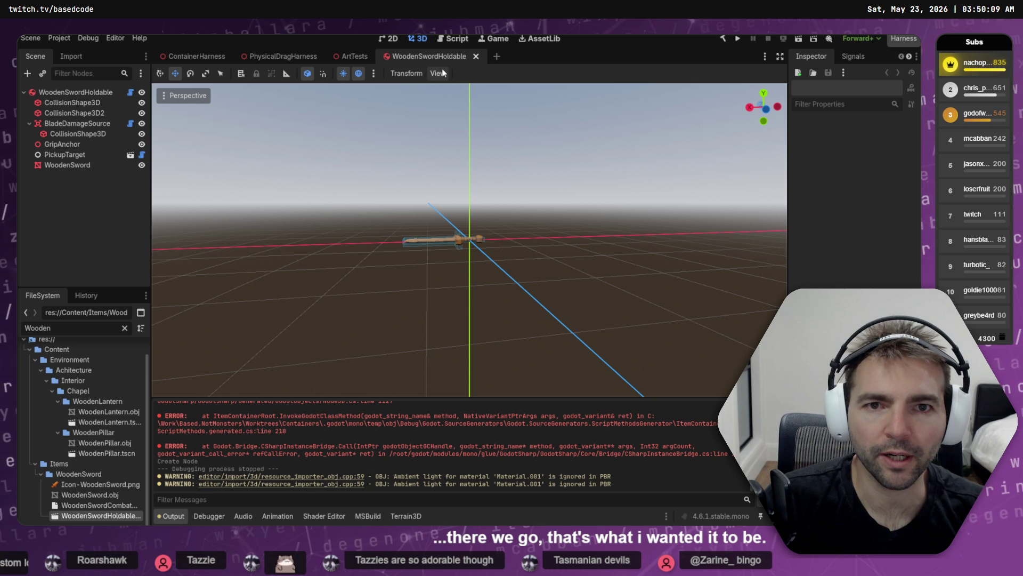
{"action": "middle_click", "coordinate": [433, 57]}
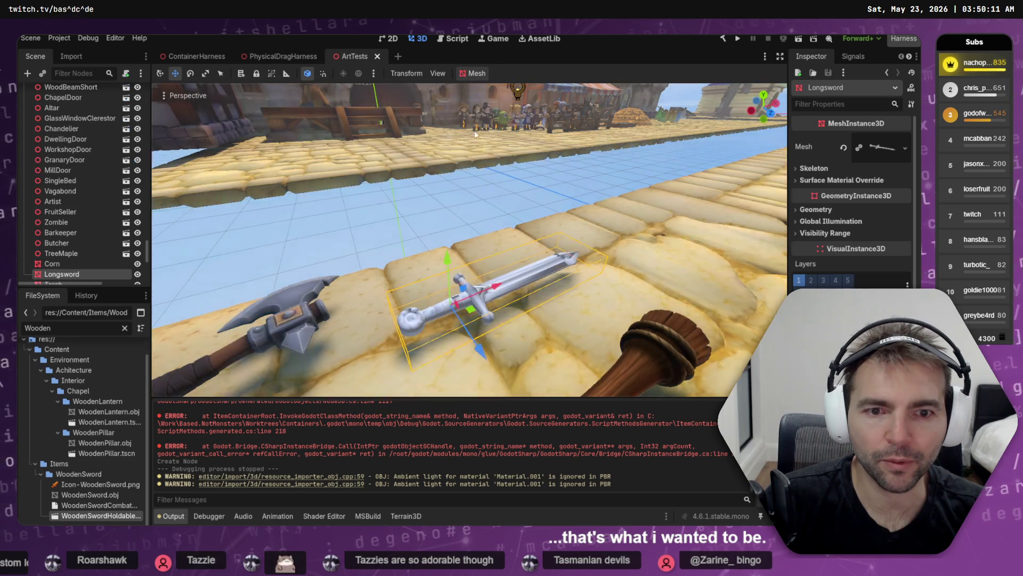
{"action": "mouse_move", "coordinate": [631, 202]}
{"action": "left_mouse_down"}
{"action": "mouse_move", "coordinate": [584, 189]}
{"action": "mouse_move", "coordinate": [648, 200]}
{"action": "left_mouse_up"}
{"action": "scroll", "coordinate": [648, 201], "scroll_direction": "down", "scroll_amount": 10}
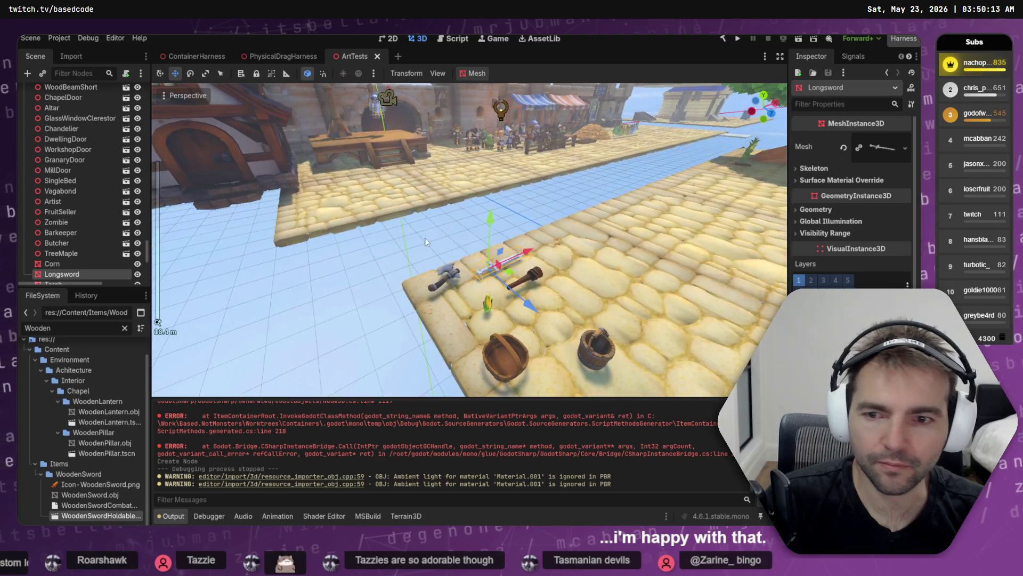
{"action": "key", "text": "ctrl+s"}
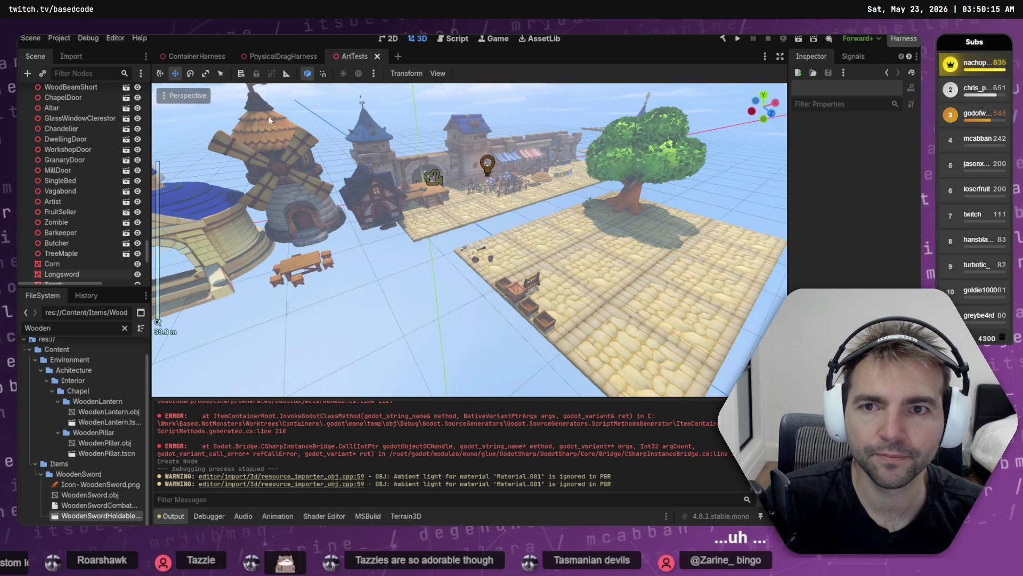
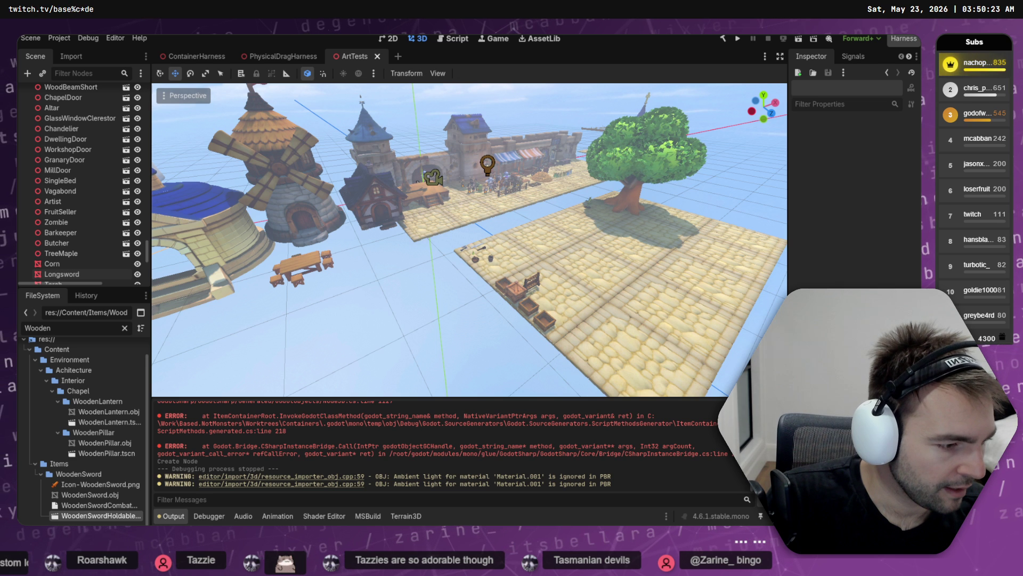
- Switch from the Godot ArtTests scene to the Tabby terminal sessions
{"action": "key", "text": "alt+Tab"}
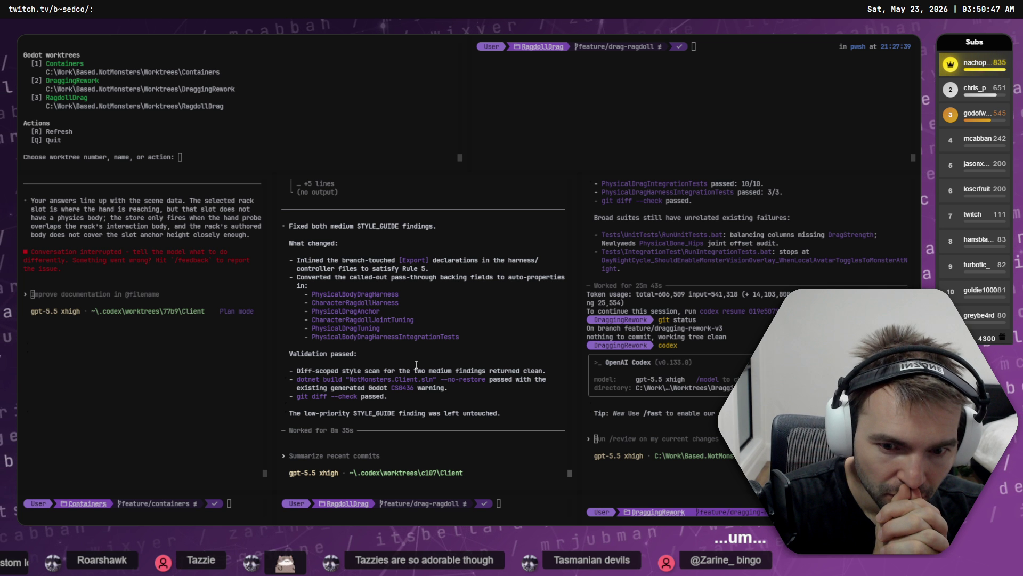
- Select and clear the worked-time line in the middle session, then move to the Codex app
{"action": "left_click_drag", "start_coordinate": [315, 430], "coordinate": [364, 415]}
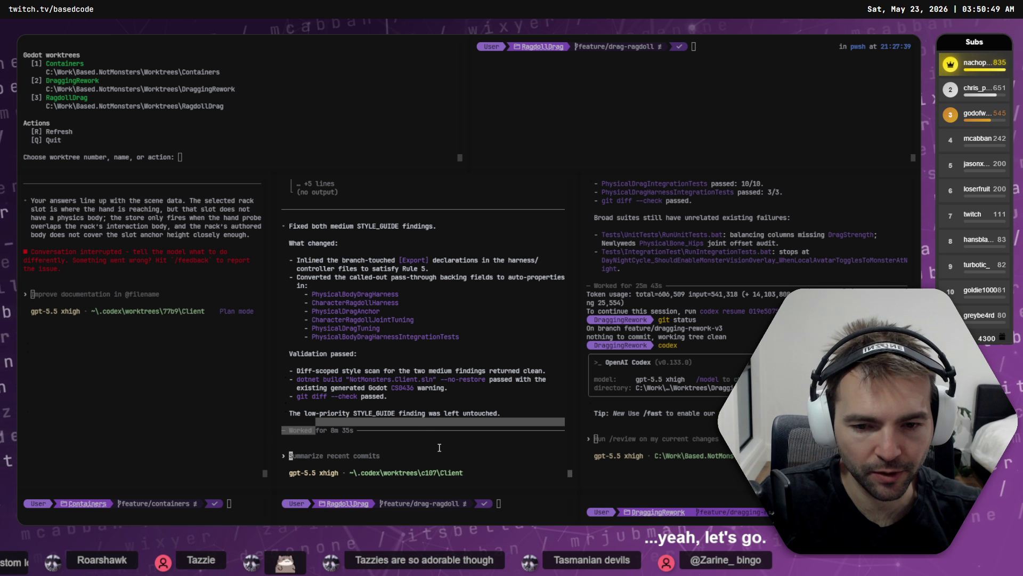
{"action": "key", "text": "ctrl+c"}
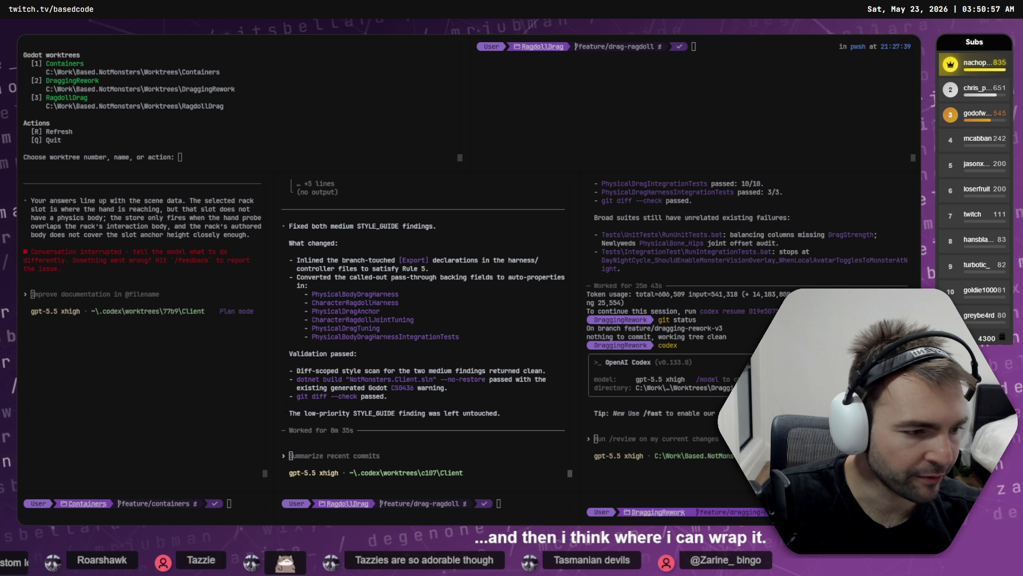
{"action": "key", "text": "alt+Tab"}
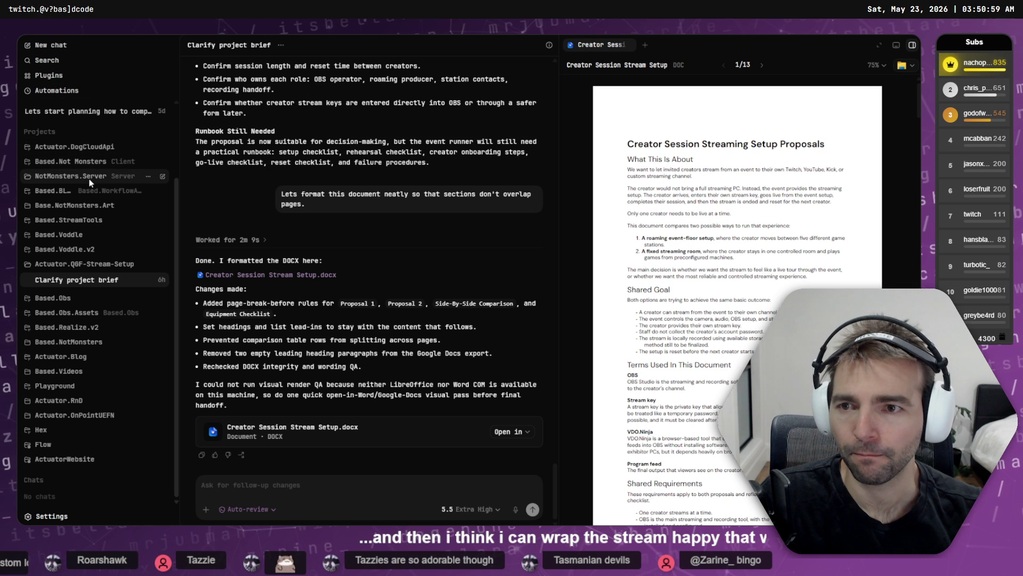
- Check the Worktrees and Environments pages in Codex settings, then return to the terminal
{"action": "left_click", "coordinate": [51, 516]}
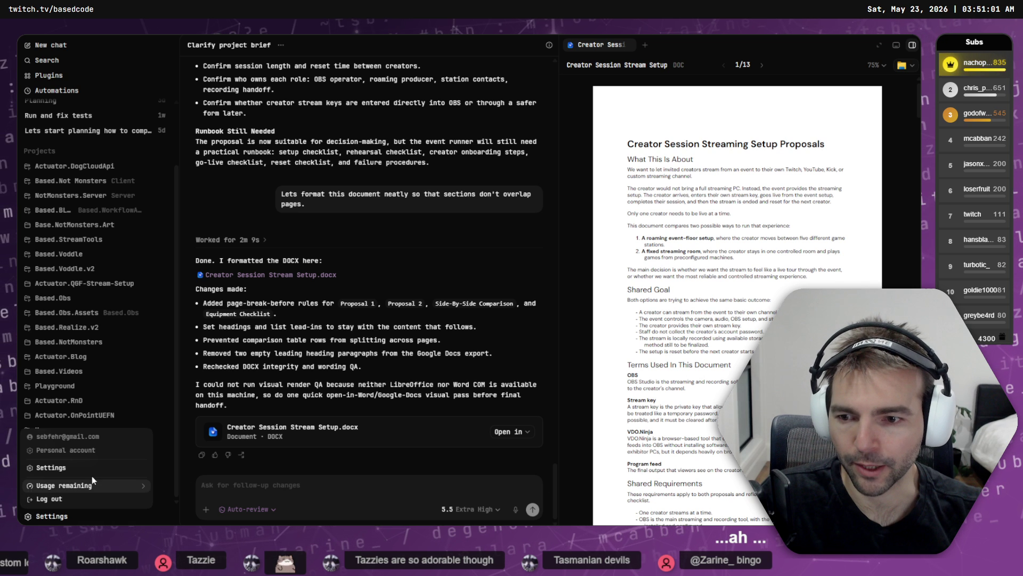
{"action": "left_click", "coordinate": [90, 471]}
{"action": "left_click", "coordinate": [122, 216]}
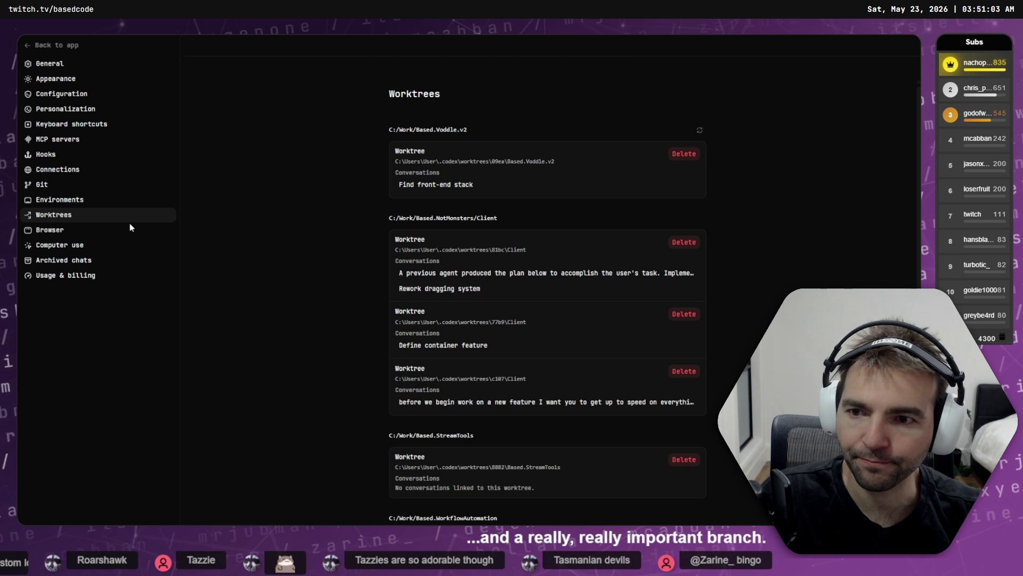
{"action": "left_click", "coordinate": [85, 203]}
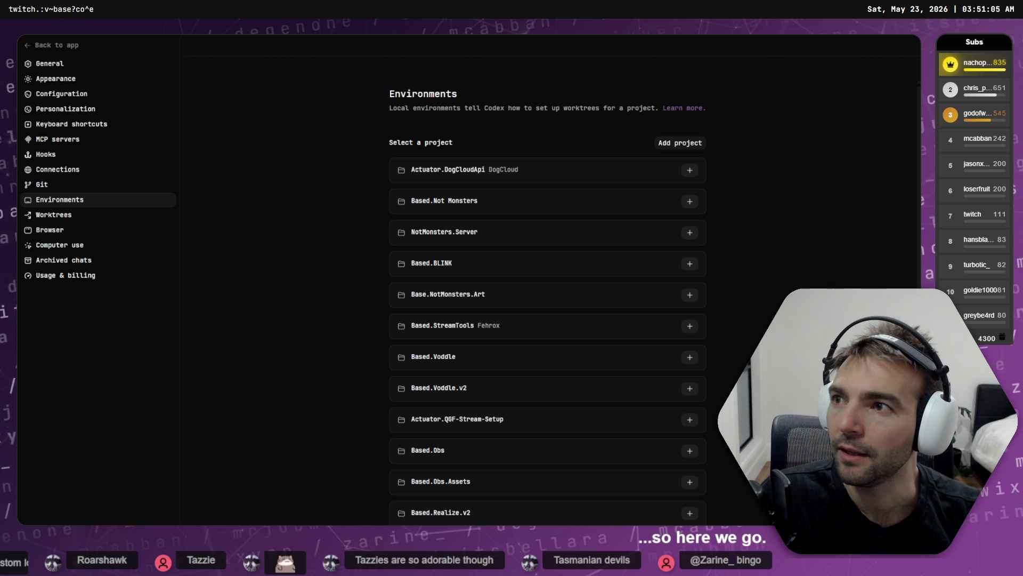
{"action": "left_click", "coordinate": [54, 214]}
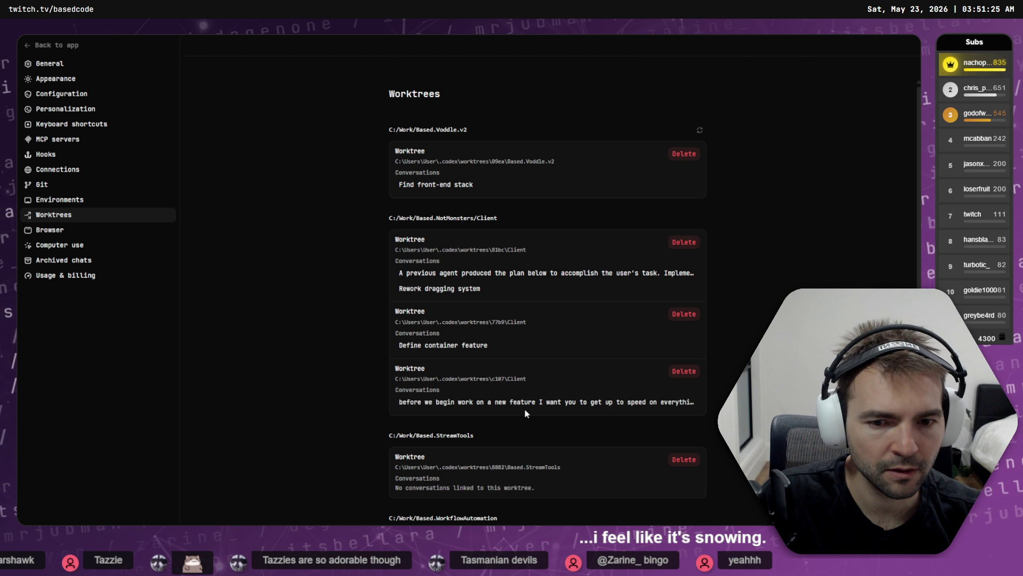
{"action": "key", "text": "alt+Tab"}
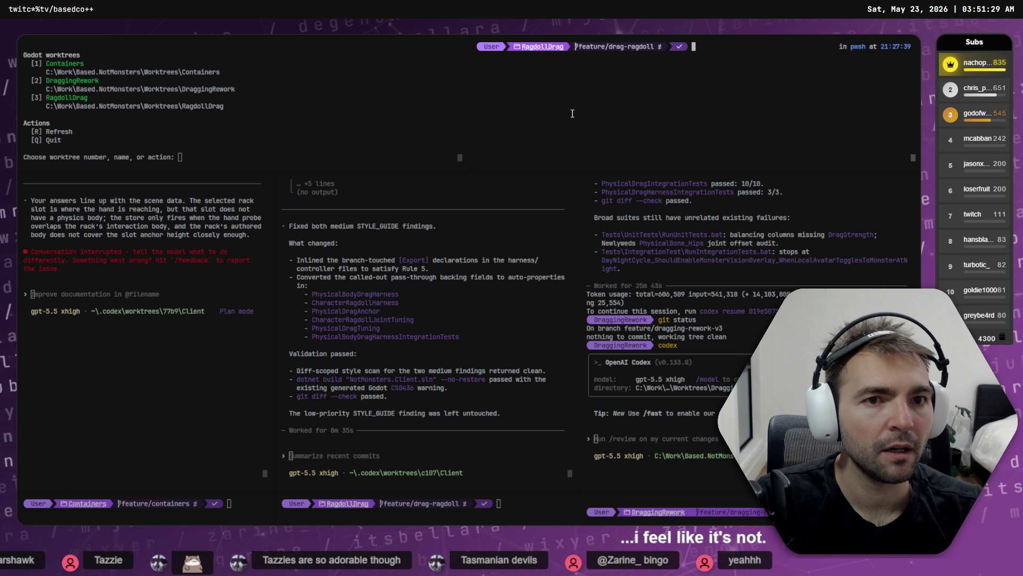
- Go up to the Worktrees folder and run RunManageWorktrees.cmd to list the worktree aliases
{"action": "key", "text": "Return"}
{"action": "type", "text": "cmd"}
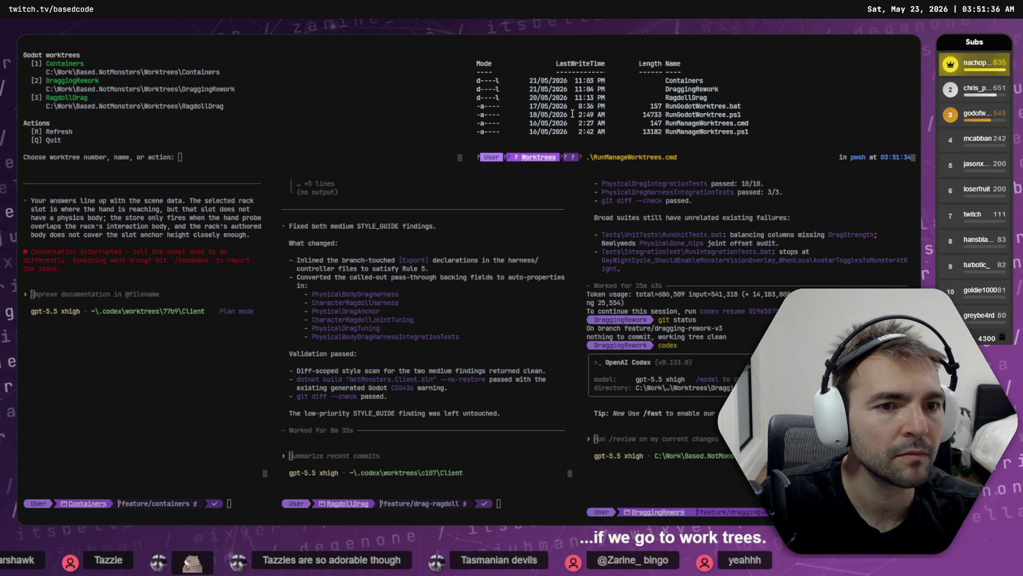
{"action": "key", "text": "Return"}
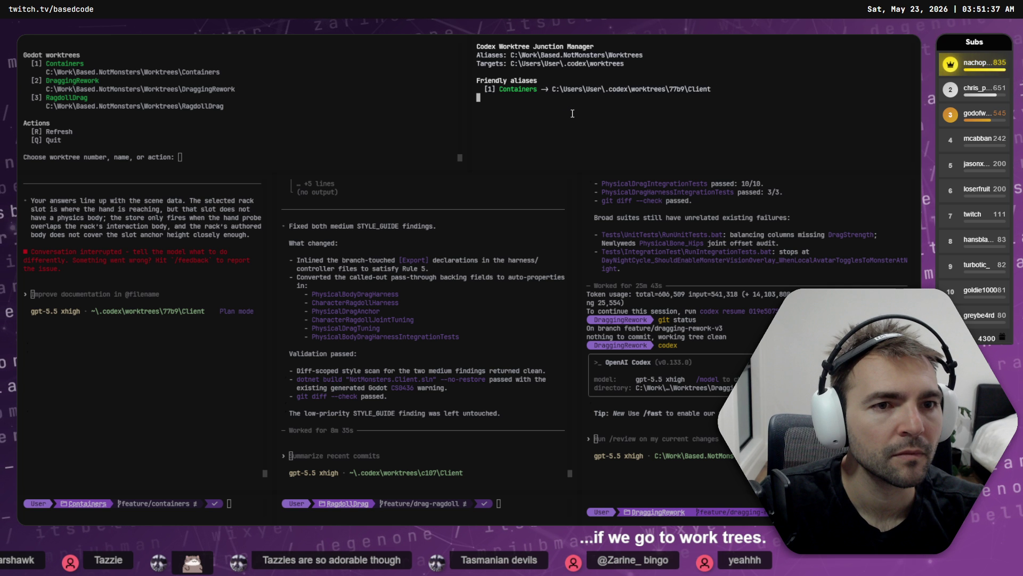
{"action": "scroll", "coordinate": [681, 84], "scroll_direction": "up", "scroll_amount": 3}
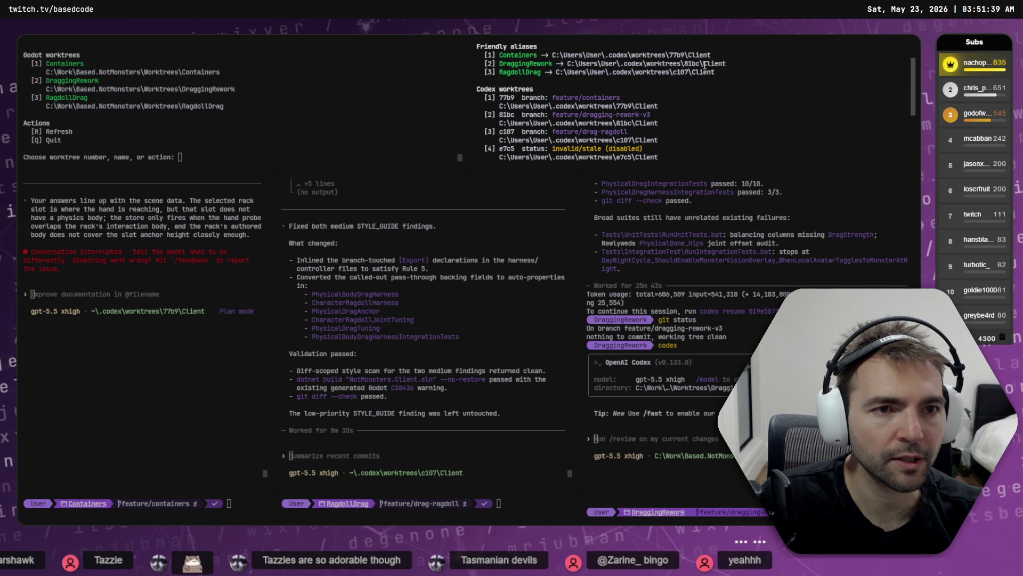
{"action": "scroll", "coordinate": [681, 84], "scroll_direction": "up", "scroll_amount": 2}
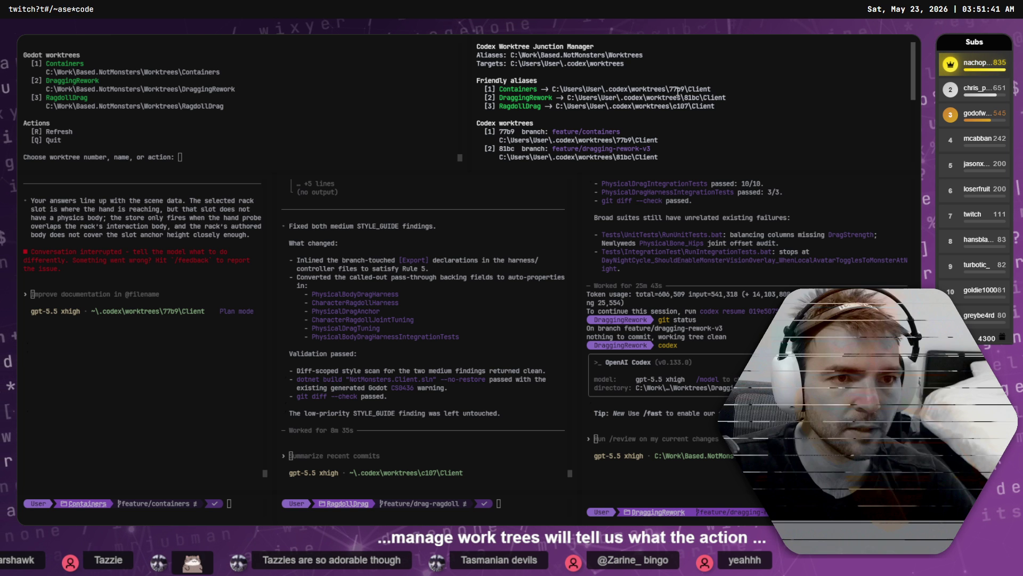
- Compare with Codex's worktree list and open the RagdollDrag (c107) conversation
{"action": "key", "text": "alt+Tab"}
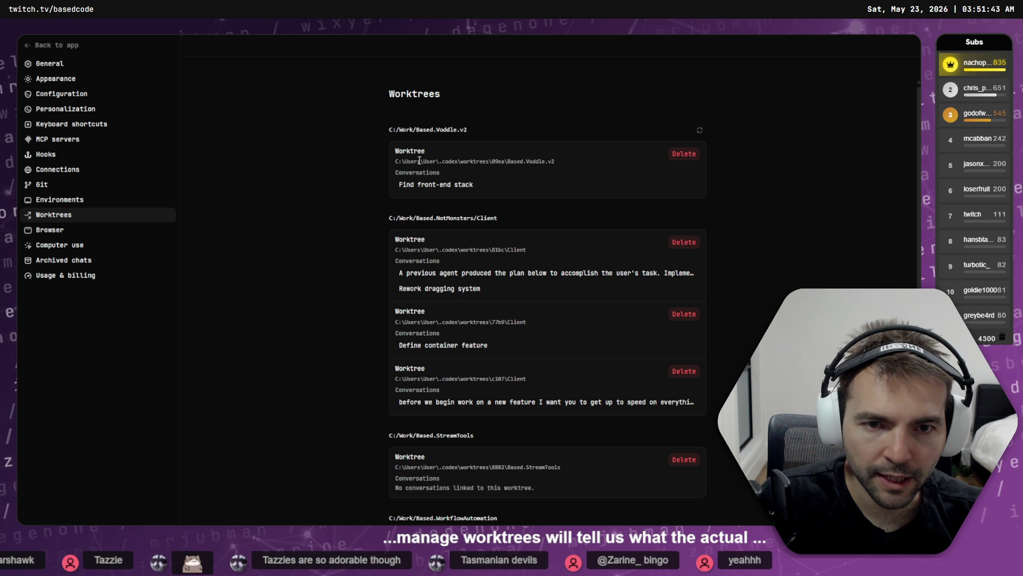
{"action": "key", "text": "alt+Tab"}
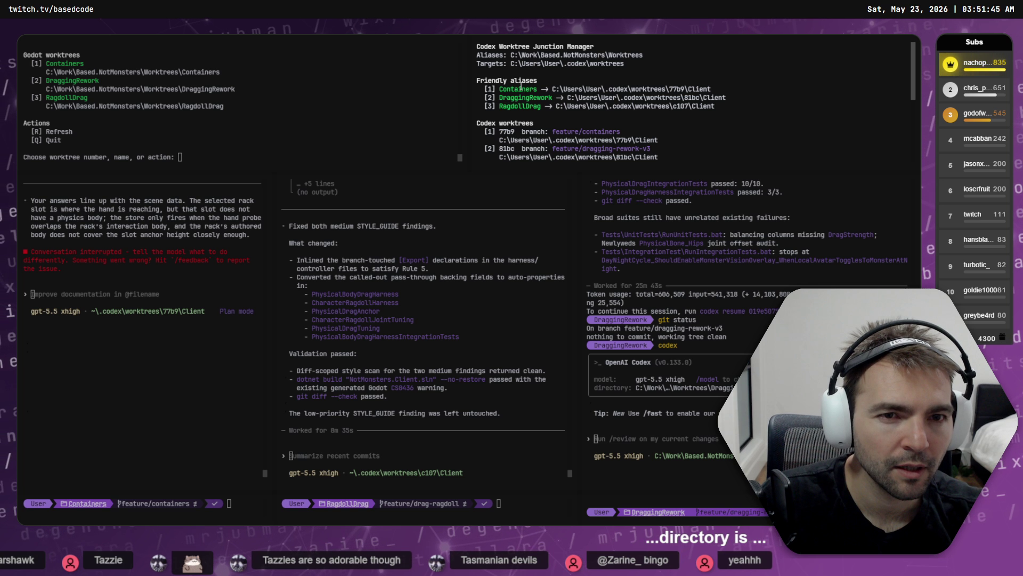
{"action": "key", "text": "alt+Tab"}
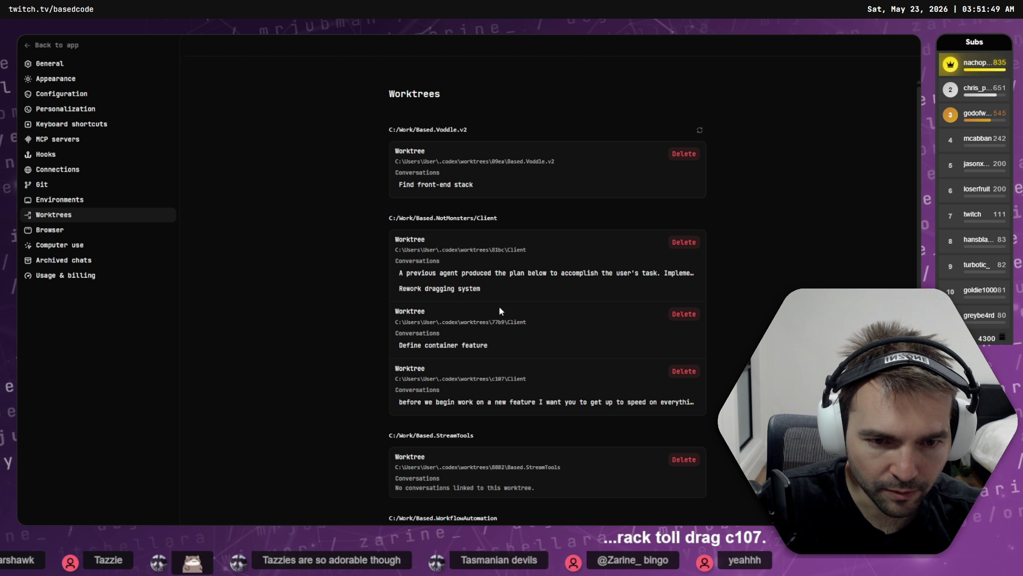
{"action": "left_click", "coordinate": [490, 402]}
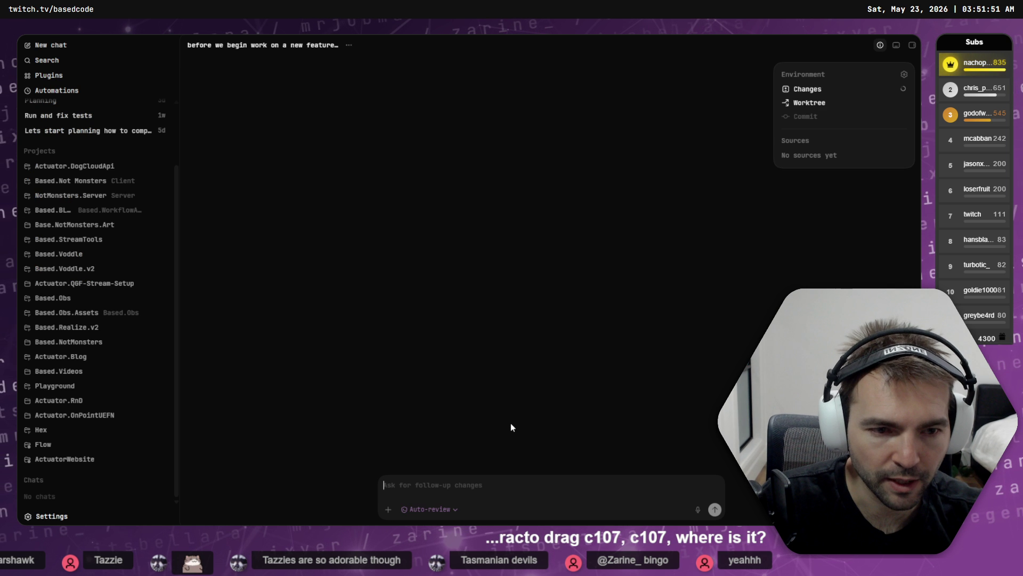
{"action": "mouse_move", "coordinate": [828, 109]}
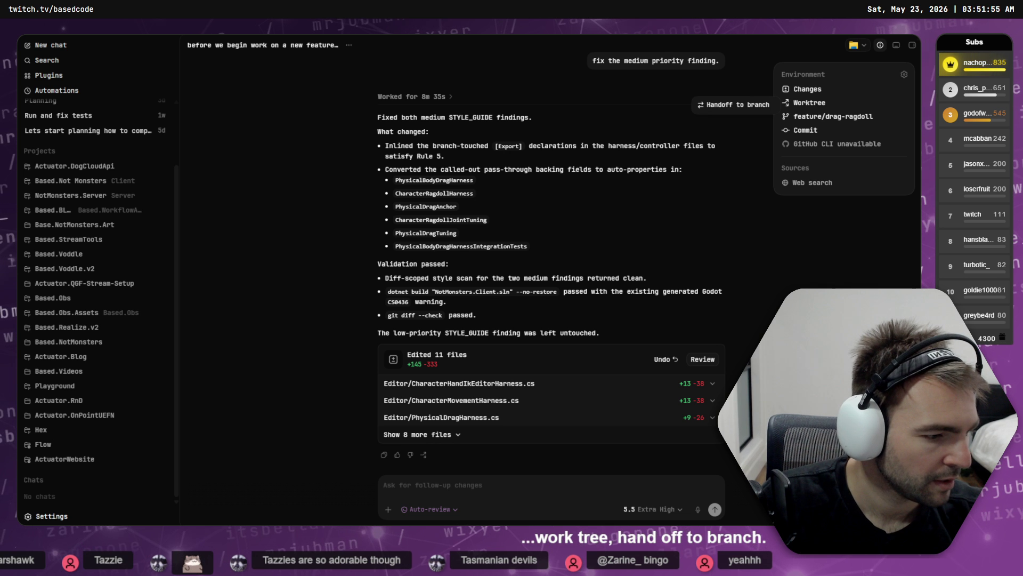
{"action": "key", "text": "alt+Tab"}
{"action": "scroll", "coordinate": [197, 129], "scroll_direction": "down", "scroll_amount": 3}
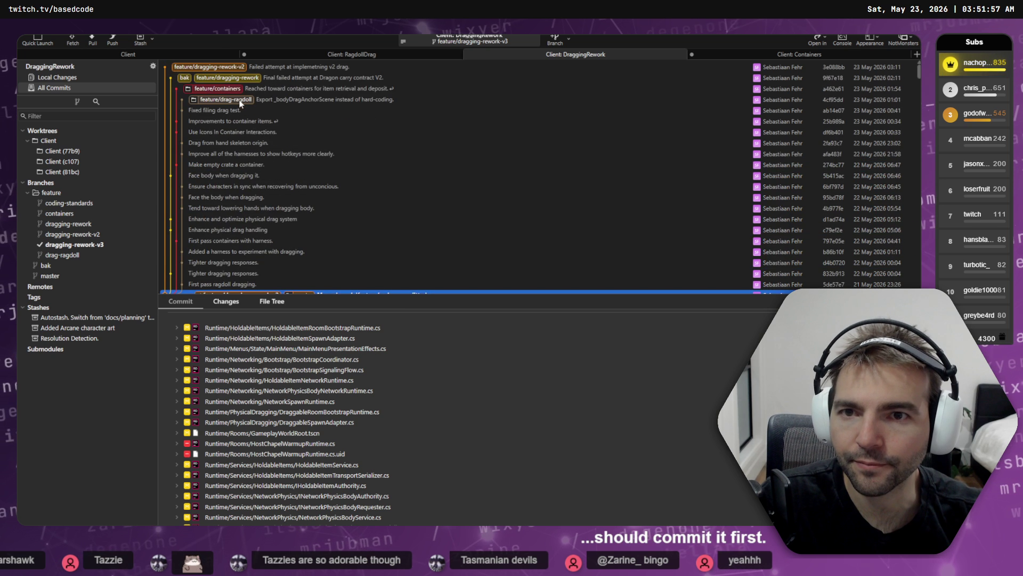
- Commit the CharacterRagdollHarness.cs changes to feature/drag-ragdoll as 'Quality assurance and compliance clean up.'
{"action": "left_click", "coordinate": [365, 55]}
{"action": "left_click", "coordinate": [315, 345]}
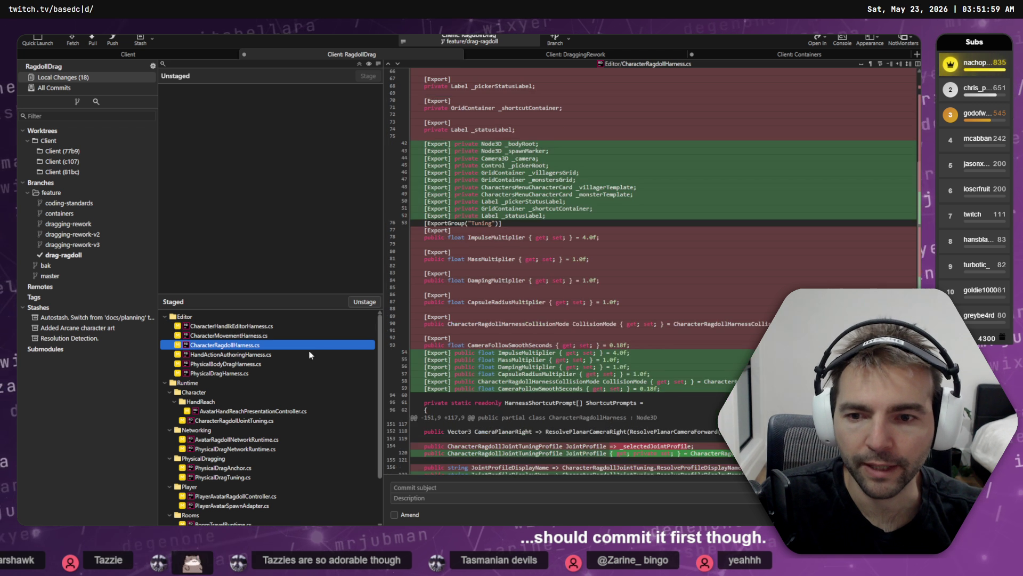
{"action": "left_click", "coordinate": [474, 489]}
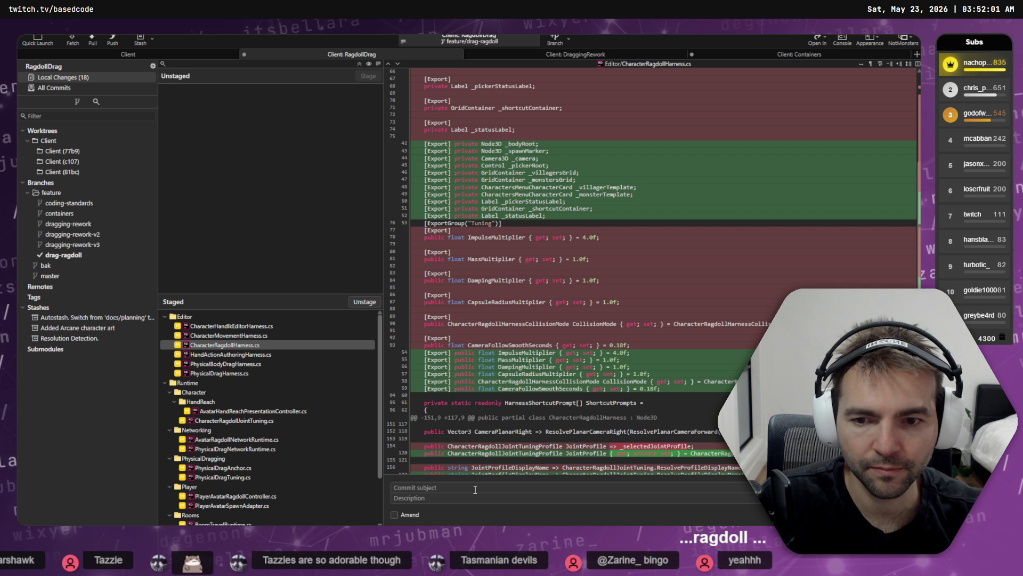
{"action": "key", "text": "super+h"}
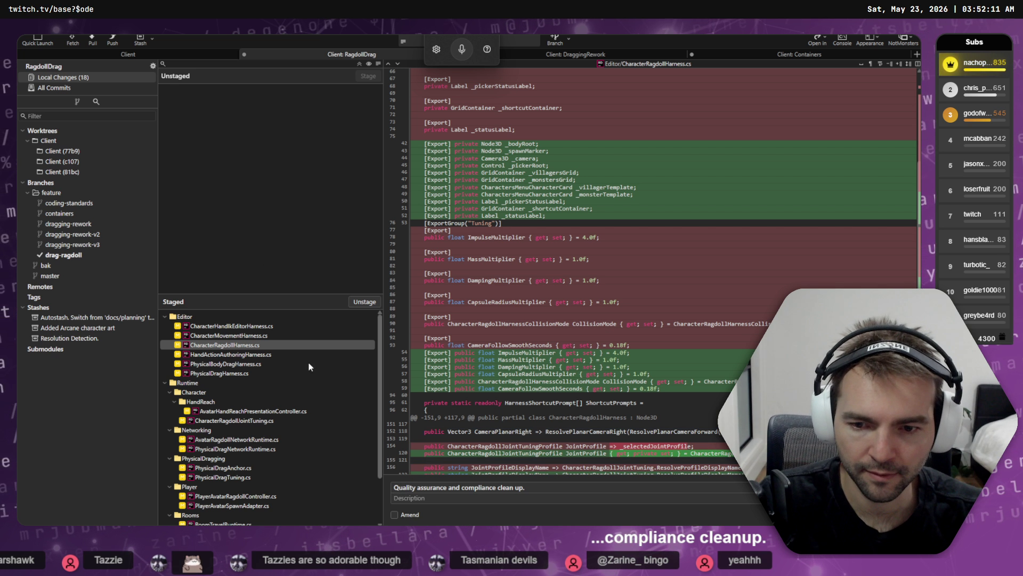
{"action": "scroll", "coordinate": [299, 373], "scroll_direction": "down", "scroll_amount": 2}
{"action": "key", "text": "ctrl+Return"}
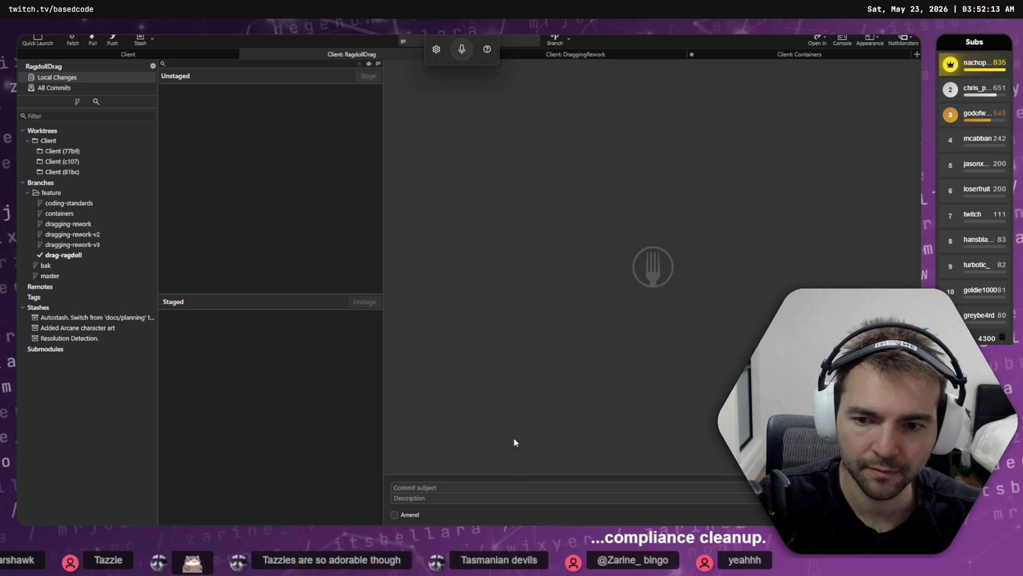
{"action": "left_click", "coordinate": [62, 255]}
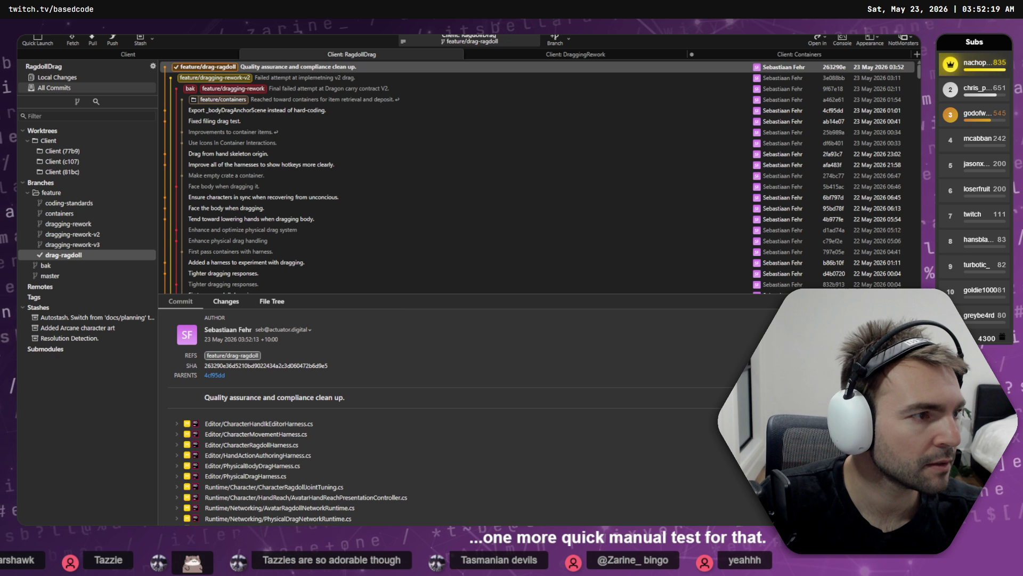
{"action": "key", "text": "alt+Tab"}
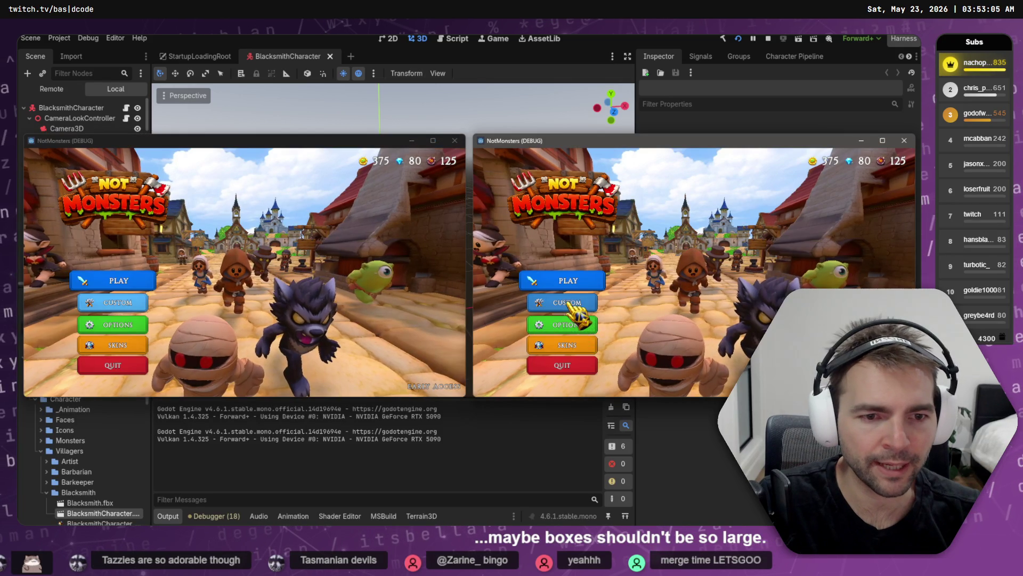
- Host a room in the right game window and start match search in the left one
{"action": "left_click", "coordinate": [568, 281]}
{"action": "left_click", "coordinate": [118, 281]}
{"action": "left_click", "coordinate": [677, 300]}
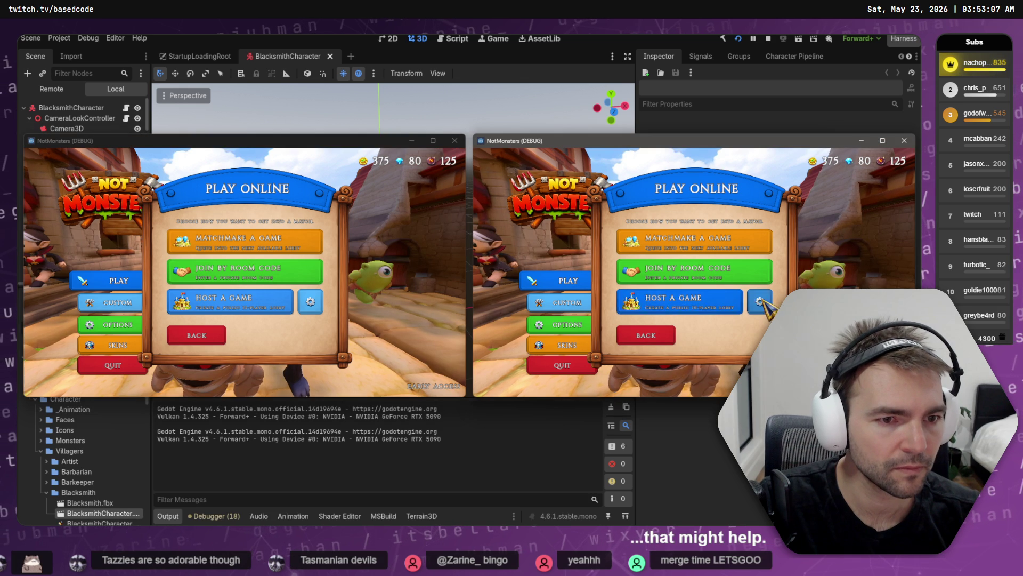
{"action": "left_click", "coordinate": [661, 331]}
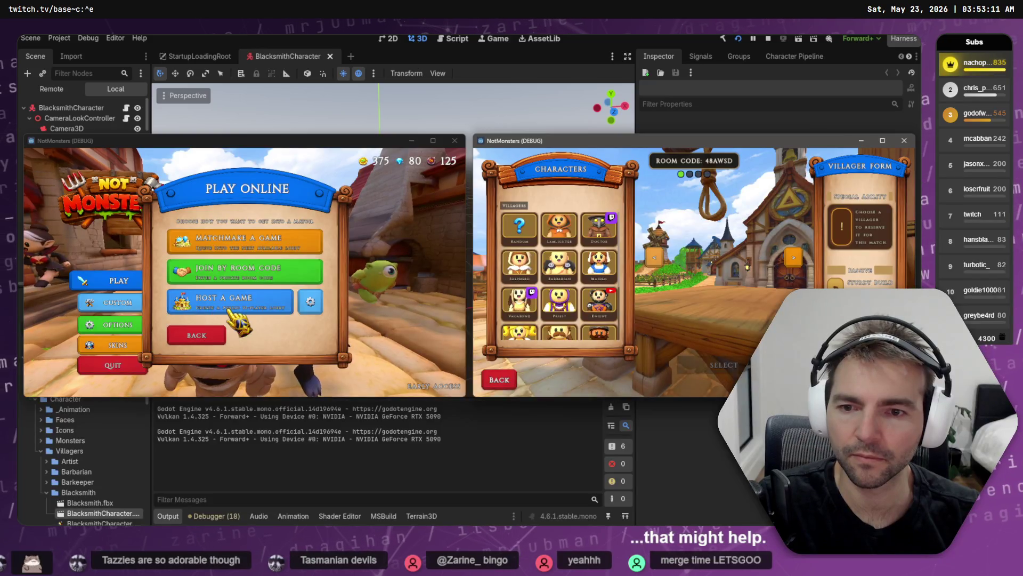
{"action": "left_click", "coordinate": [269, 275]}
{"action": "left_click", "coordinate": [274, 273]}
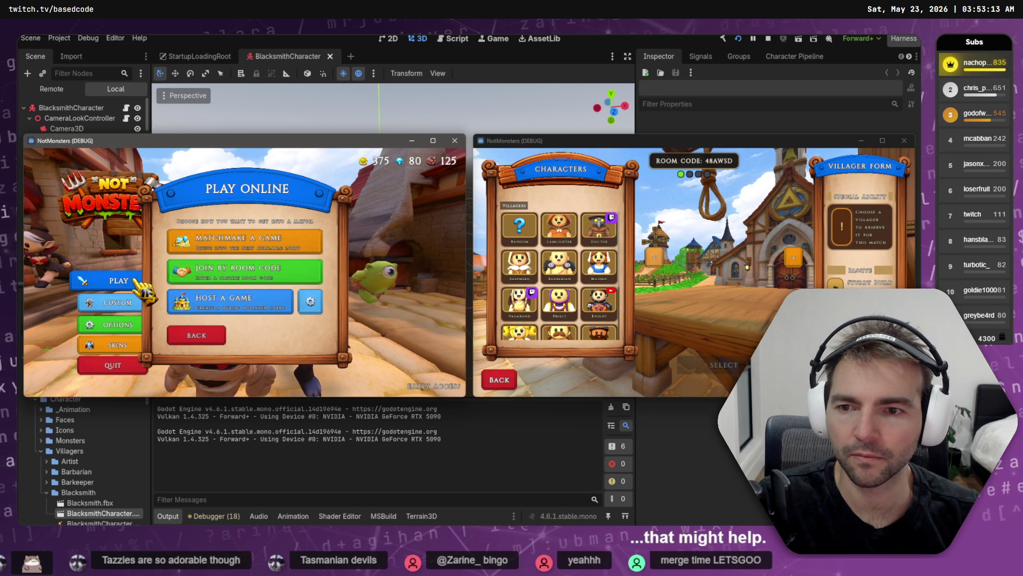
{"action": "left_click", "coordinate": [145, 299]}
{"action": "left_click", "coordinate": [143, 297]}
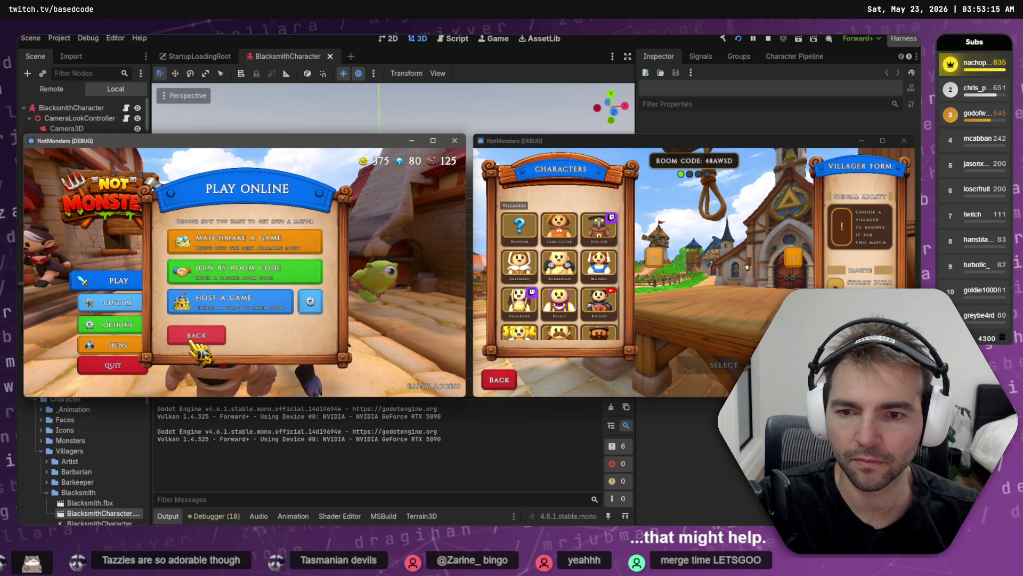
{"action": "left_click", "coordinate": [245, 240]}
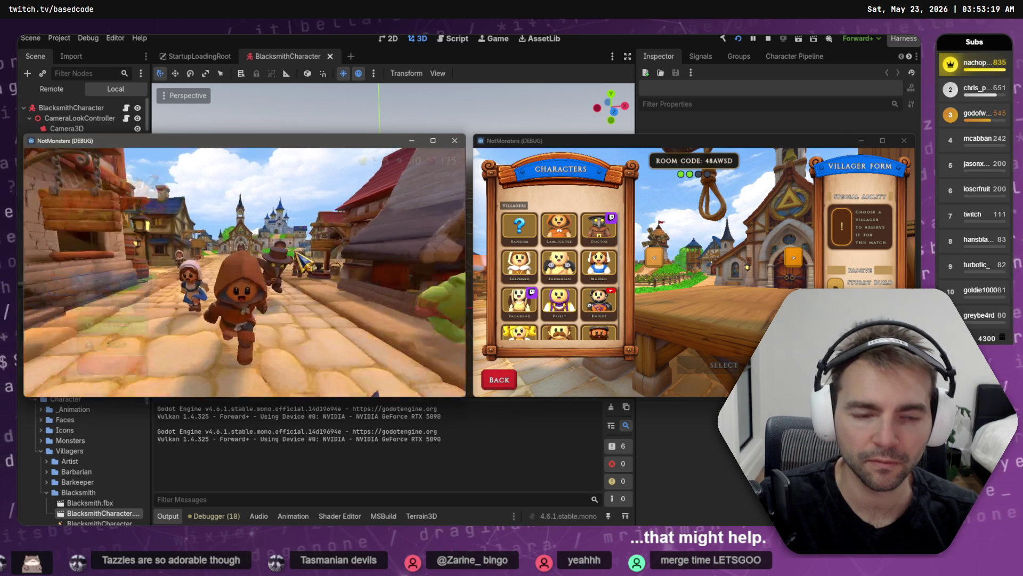
- Choose Priest in the left window and Lamplighter in the right, confirming both selections
{"action": "left_click", "coordinate": [100, 300]}
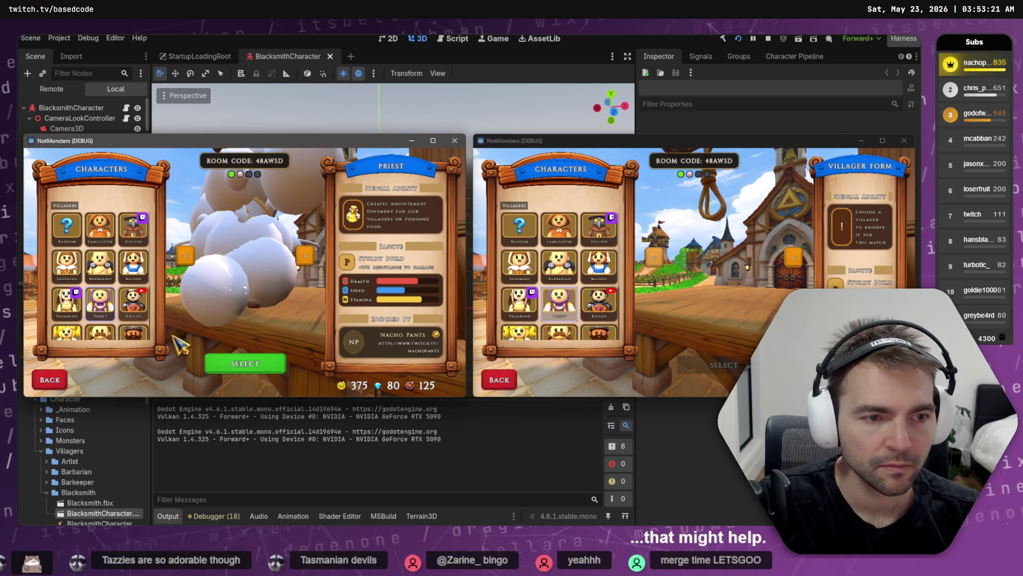
{"action": "left_click", "coordinate": [237, 364]}
{"action": "left_click", "coordinate": [558, 227]}
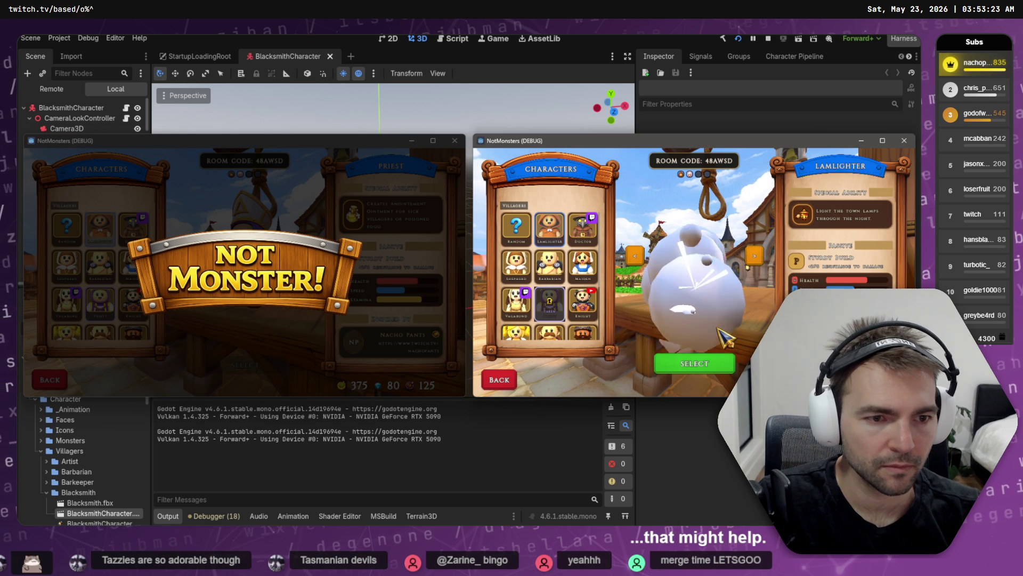
{"action": "left_click", "coordinate": [696, 365]}
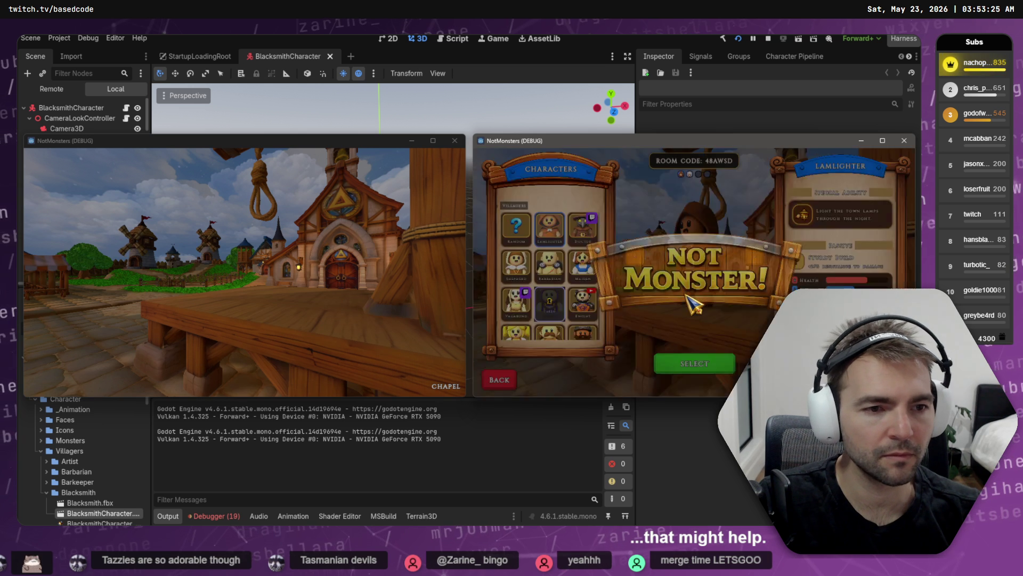
{"action": "left_click", "coordinate": [713, 379]}
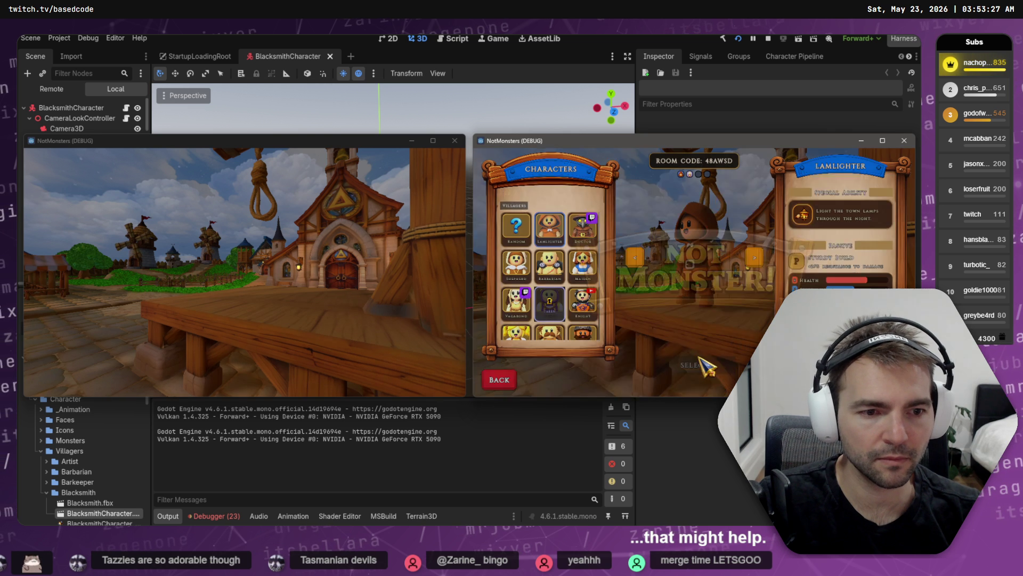
{"action": "left_click", "coordinate": [331, 287]}
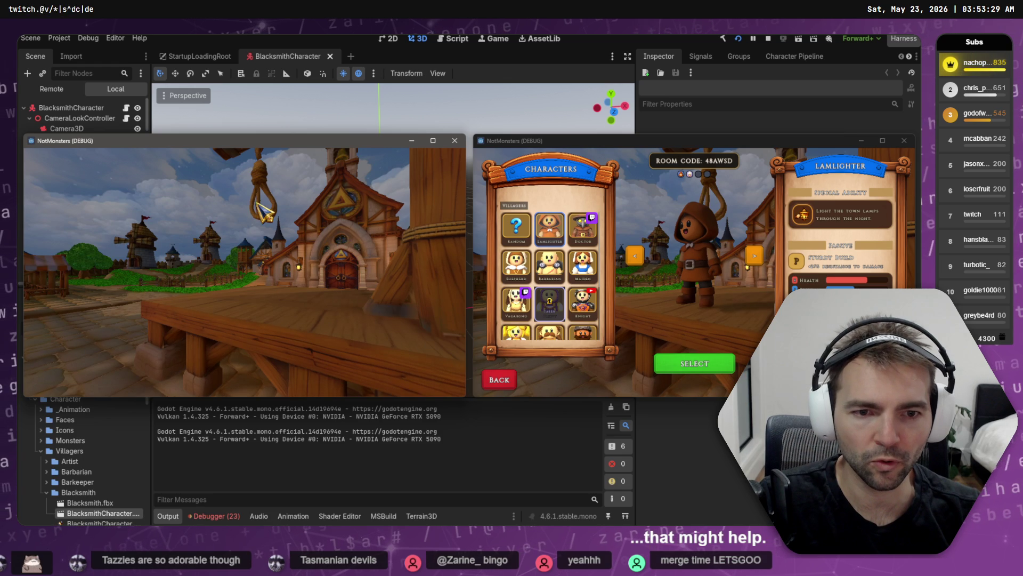
{"action": "left_click", "coordinate": [666, 365]}
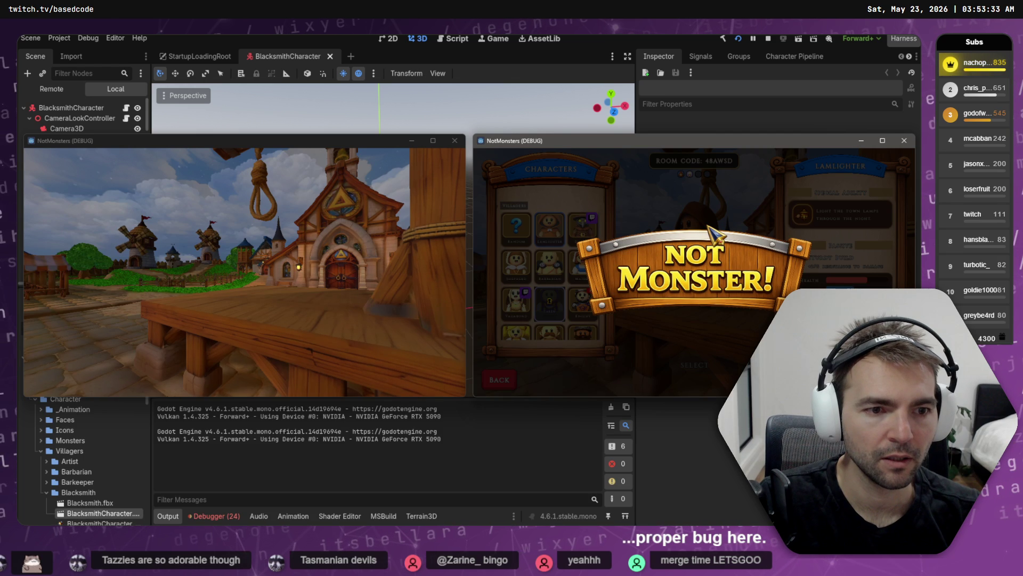
{"action": "left_click", "coordinate": [230, 516]}
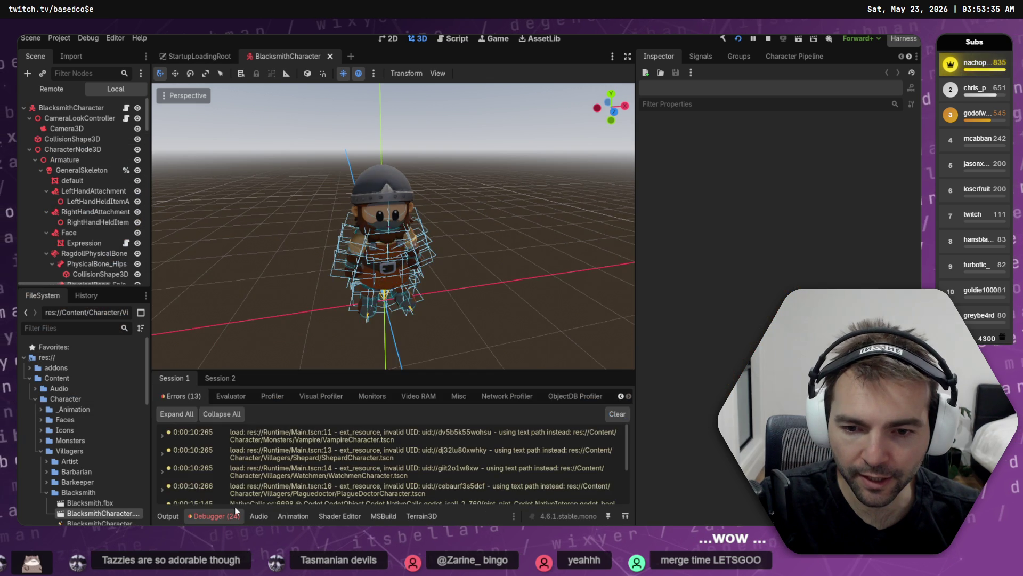
- Compare both sessions' errors and open PlayerAvatarRagdollController.cs at the NullReferenceException
{"action": "left_click", "coordinate": [225, 379]}
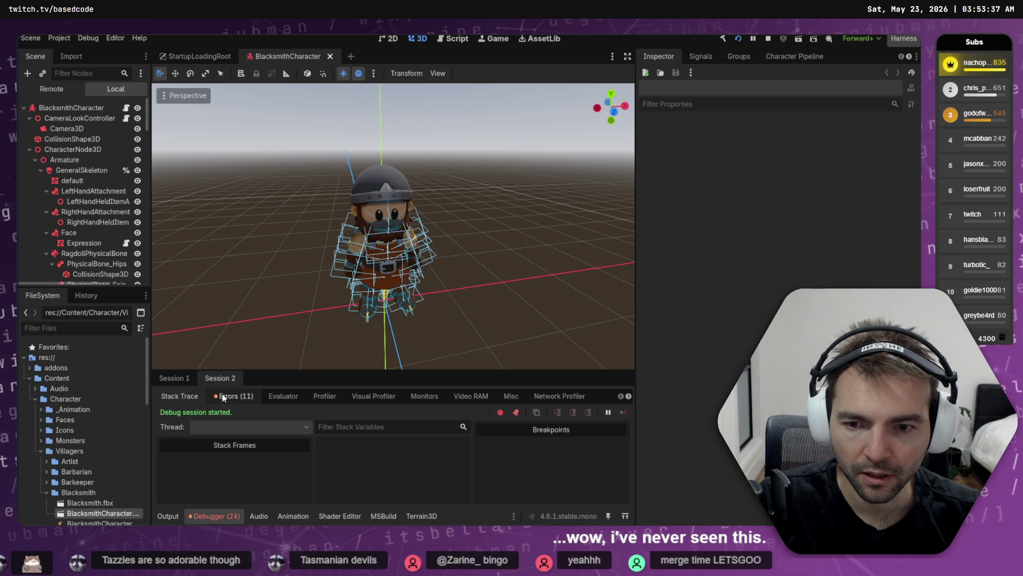
{"action": "left_click", "coordinate": [234, 396]}
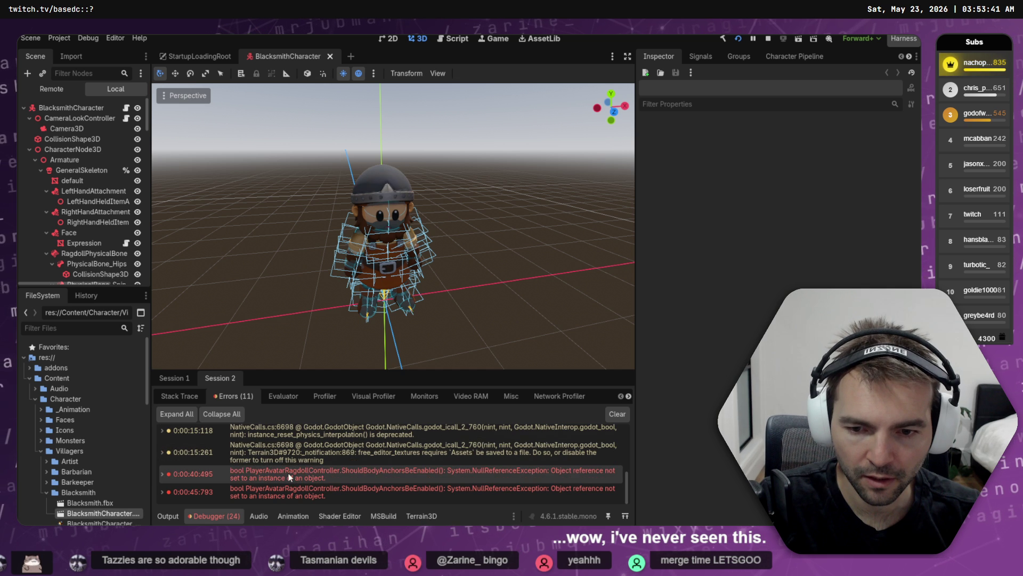
{"action": "left_click", "coordinate": [175, 381]}
{"action": "scroll", "coordinate": [294, 477], "scroll_direction": "down", "scroll_amount": 5}
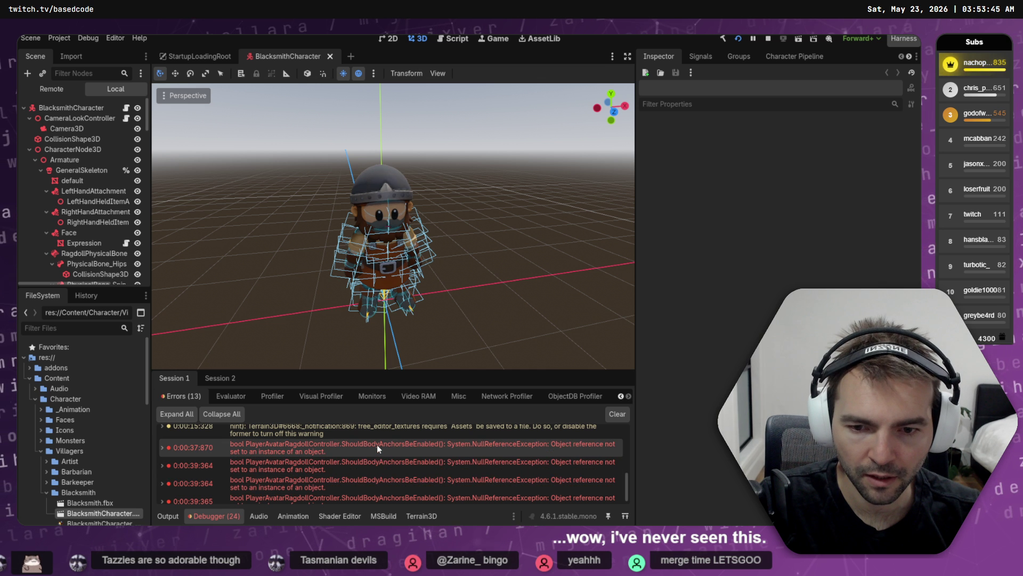
{"action": "double_click", "coordinate": [377, 446]}
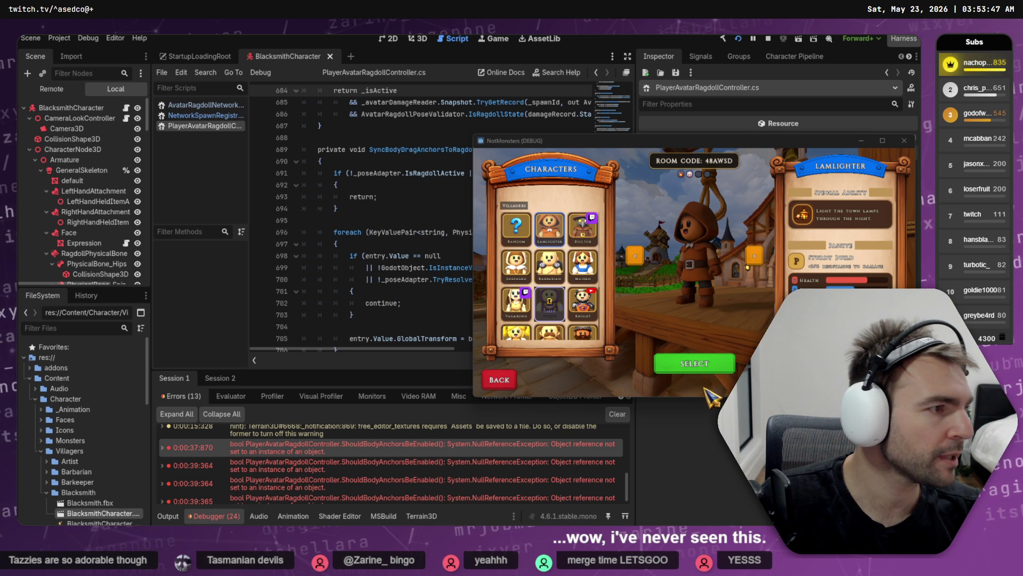
{"action": "key", "text": "alt+Tab"}
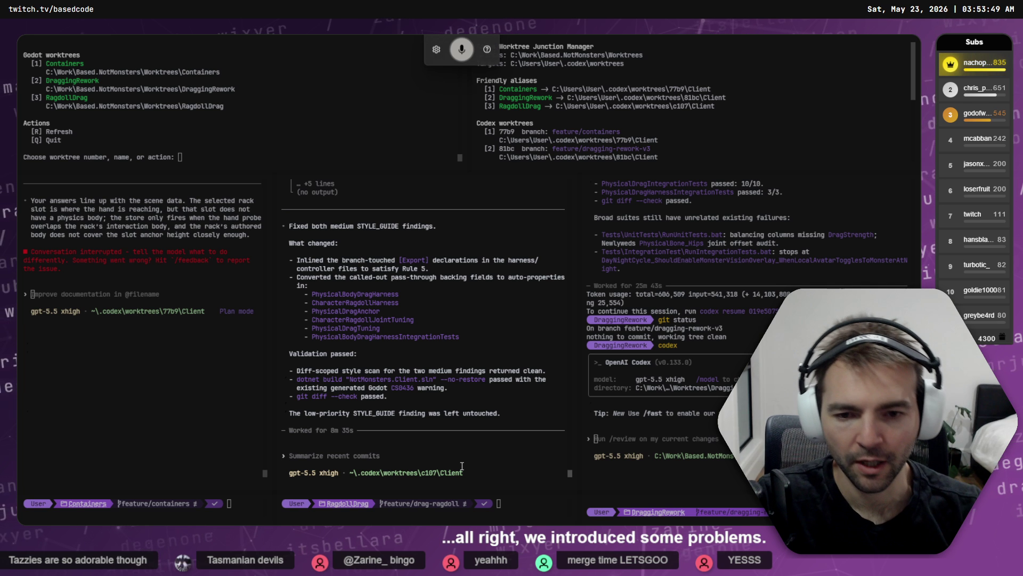
- Write 'recent refactoring introduced some problems:' in the middle Codex prompt and paste the error stack trace
{"action": "type", "text": "recent refactoring"}
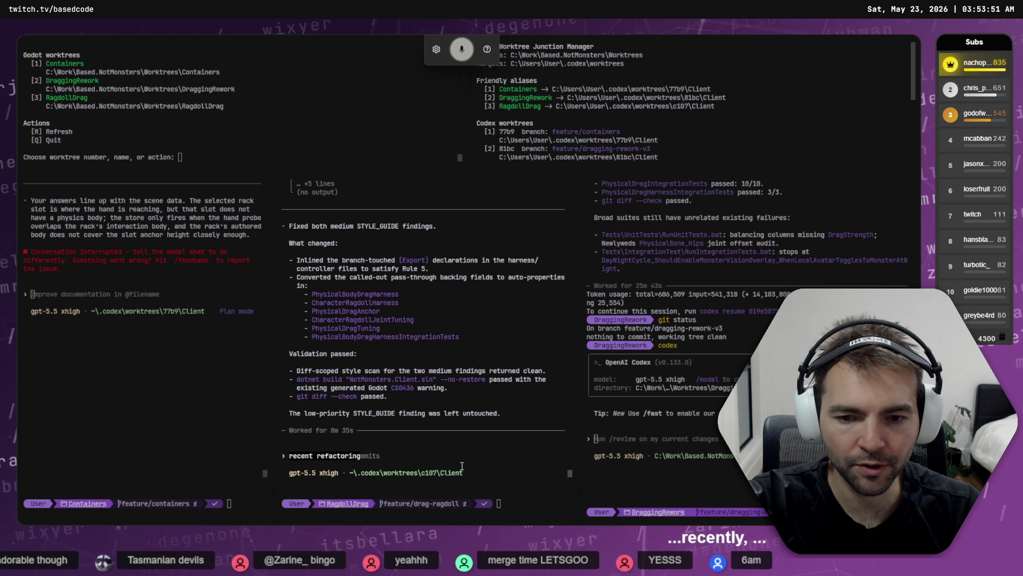
{"action": "type", "text": " introduced some problems: \\"}
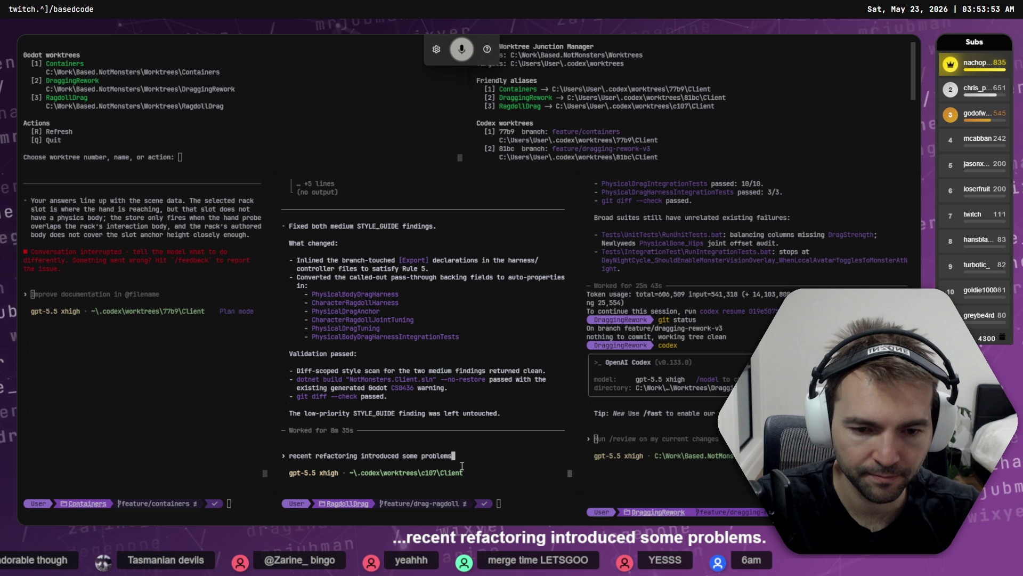
{"action": "key", "text": "Return"}
{"action": "type", "text": "\\"}
{"action": "key", "text": "Return"}
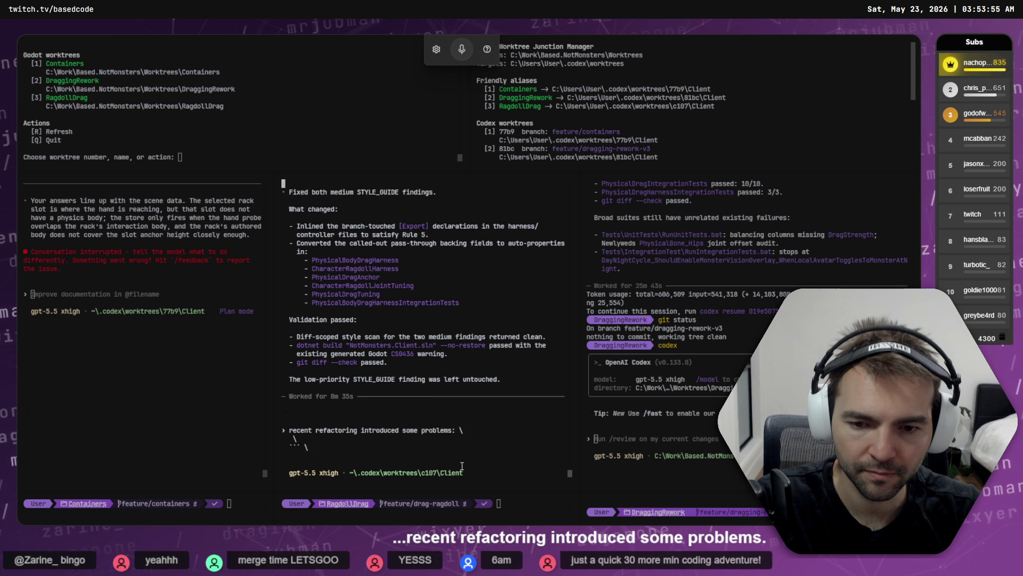
{"action": "type", "text": "` \\"}
{"action": "key", "text": "Return"}
{"action": "key", "text": "ctrl+v"}
{"action": "key", "text": "Return"}
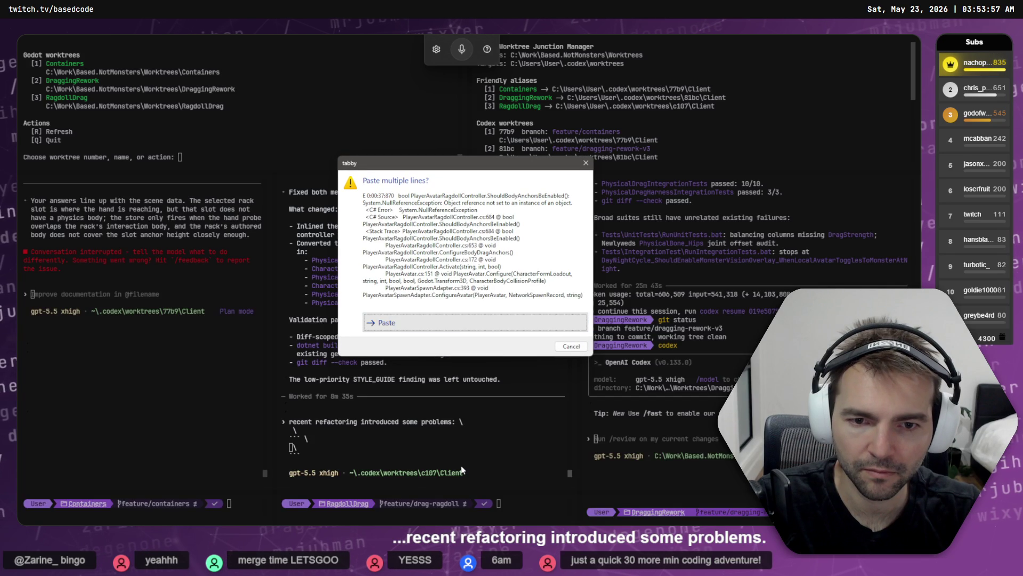
- Wrap the pasted stack trace in ``` code-block fences
{"action": "type", "text": "\\"}
{"action": "key", "text": "Return"}
{"action": "type", "text": "``` \\"}
{"action": "key", "text": "Return"}
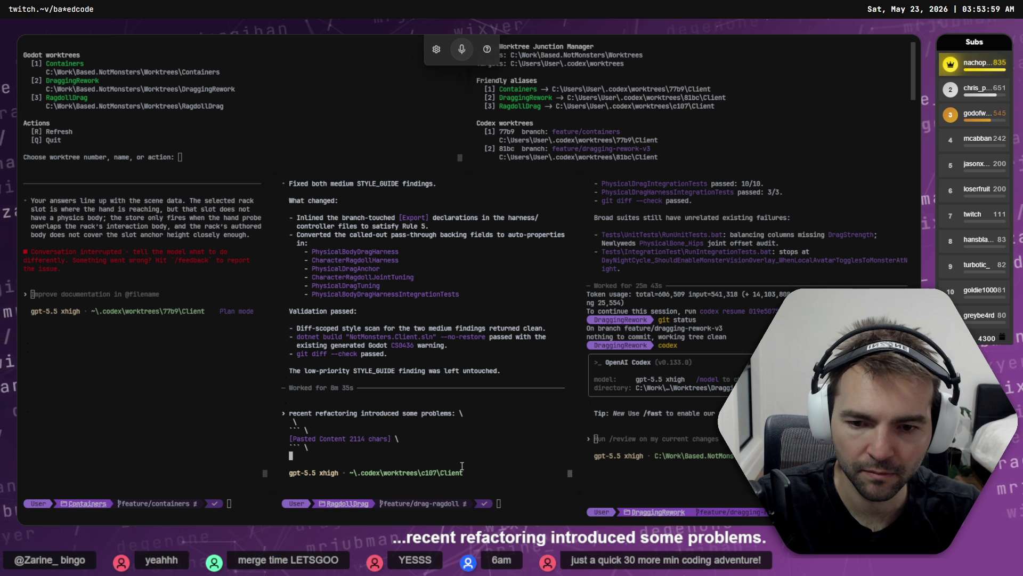
{"action": "type", "text": "\\"}
{"action": "key", "text": "Return"}
{"action": "type", "text": "``` \\"}
{"action": "key", "text": "Return"}
{"action": "type", "text": "\\ ```"}
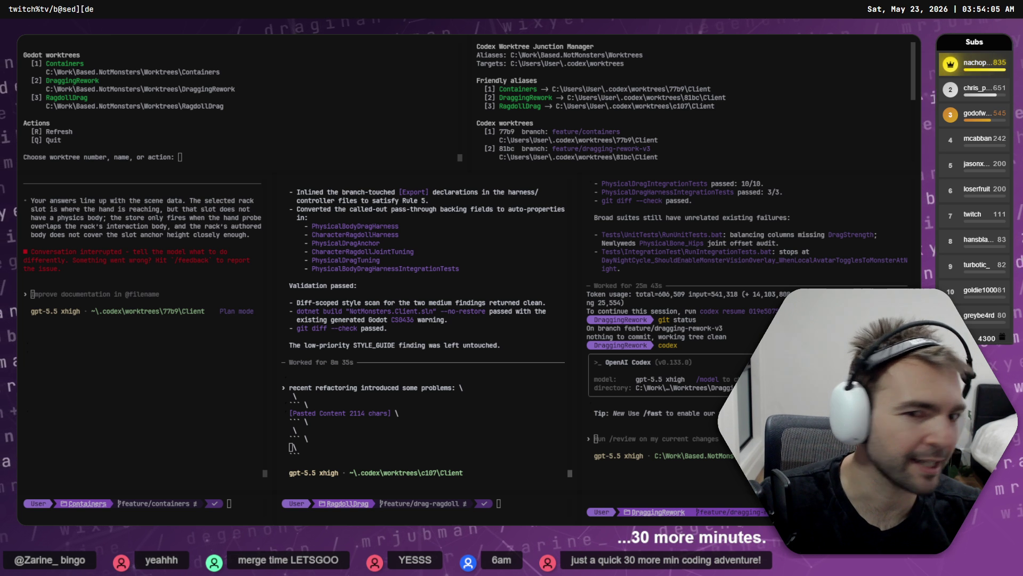
- Compare the error lists of debug sessions 1 and 2 in Godot's debugger
{"action": "key", "text": "alt+Tab"}
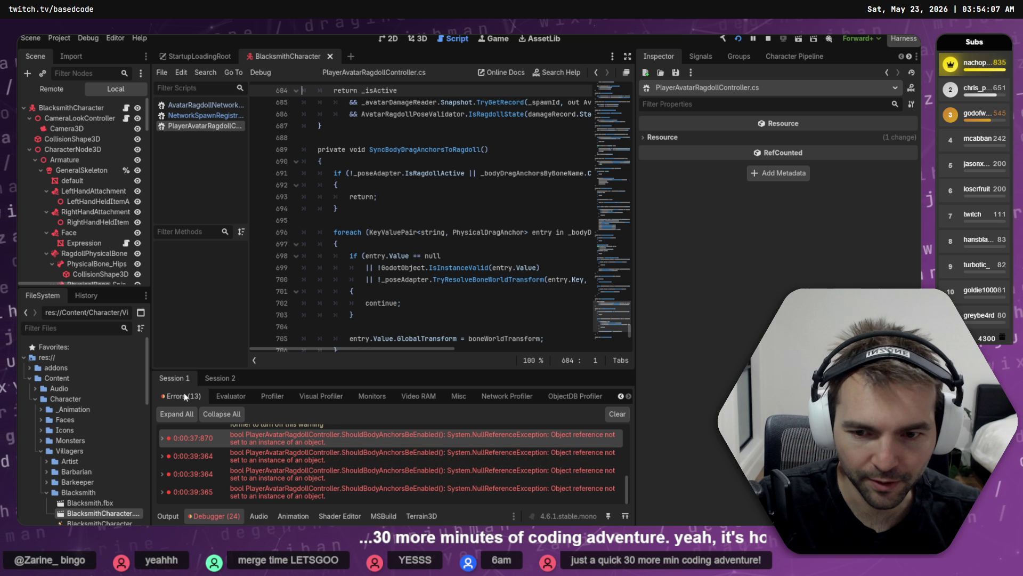
{"action": "left_click", "coordinate": [225, 379]}
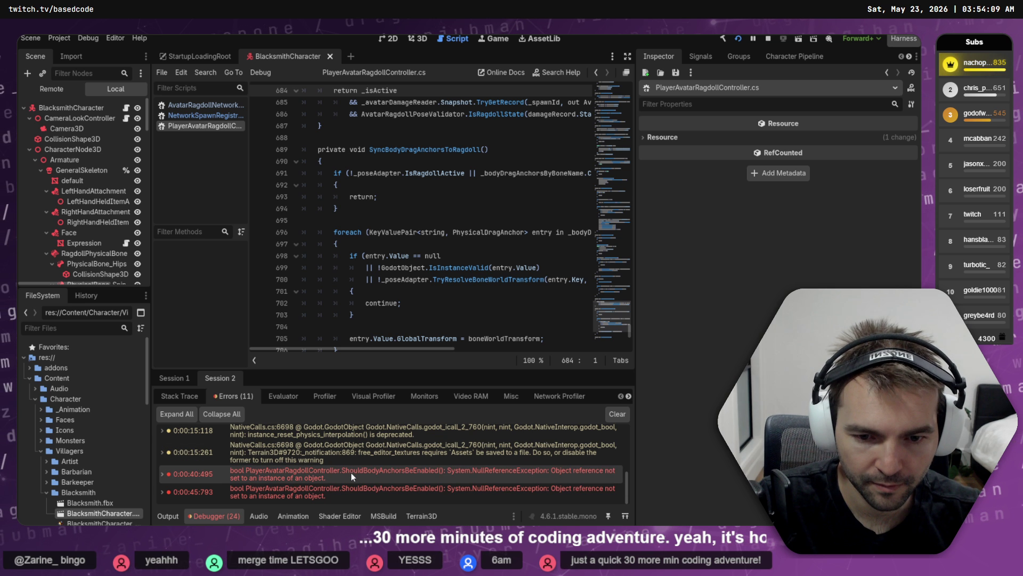
{"action": "left_click", "coordinate": [178, 380]}
{"action": "left_click", "coordinate": [210, 380]}
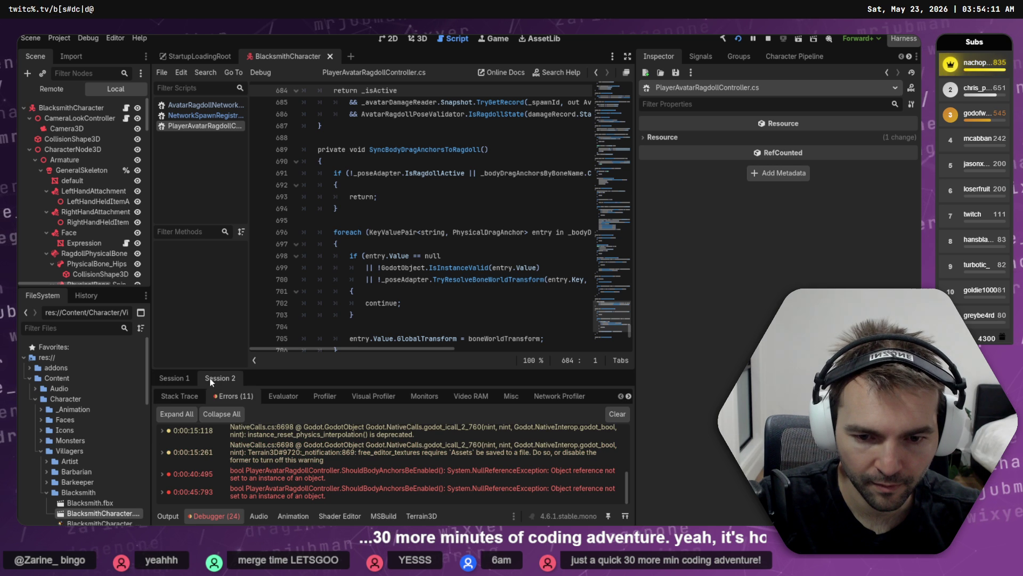
{"action": "key", "text": "alt+Tab"}
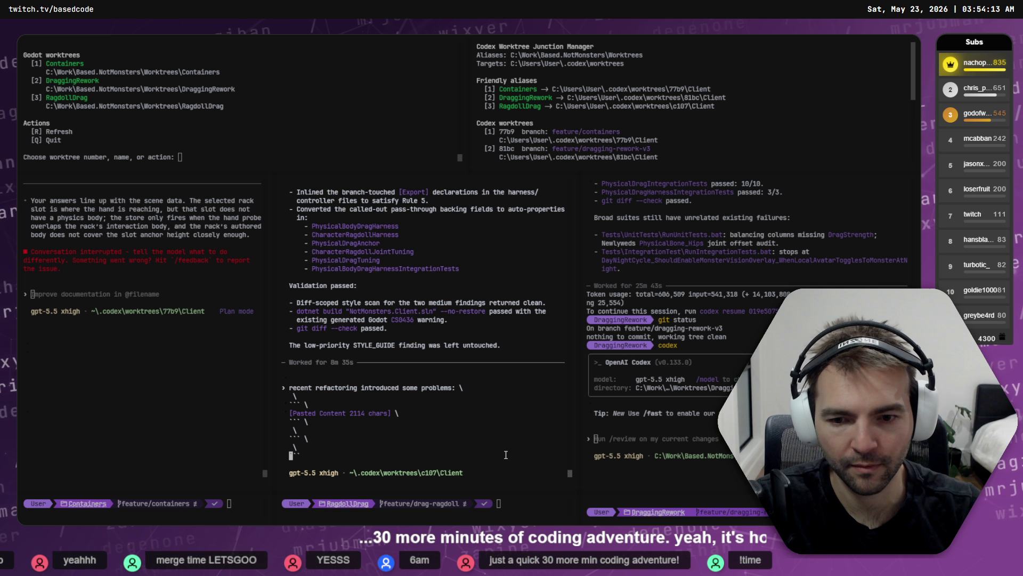
- Submit the refactoring bug report with its stack trace to Codex and review the pane output
{"action": "key", "text": "Return"}
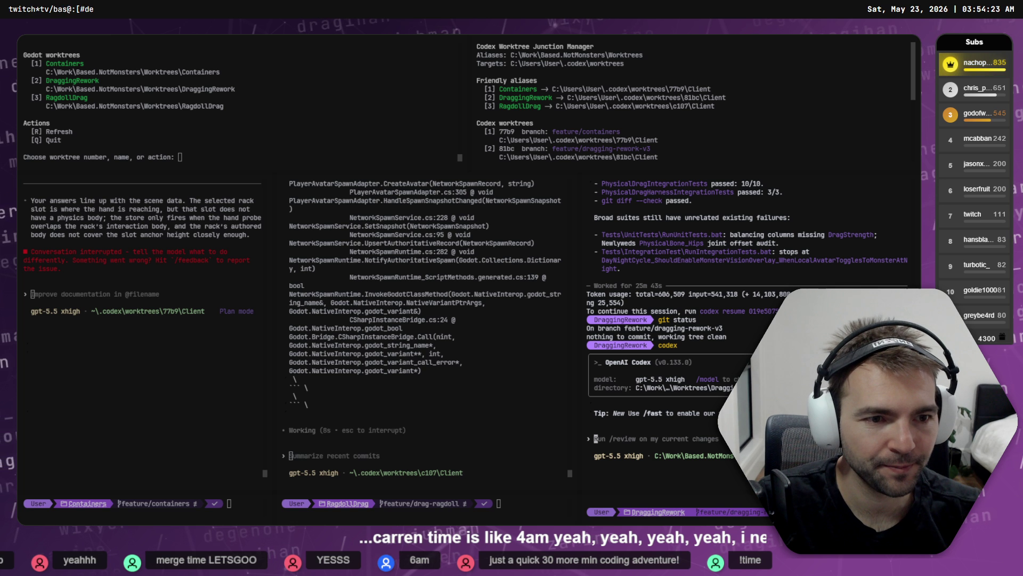
{"action": "scroll", "coordinate": [167, 338], "scroll_direction": "up", "scroll_amount": 7}
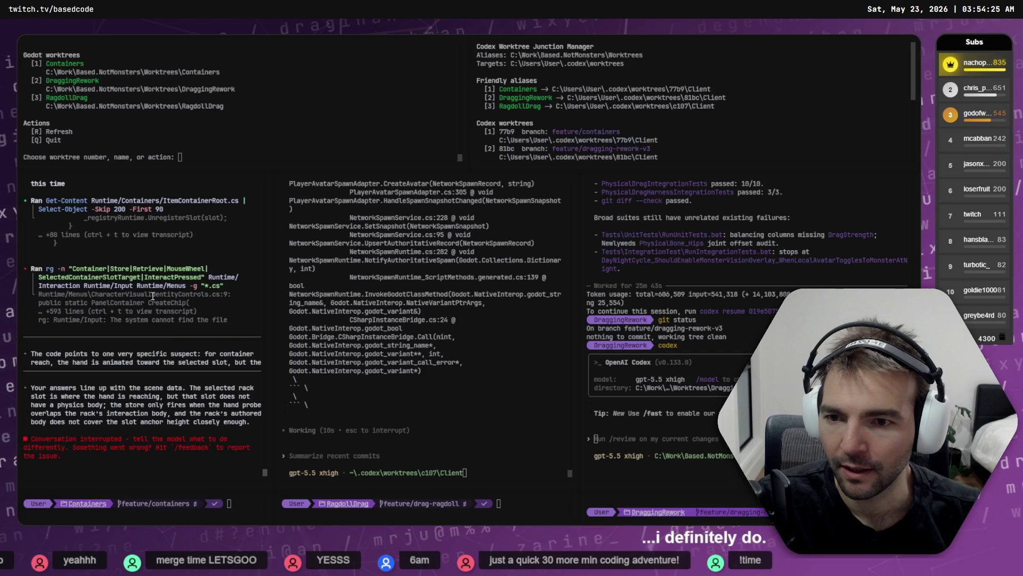
{"action": "scroll", "coordinate": [95, 305], "scroll_direction": "down", "scroll_amount": 7}
{"action": "scroll", "coordinate": [126, 345], "scroll_direction": "up", "scroll_amount": 7}
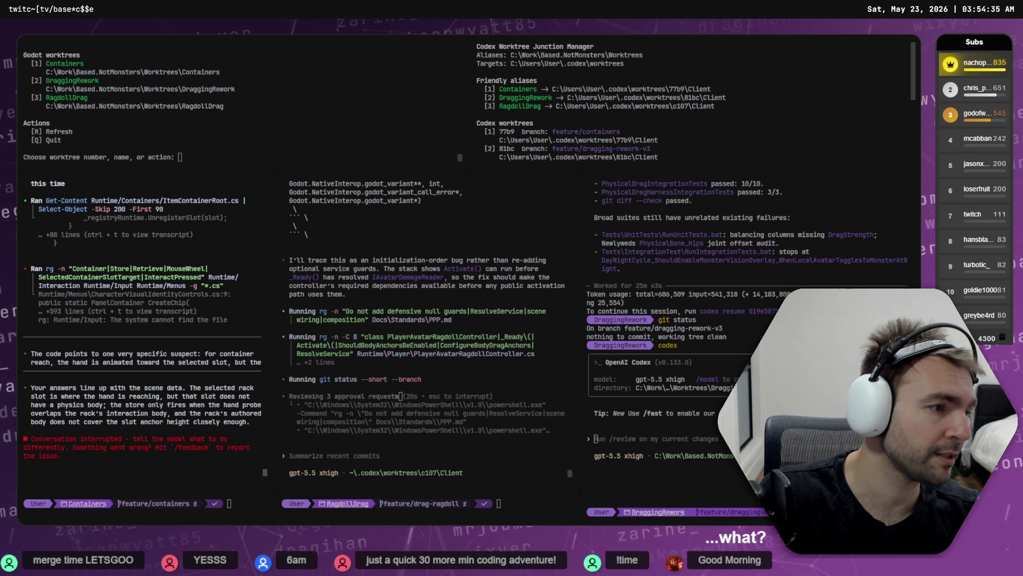
{"action": "scroll", "coordinate": [129, 316], "scroll_direction": "down", "scroll_amount": 5}
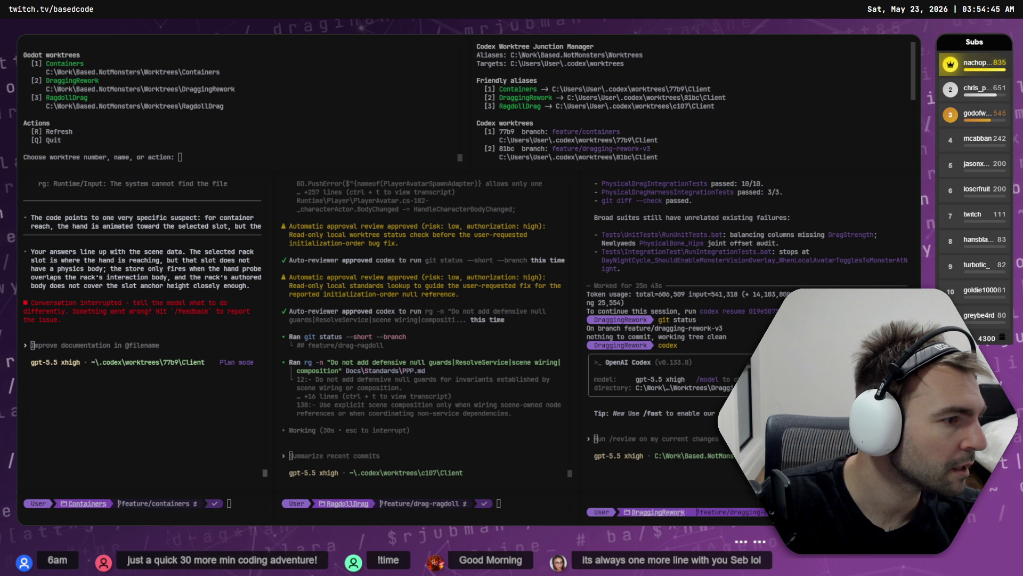
- Choose option 1, Containers, at the worktree manager's prompt to open its Godot project
{"action": "key", "text": "alt+Tab"}
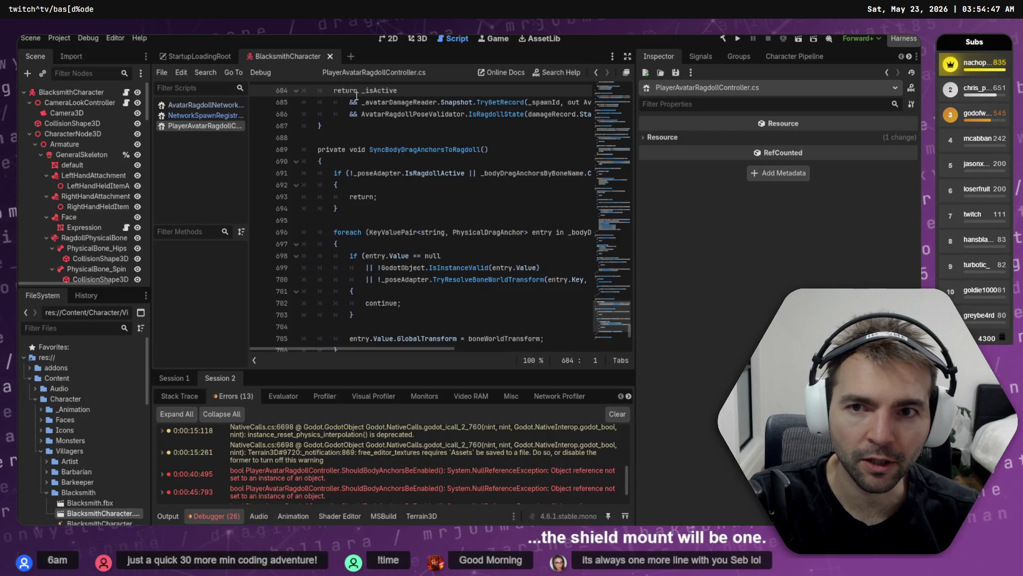
{"action": "key", "text": "alt+Tab"}
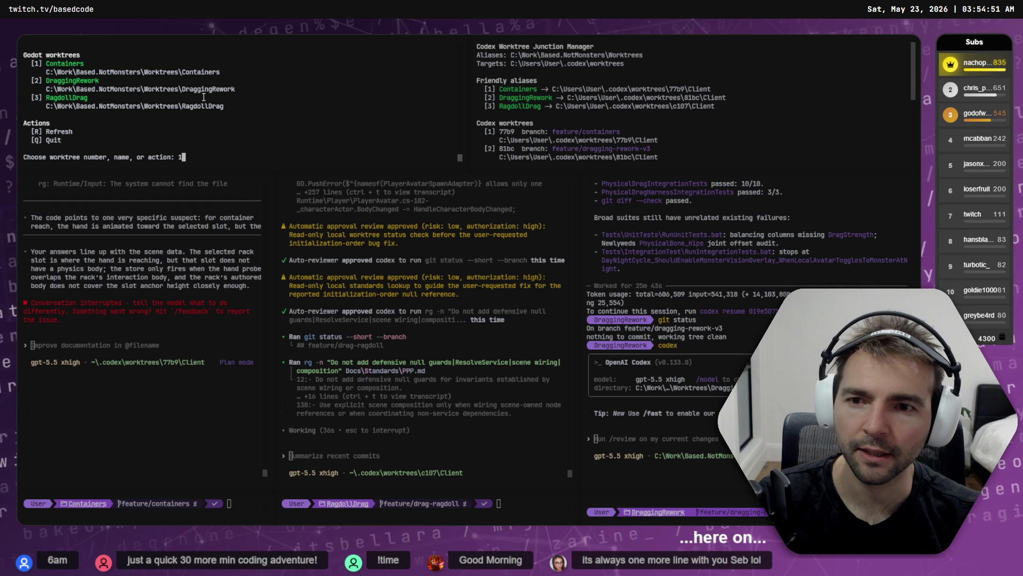
{"action": "key", "text": "Return"}
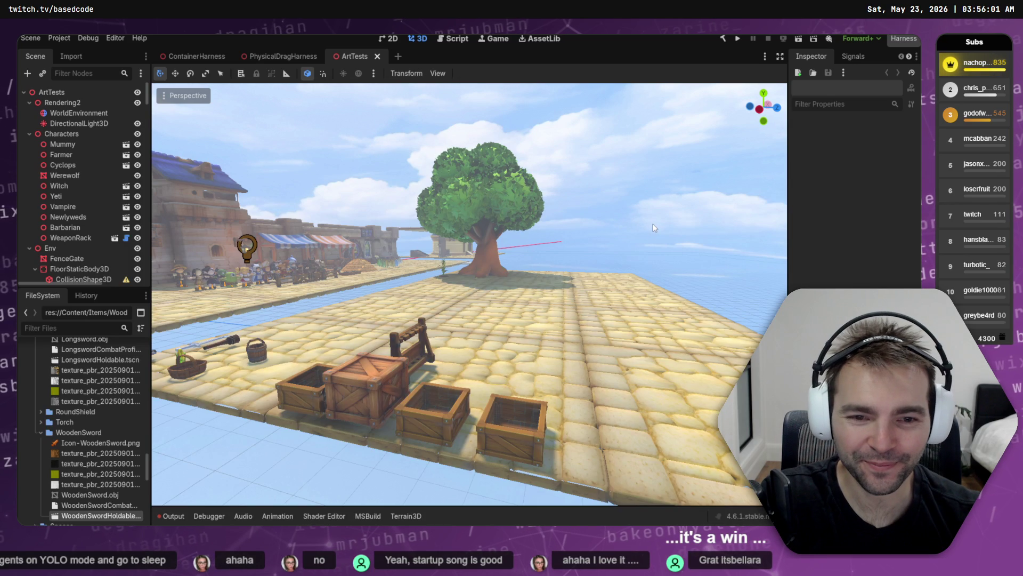
- Filter the FileSystem dock for 'ContainerHar' and open the ContainerHarness script and scene
{"action": "left_click", "coordinate": [76, 327]}
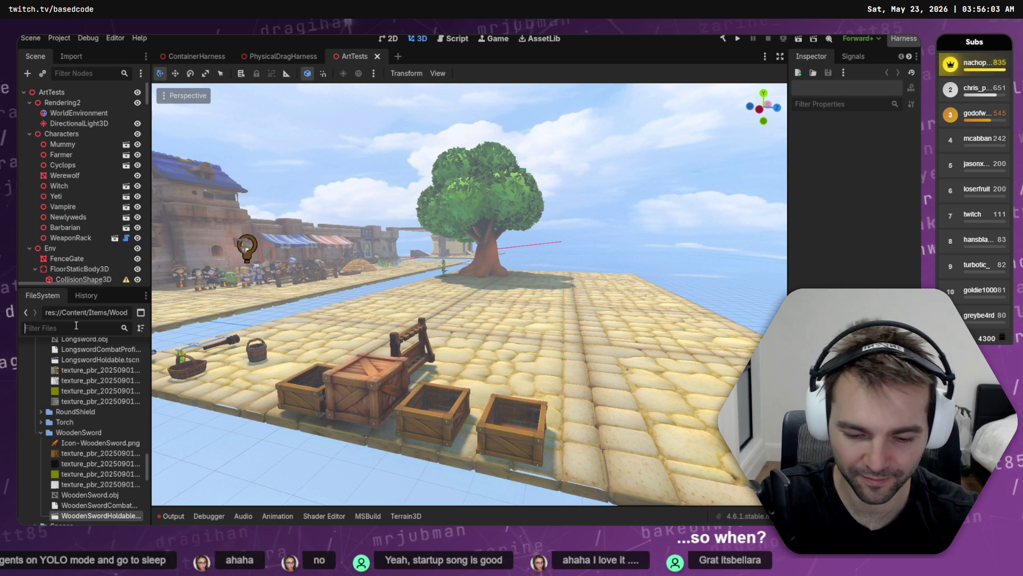
{"action": "type", "text": "ContainerHar"}
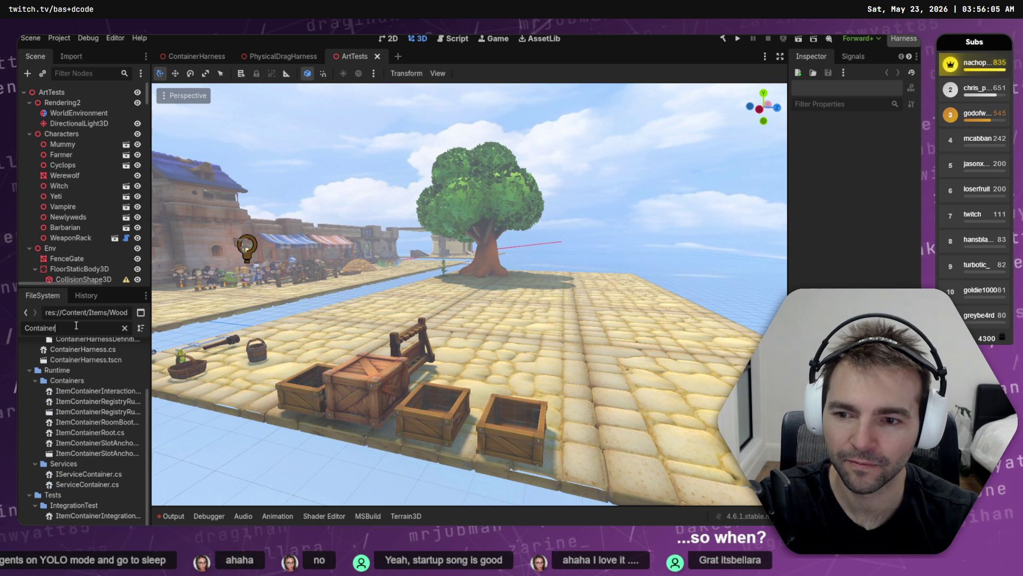
{"action": "double_click", "coordinate": [81, 402]}
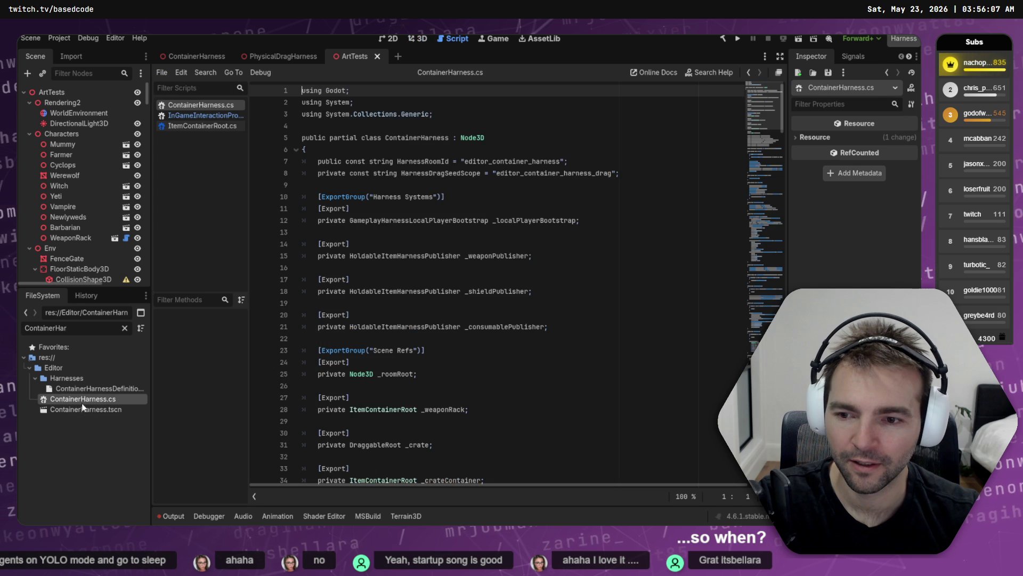
{"action": "double_click", "coordinate": [84, 408]}
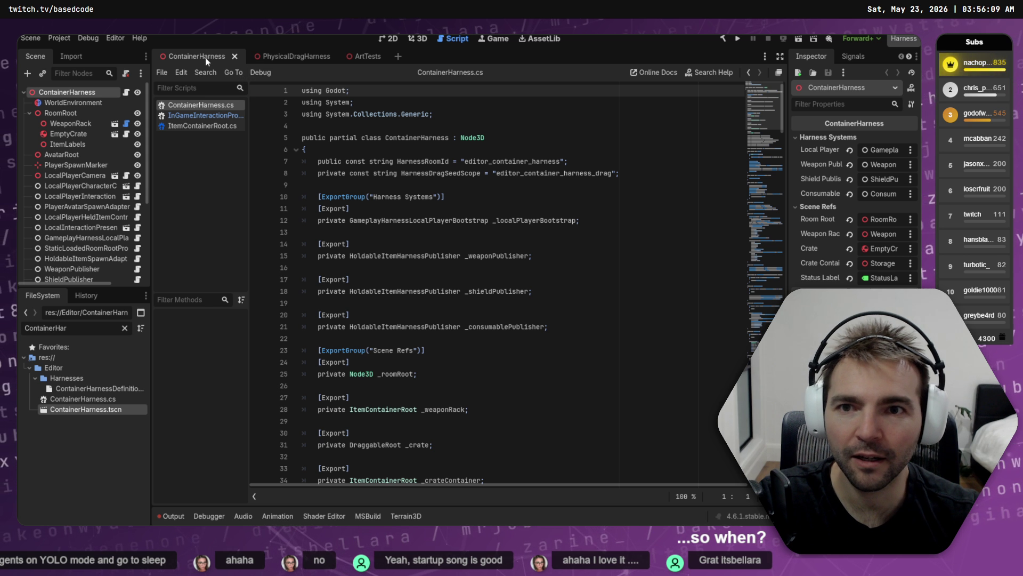
{"action": "left_click", "coordinate": [234, 56]}
- Reopen ContainerHarness.tscn in the 3D view and move closer to the rack and crate
{"action": "left_click", "coordinate": [417, 40]}
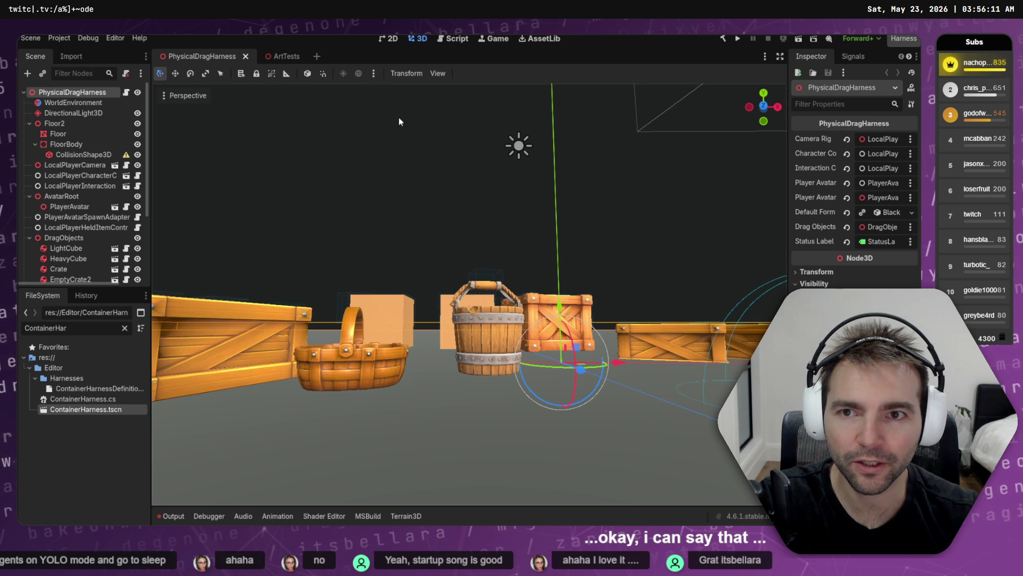
{"action": "scroll", "coordinate": [469, 293], "scroll_direction": "down", "scroll_amount": 5}
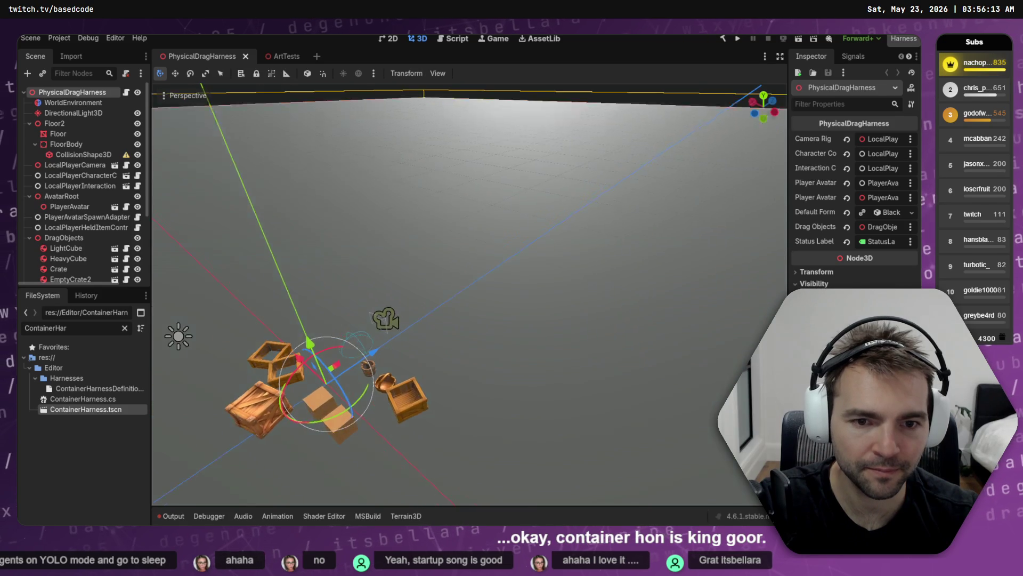
{"action": "scroll", "coordinate": [469, 294], "scroll_direction": "up", "scroll_amount": 3}
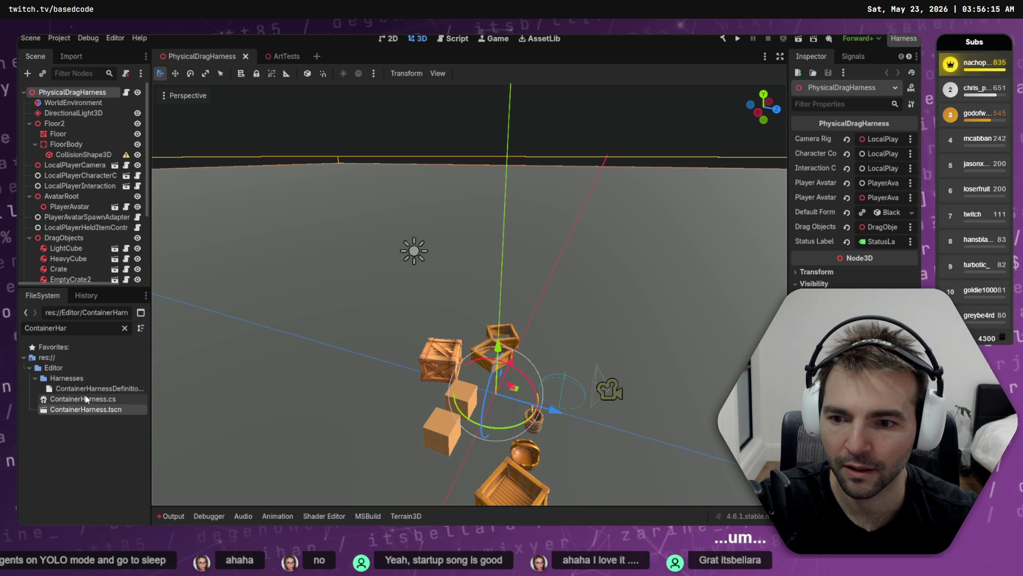
{"action": "double_click", "coordinate": [86, 409]}
{"action": "key", "text": "w"}
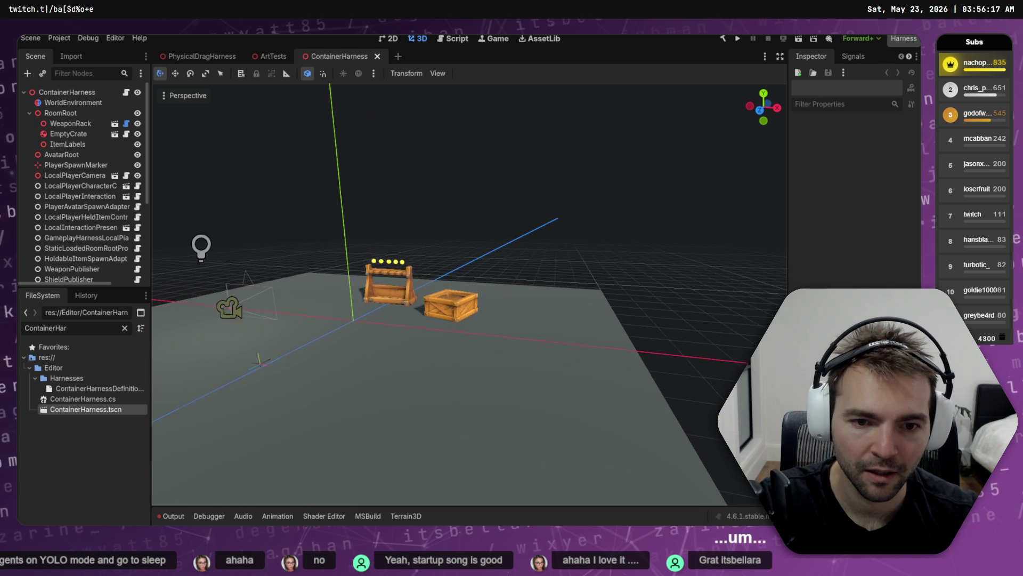
{"action": "left_click", "coordinate": [29, 113]}
{"action": "right_click", "coordinate": [58, 94]}
{"action": "mouse_move", "coordinate": [117, 105]}
{"action": "left_click", "coordinate": [91, 122]}
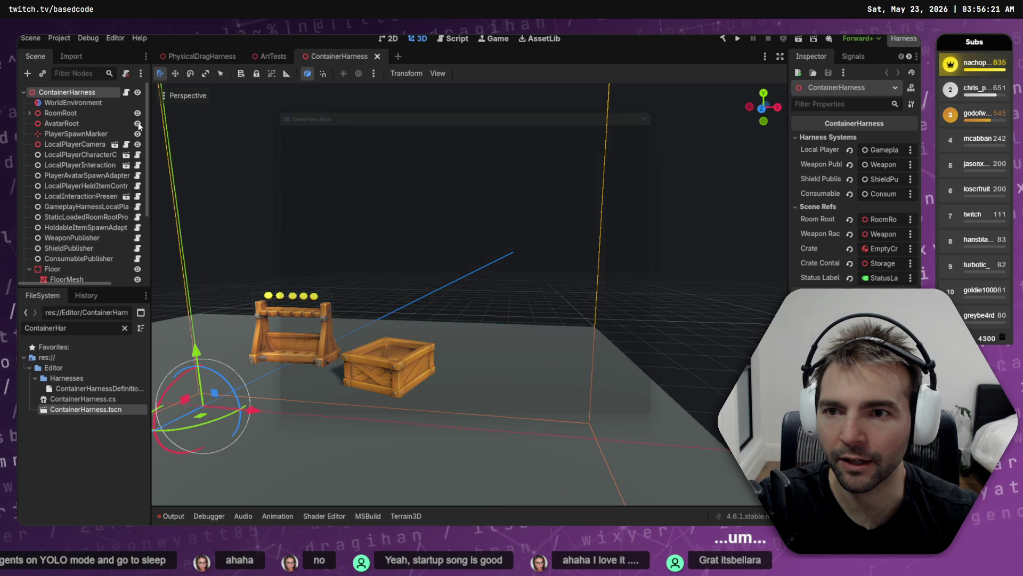
{"action": "left_click", "coordinate": [345, 207]}
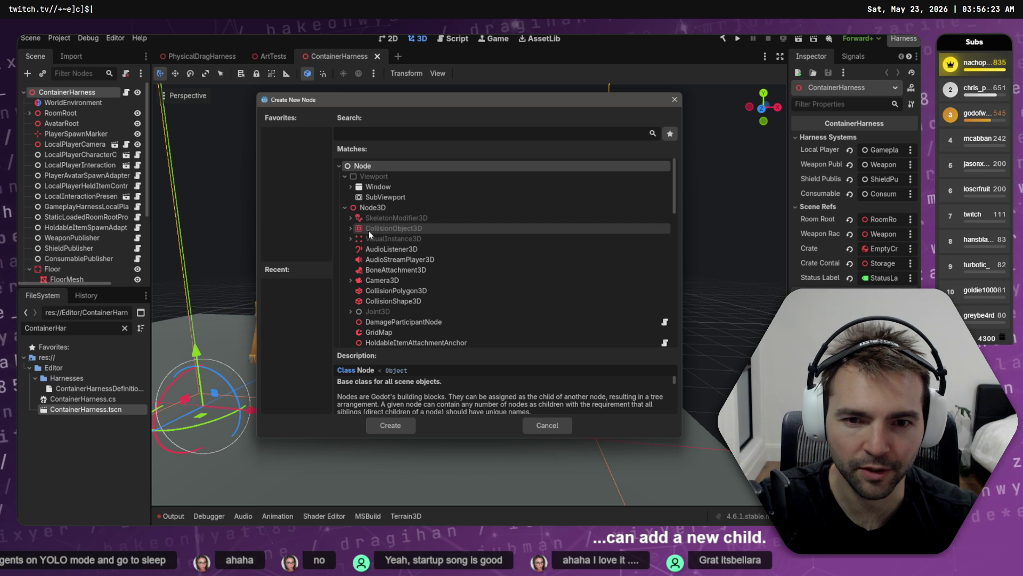
{"action": "left_click", "coordinate": [423, 129]}
{"action": "type", "text": "Mesh"}
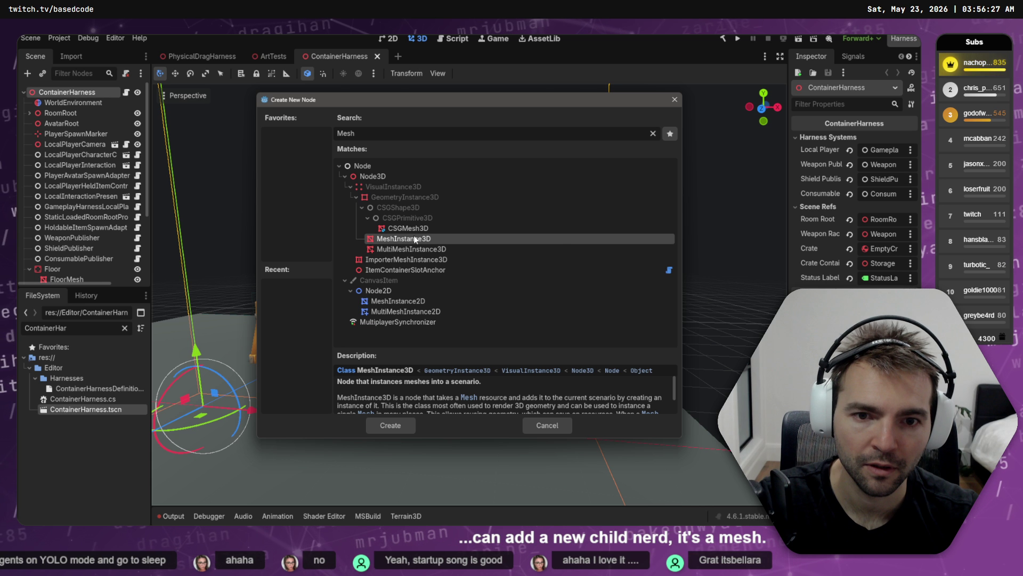
{"action": "double_click", "coordinate": [414, 238]}
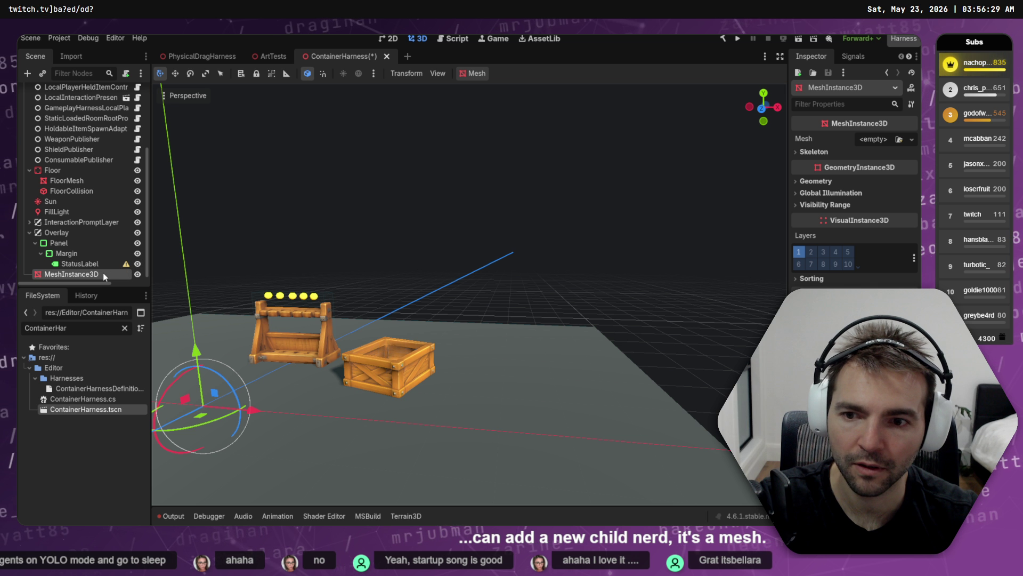
{"action": "left_click_drag", "start_coordinate": [160, 266], "coordinate": [210, 260]}
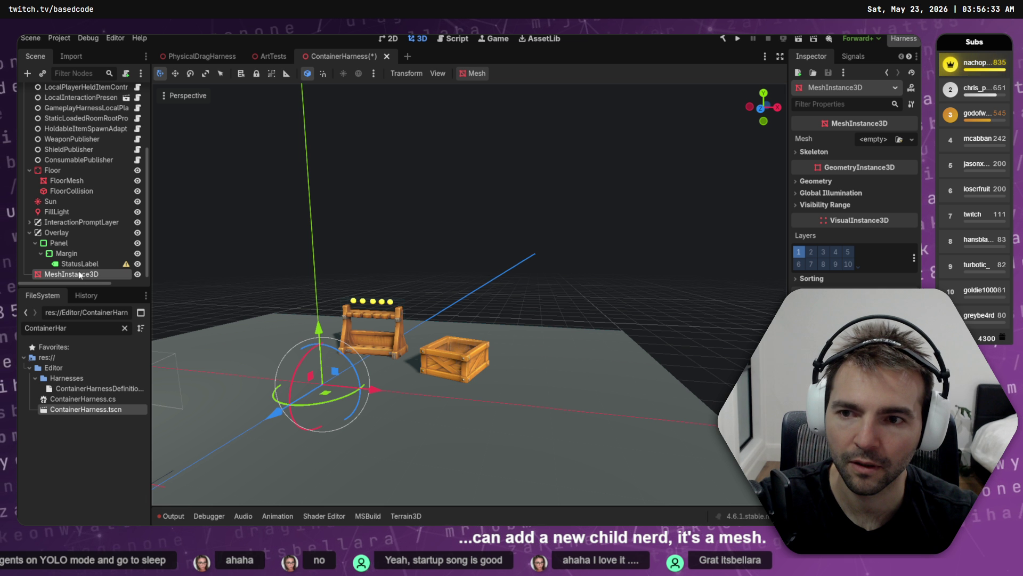
{"action": "key", "text": "ctrl+z"}
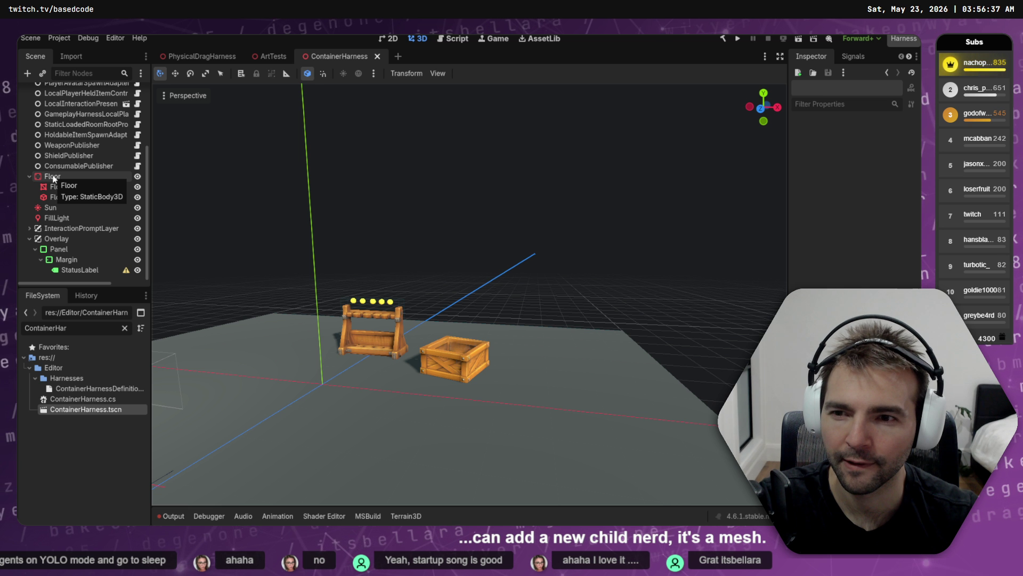
{"action": "scroll", "coordinate": [69, 119], "scroll_direction": "up", "scroll_amount": 5}
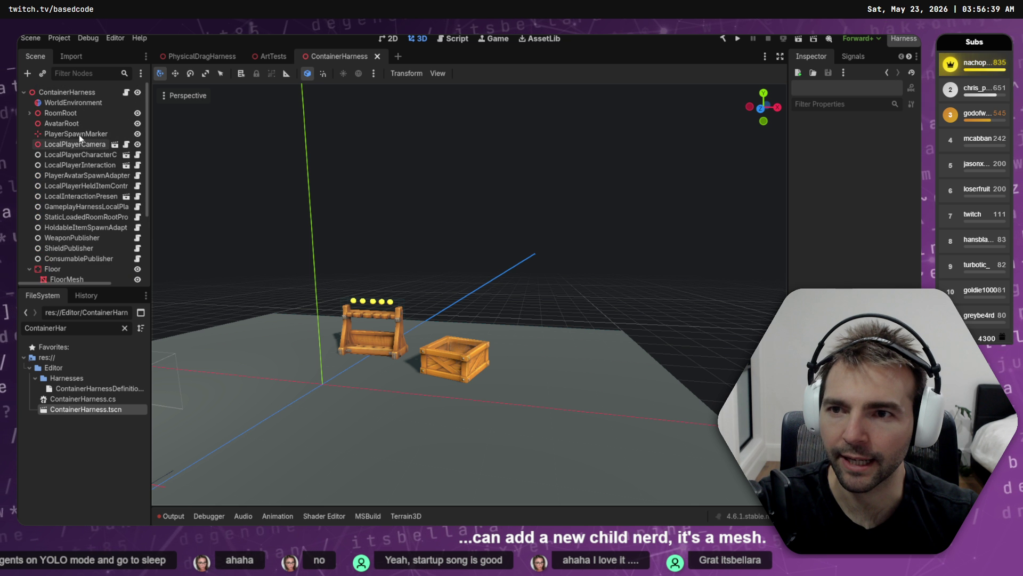
{"action": "left_click", "coordinate": [27, 73]}
- Create a StaticBody3D node with a CollisionShape3D child under it
{"action": "type", "text": "Static"}
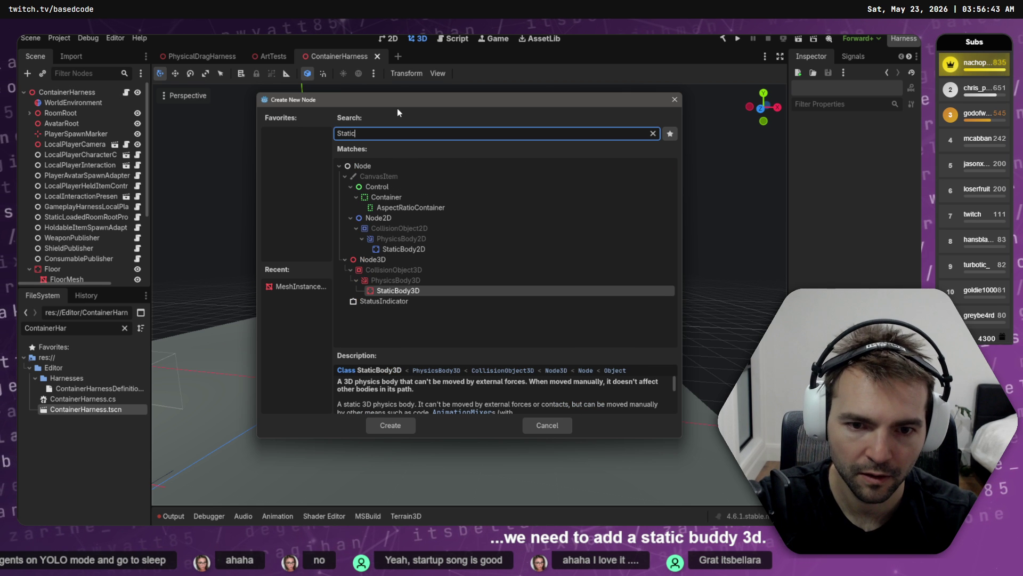
{"action": "key", "text": "Return"}
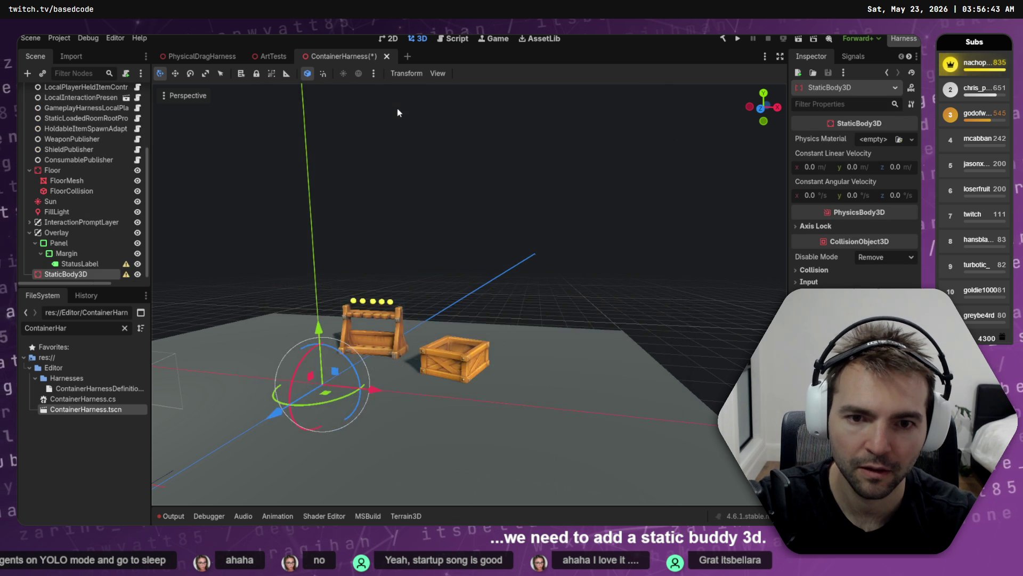
{"action": "right_click", "coordinate": [107, 273]}
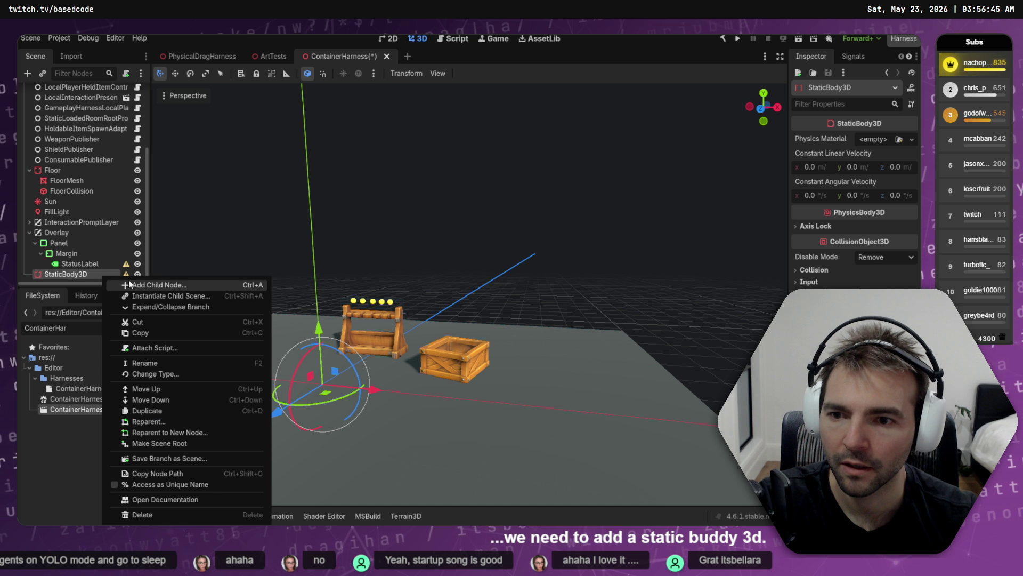
{"action": "left_click", "coordinate": [216, 280]}
{"action": "left_click", "coordinate": [449, 138]}
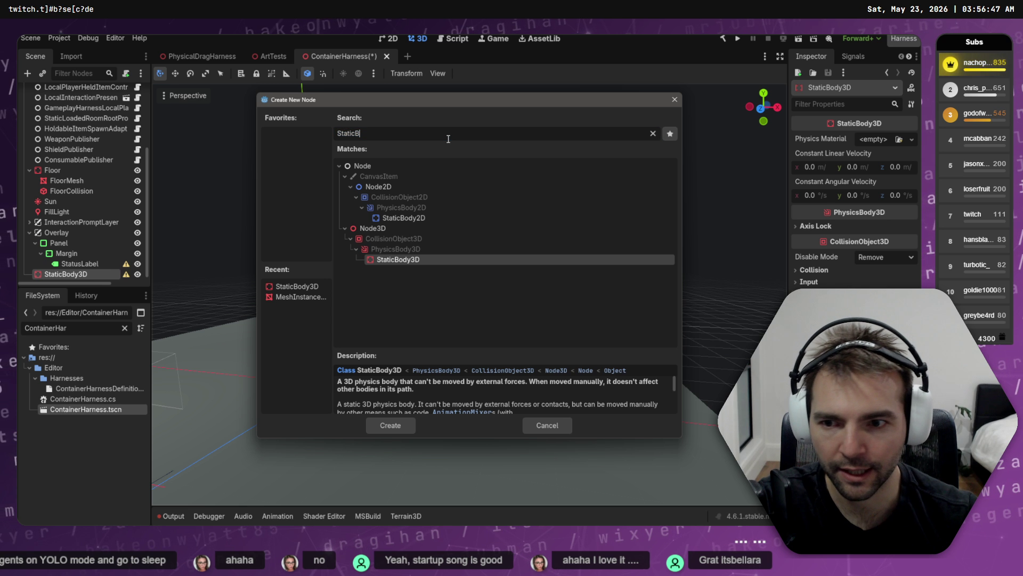
{"action": "type", "text": "e"}
{"action": "key", "text": "BackSpace"}
{"action": "key", "text": "BackSpace"}
{"action": "key", "text": "BackSpace"}
{"action": "type", "text": "MeshColl"}
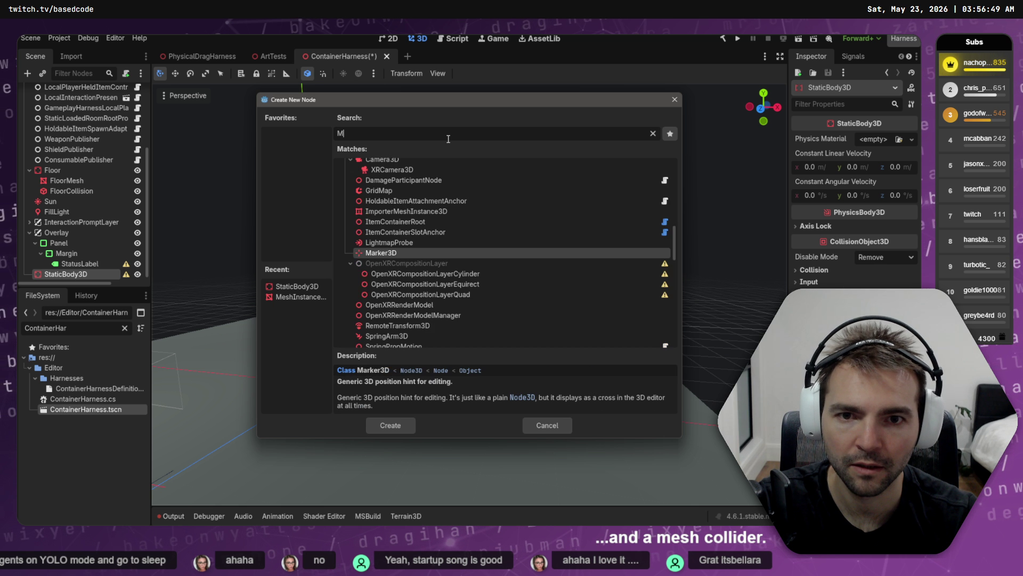
{"action": "key", "text": "BackSpace"}
{"action": "key", "text": "BackSpace"}
{"action": "key", "text": "BackSpace"}
{"action": "type", "text": "Collider"}
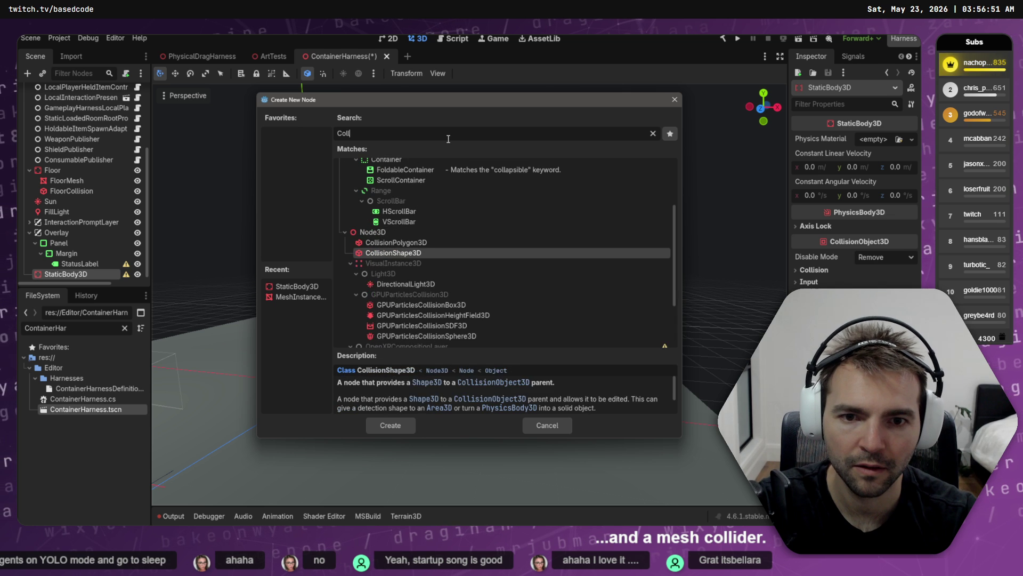
{"action": "key", "text": "BackSpace"}
{"action": "key", "text": "BackSpace"}
{"action": "key", "text": "BackSpace"}
{"action": "key", "text": "Up"}
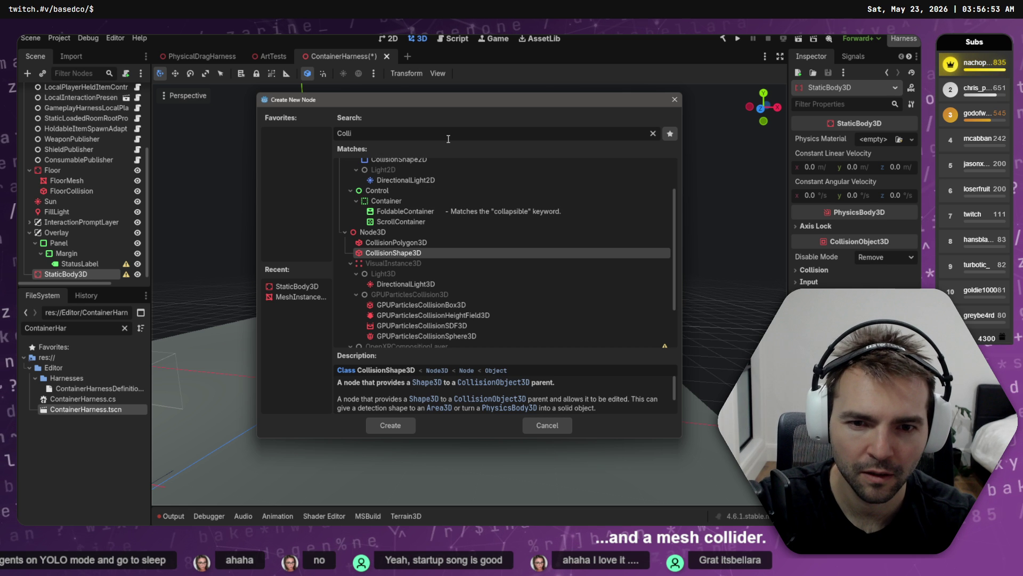
{"action": "key", "text": "Return"}
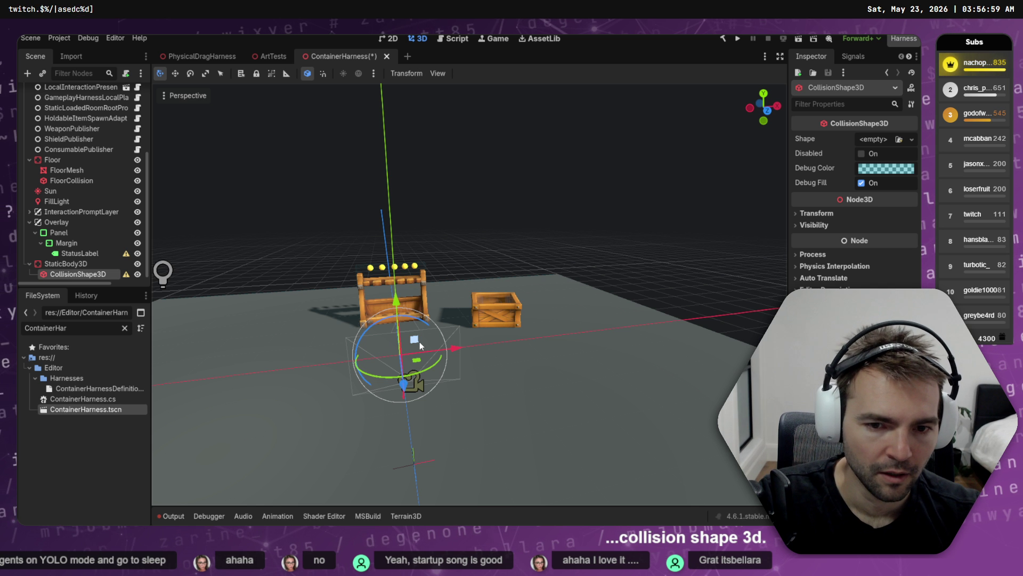
- Give the CollisionShape3D a new BoxShape3D
{"action": "left_click", "coordinate": [899, 139]}
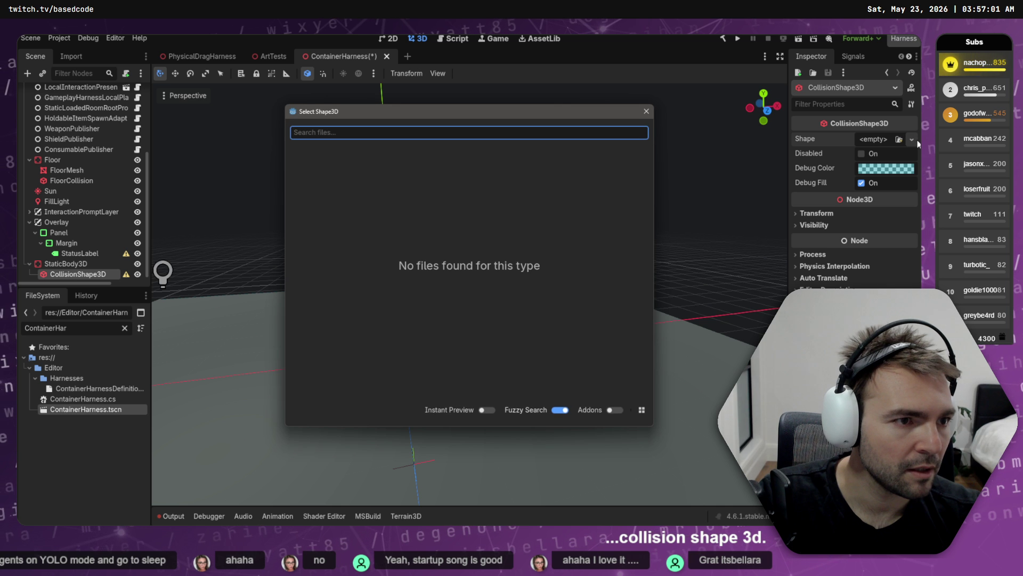
{"action": "key", "text": "Escape"}
{"action": "left_click", "coordinate": [912, 139]}
{"action": "left_click", "coordinate": [871, 187]}
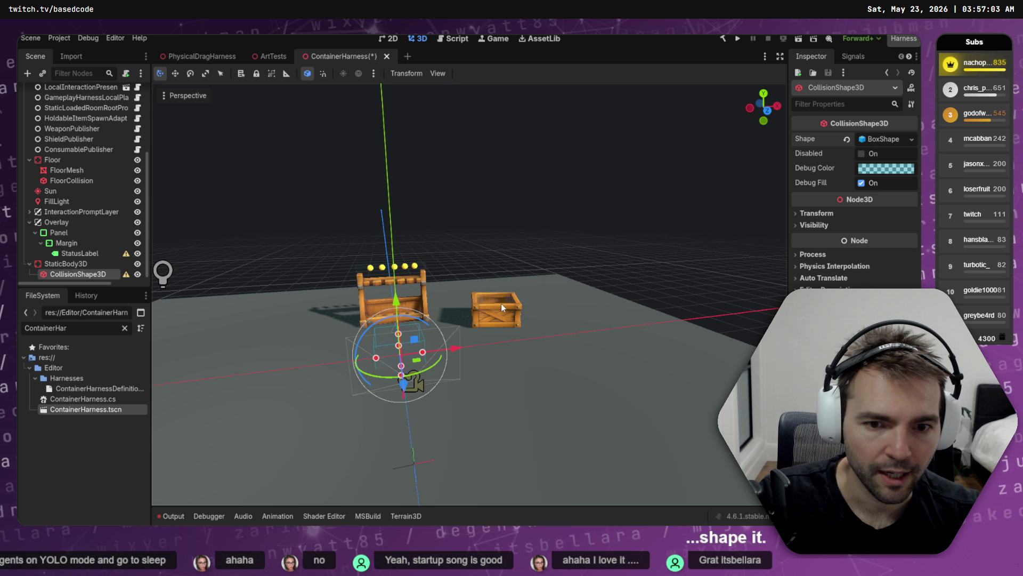
{"action": "left_click", "coordinate": [59, 263]}
{"action": "right_click", "coordinate": [59, 262]}
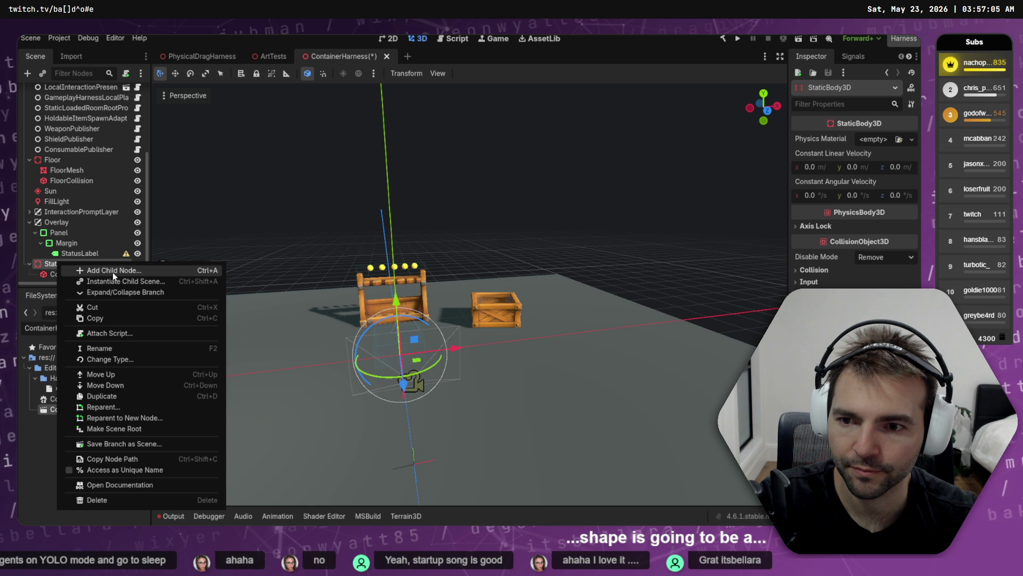
- Add a MeshInstance3D under StaticBody3D and give it a new BoxMesh
{"action": "left_click", "coordinate": [113, 271]}
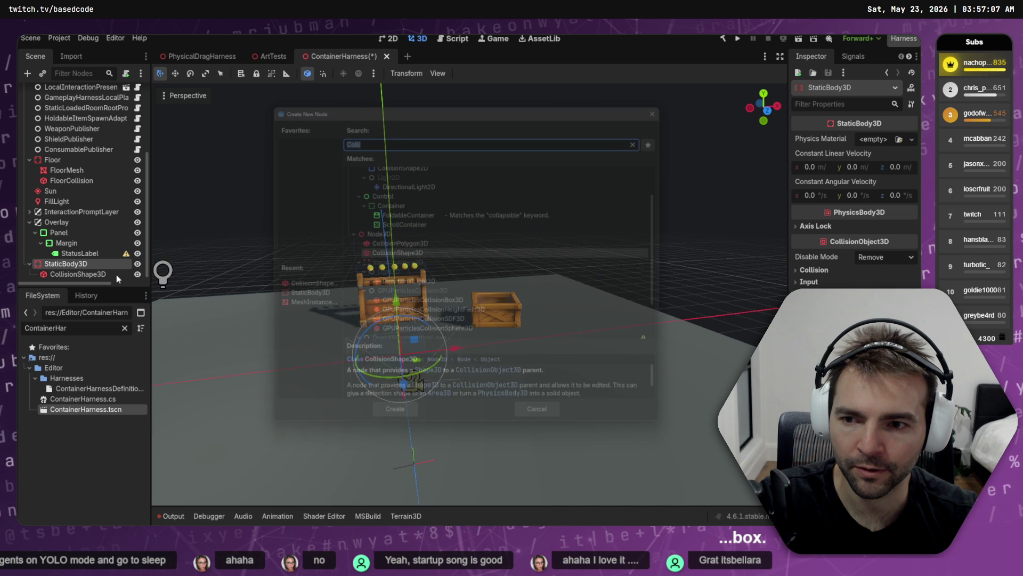
{"action": "type", "text": "M<esh"}
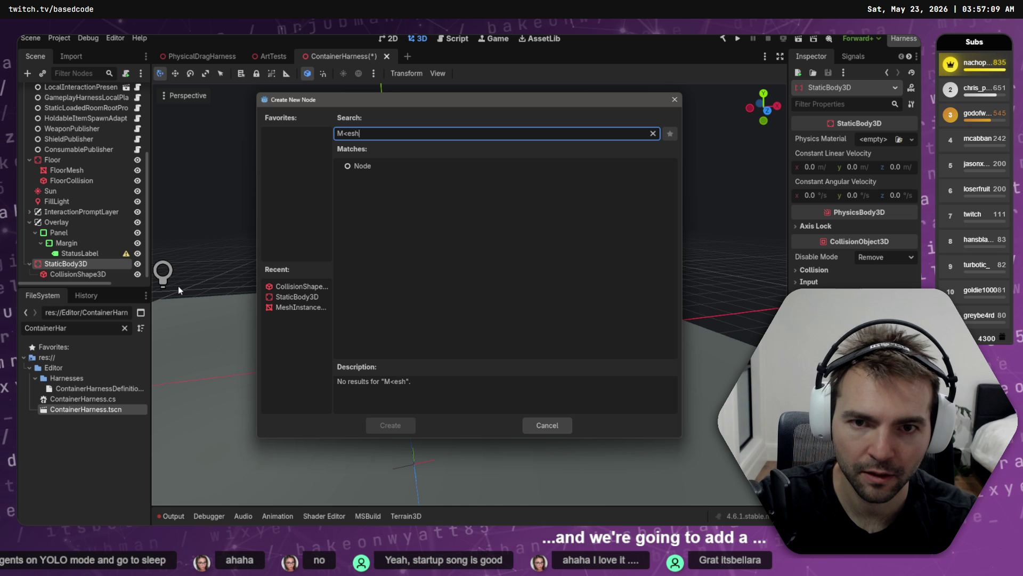
{"action": "key", "text": "BackSpace"}
{"action": "key", "text": "BackSpace"}
{"action": "key", "text": "BackSpace"}
{"action": "type", "text": "esh"}
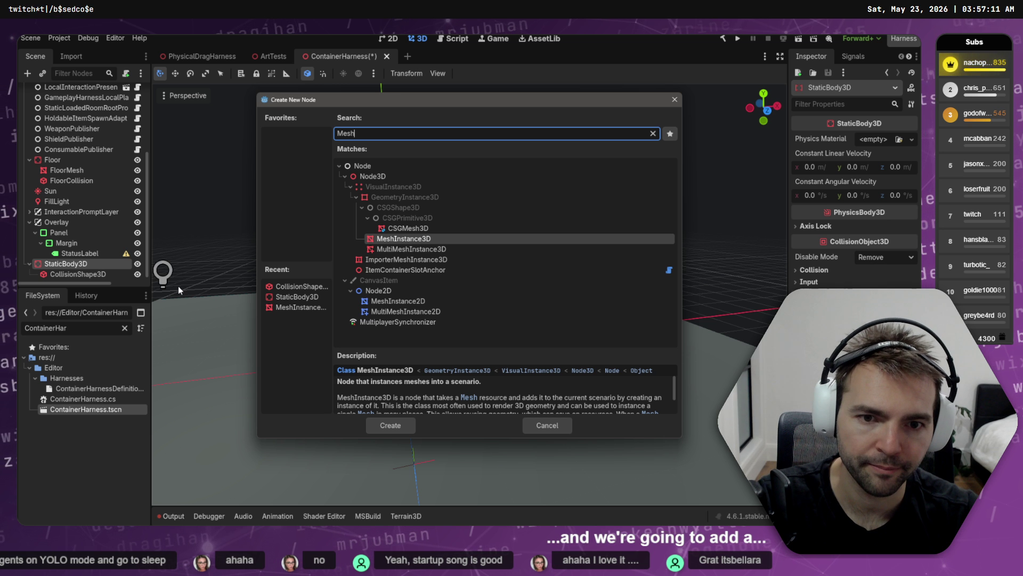
{"action": "key", "text": "Return"}
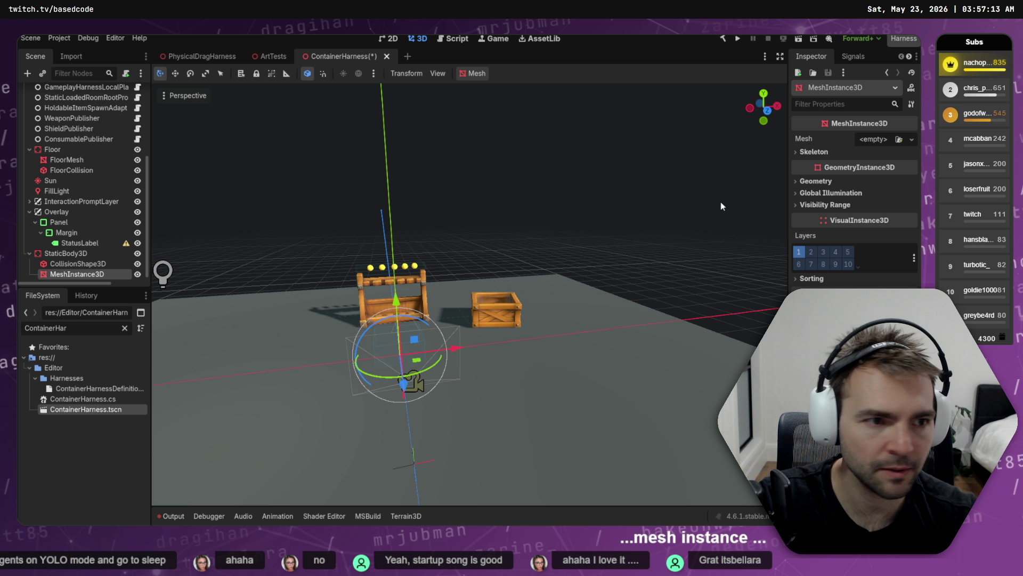
{"action": "left_click", "coordinate": [911, 139]}
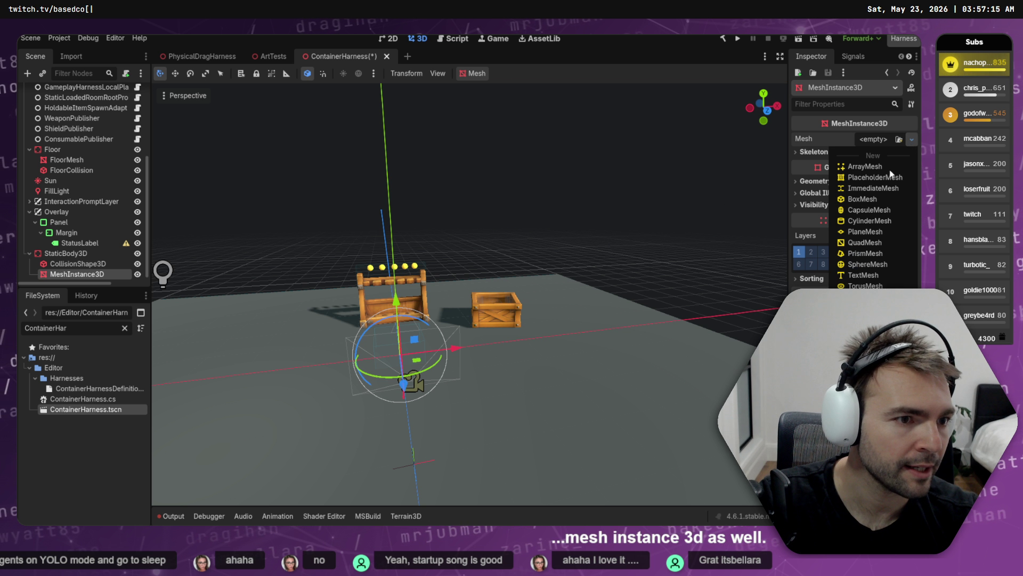
{"action": "left_click", "coordinate": [873, 199]}
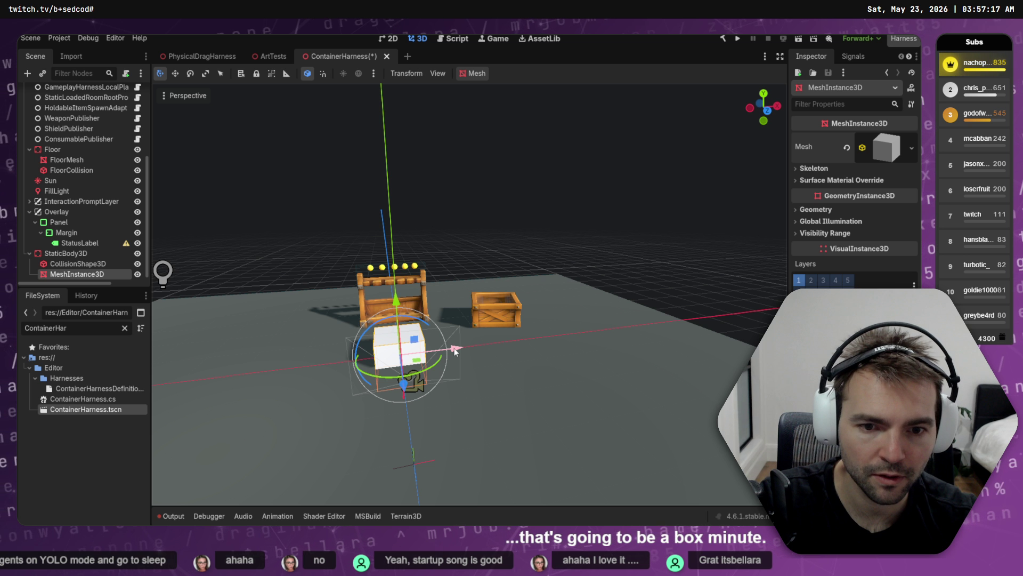
- Scale the box wider and taller into a raised wall slab, undoing the last move
{"action": "key", "text": "r"}
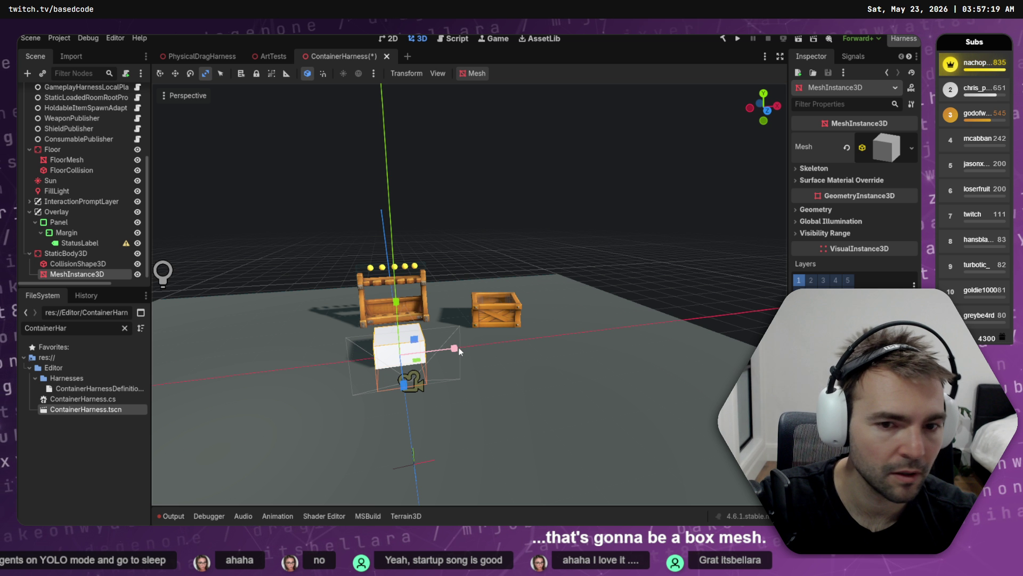
{"action": "mouse_move", "coordinate": [459, 347]}
{"action": "left_mouse_down"}
{"action": "mouse_move", "coordinate": [659, 337]}
{"action": "mouse_move", "coordinate": [608, 332]}
{"action": "left_mouse_up"}
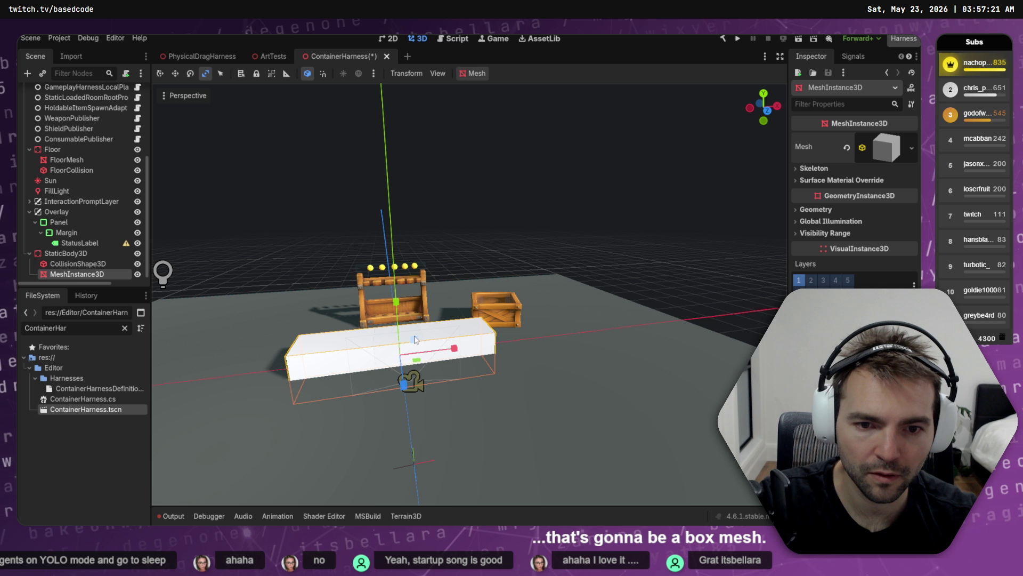
{"action": "left_click_drag", "start_coordinate": [398, 300], "coordinate": [405, 208]}
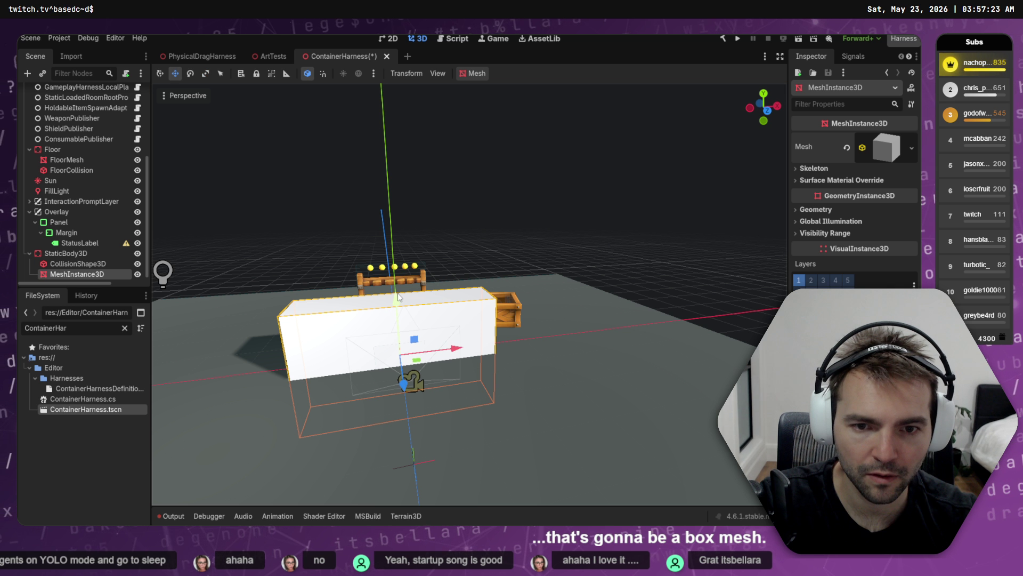
{"action": "left_click_drag", "start_coordinate": [399, 298], "coordinate": [402, 224]}
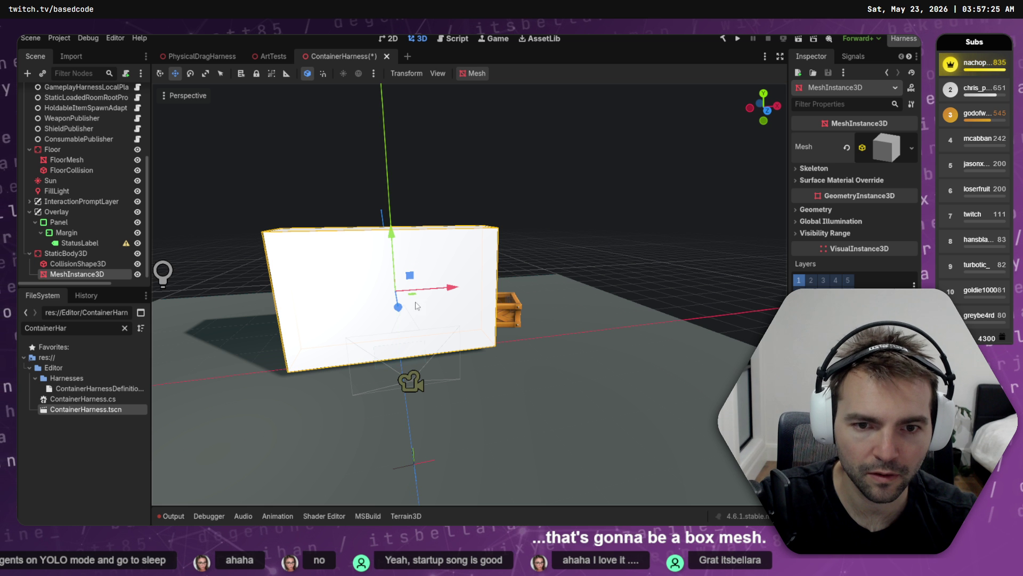
{"action": "mouse_move", "coordinate": [417, 305]}
{"action": "left_mouse_down"}
{"action": "mouse_move", "coordinate": [480, 329]}
{"action": "mouse_move", "coordinate": [277, 304]}
{"action": "mouse_move", "coordinate": [75, 333]}
{"action": "left_mouse_up"}
{"action": "key", "text": "r"}
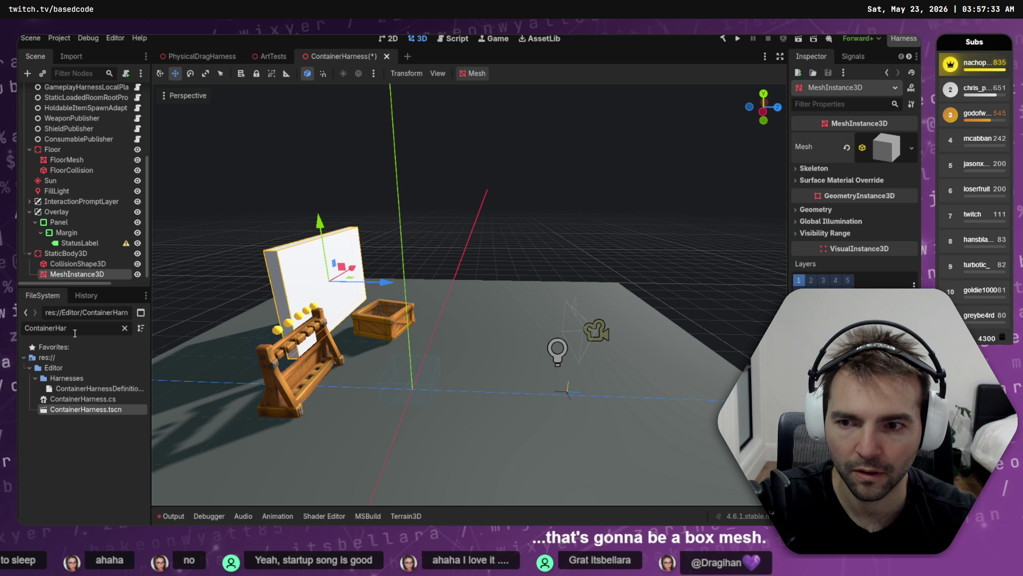
{"action": "key", "text": "ctrl+z"}
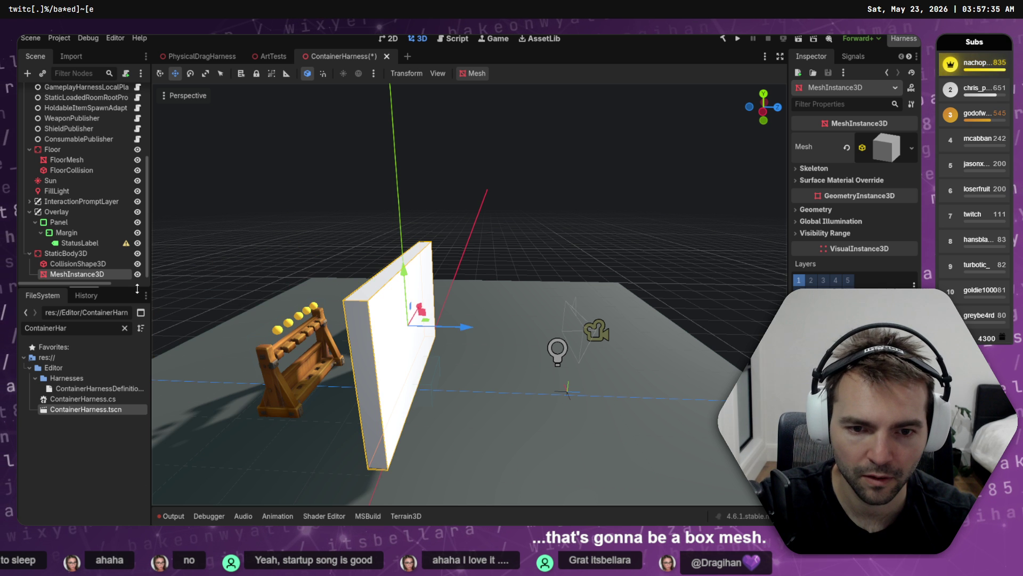
- Check the BoxMesh size in the Inspector, then select the collision shape and view from the left
{"action": "left_click", "coordinate": [84, 264]}
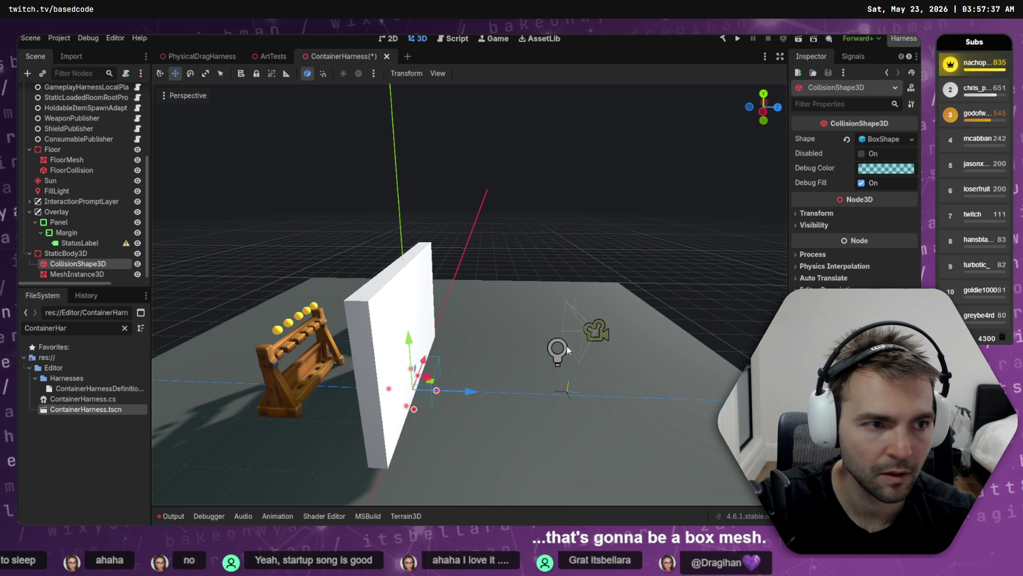
{"action": "left_click", "coordinate": [76, 274]}
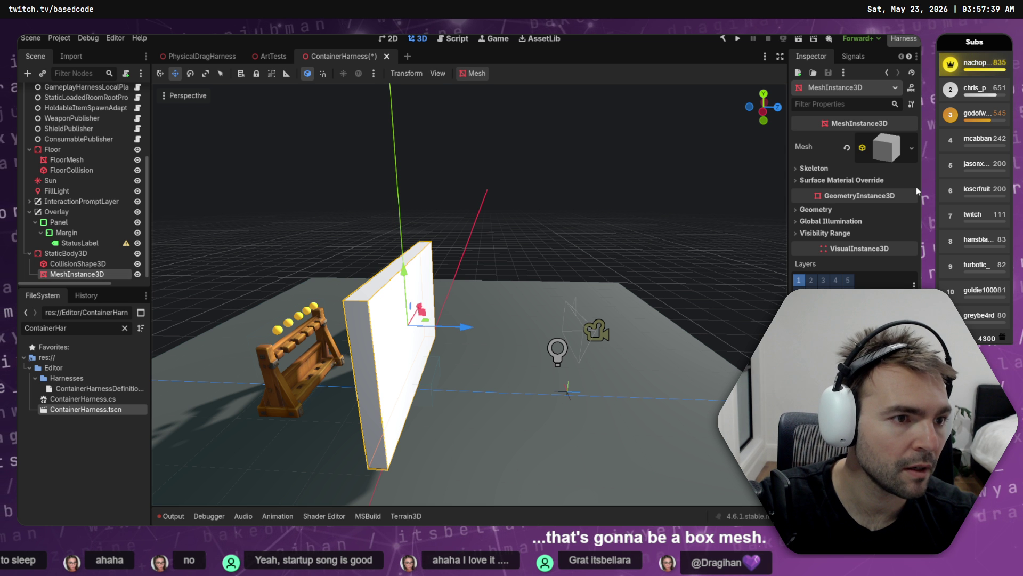
{"action": "left_click", "coordinate": [886, 151]}
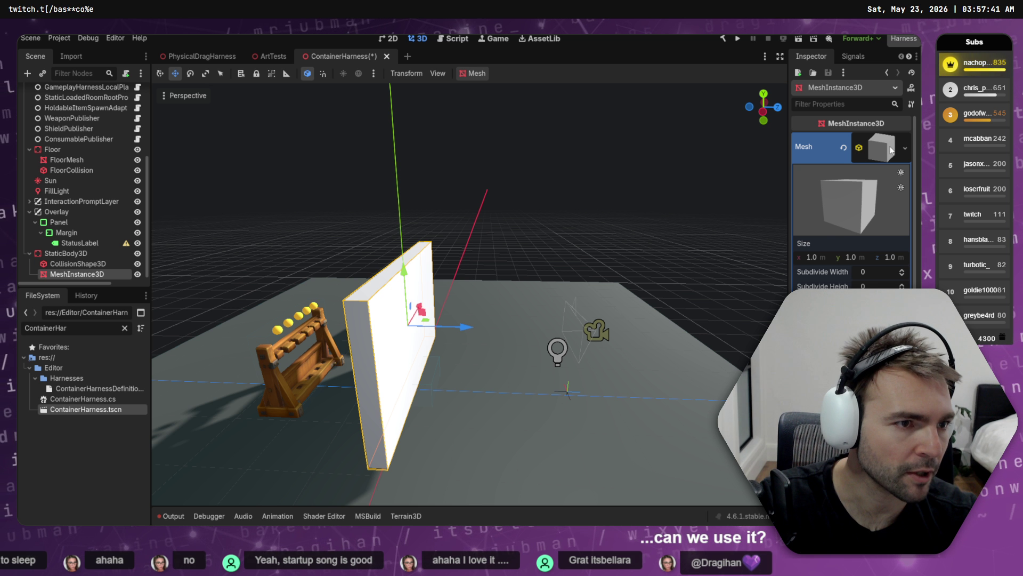
{"action": "left_click", "coordinate": [887, 151]}
{"action": "left_click", "coordinate": [77, 263]}
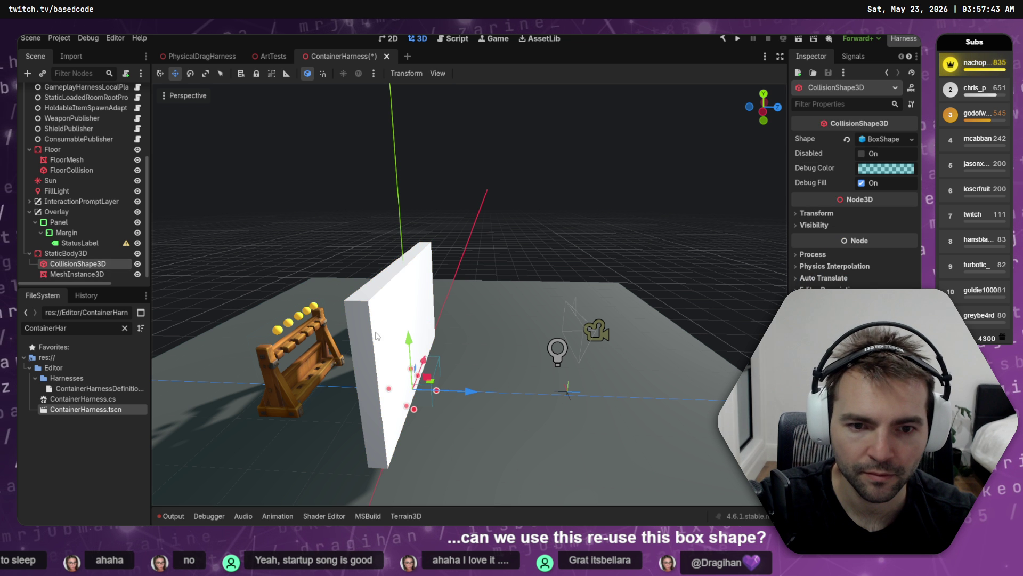
{"action": "left_click", "coordinate": [756, 122]}
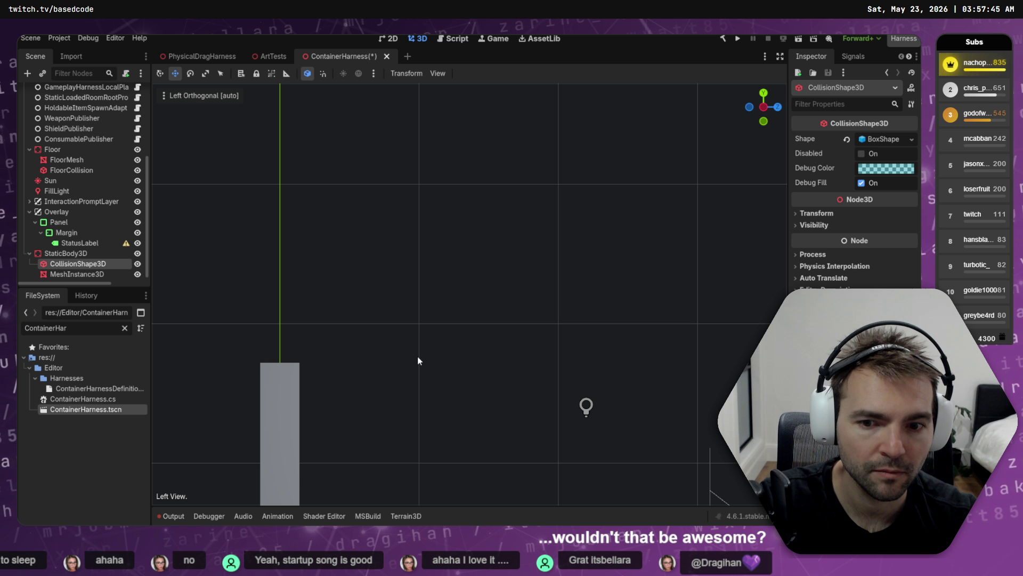
- In the right view, fit the collision box to the slab's 2.53 height and 0.29 thickness
{"action": "left_click_drag", "start_coordinate": [763, 109], "coordinate": [753, 114]}
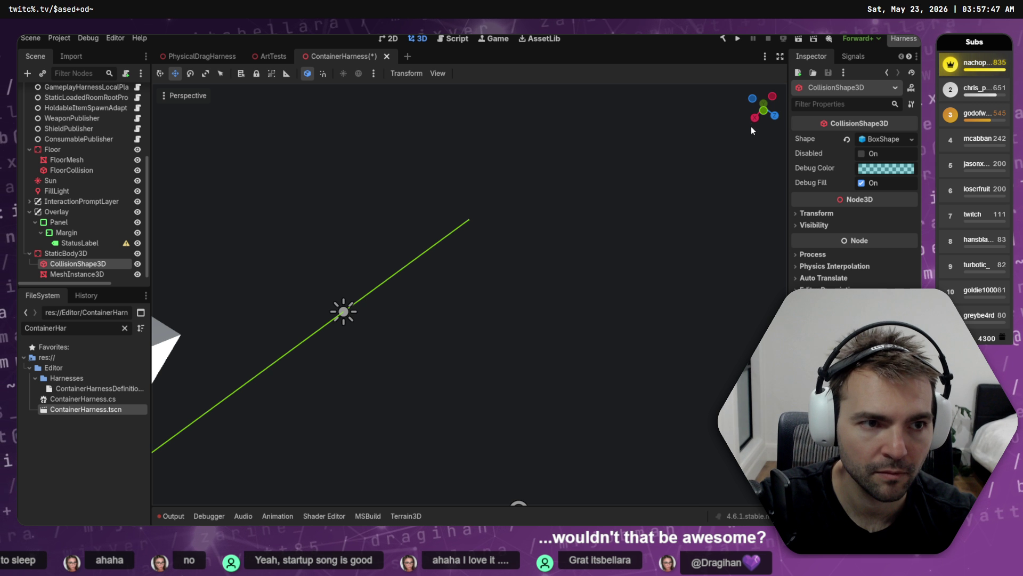
{"action": "left_click", "coordinate": [751, 126]}
{"action": "key", "text": "f"}
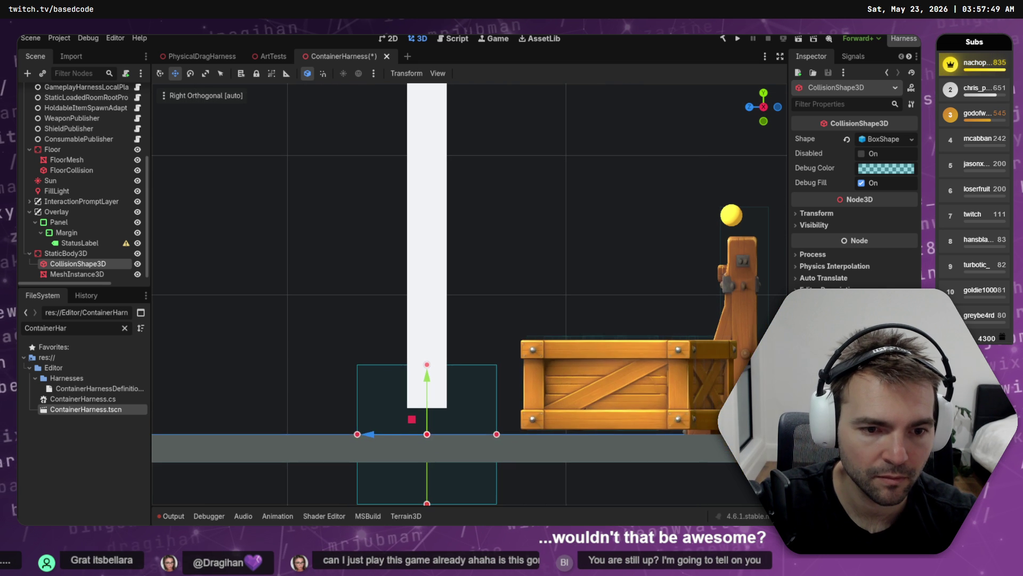
{"action": "mouse_move", "coordinate": [427, 366]}
{"action": "left_mouse_down"}
{"action": "mouse_move", "coordinate": [433, 347]}
{"action": "mouse_move", "coordinate": [393, 335]}
{"action": "mouse_move", "coordinate": [389, 119]}
{"action": "mouse_move", "coordinate": [420, 202]}
{"action": "mouse_move", "coordinate": [447, 93]}
{"action": "left_mouse_up"}
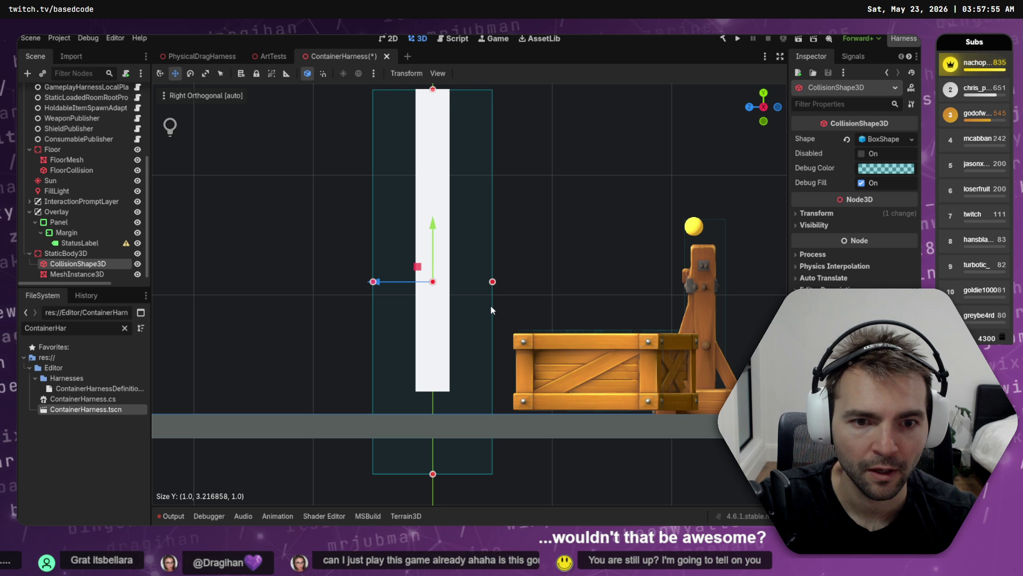
{"action": "left_click_drag", "start_coordinate": [492, 282], "coordinate": [451, 285]}
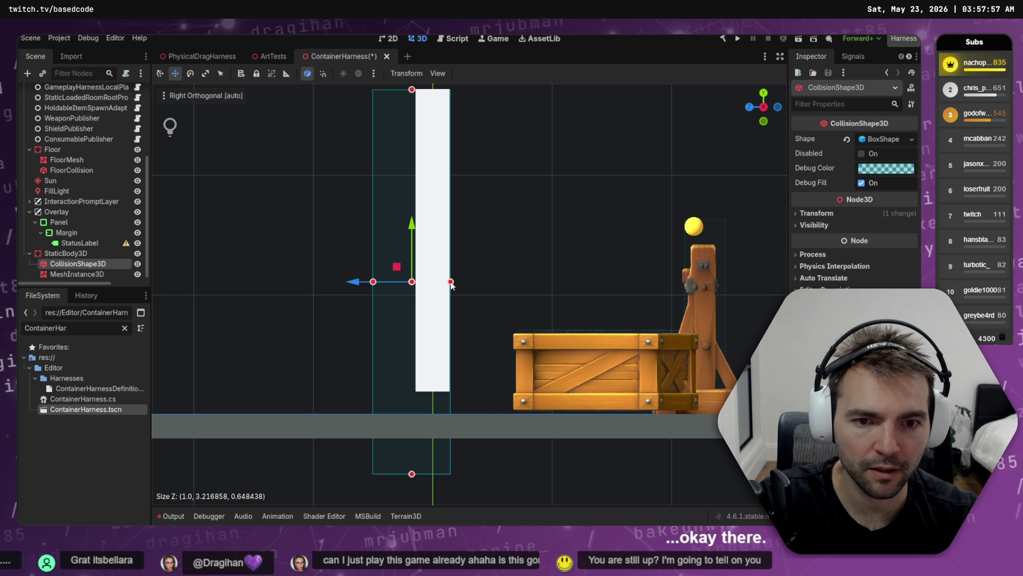
{"action": "left_click_drag", "start_coordinate": [373, 281], "coordinate": [416, 281]}
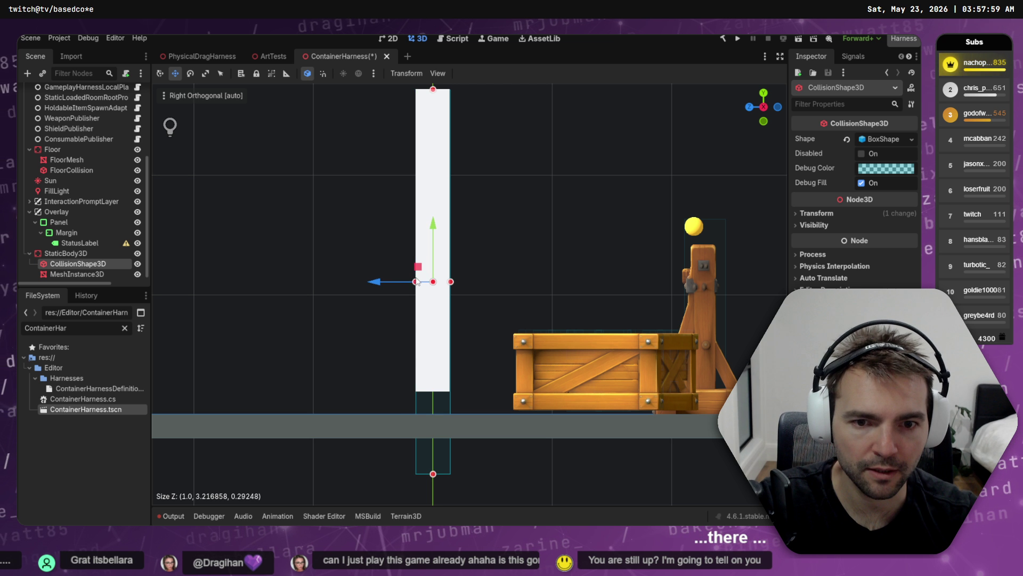
{"action": "left_click_drag", "start_coordinate": [433, 475], "coordinate": [437, 395]}
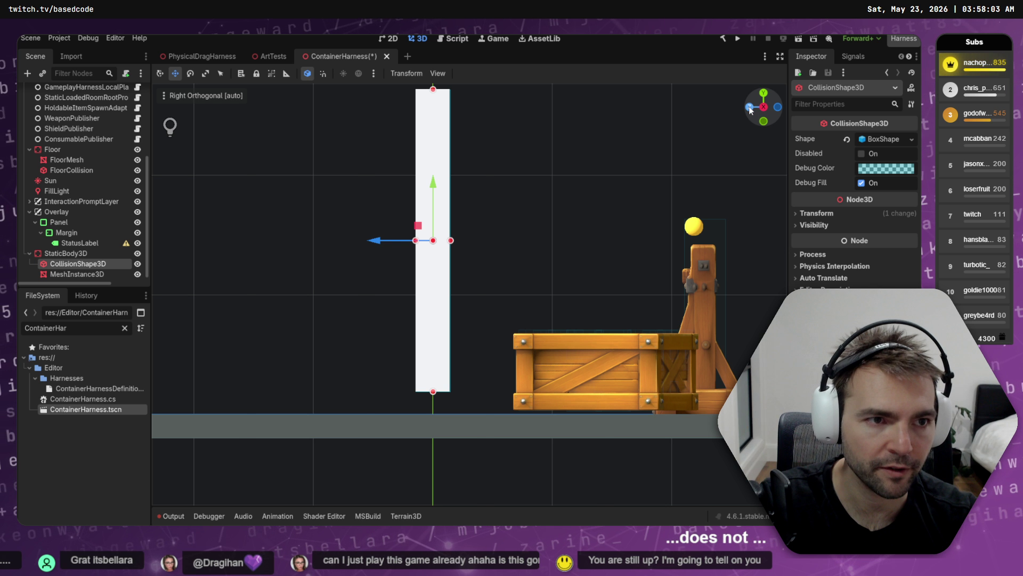
- In the front view, widen the collision box to the slab's ~4.07 width and check it at an angle
{"action": "left_click", "coordinate": [750, 108]}
{"action": "scroll", "coordinate": [596, 264], "scroll_direction": "down", "scroll_amount": 2}
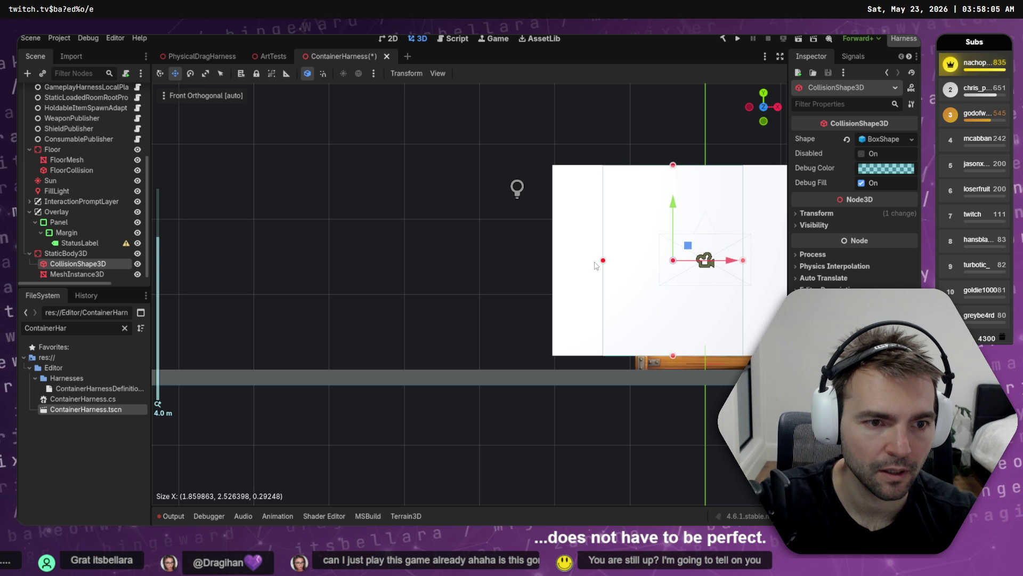
{"action": "left_click_drag", "start_coordinate": [603, 261], "coordinate": [553, 265]}
{"action": "mouse_move", "coordinate": [708, 277]}
{"action": "left_mouse_down"}
{"action": "mouse_move", "coordinate": [582, 269]}
{"action": "mouse_move", "coordinate": [684, 243]}
{"action": "mouse_move", "coordinate": [651, 261]}
{"action": "mouse_move", "coordinate": [475, 272]}
{"action": "mouse_move", "coordinate": [597, 283]}
{"action": "left_mouse_up"}
{"action": "key", "text": "KP_1"}
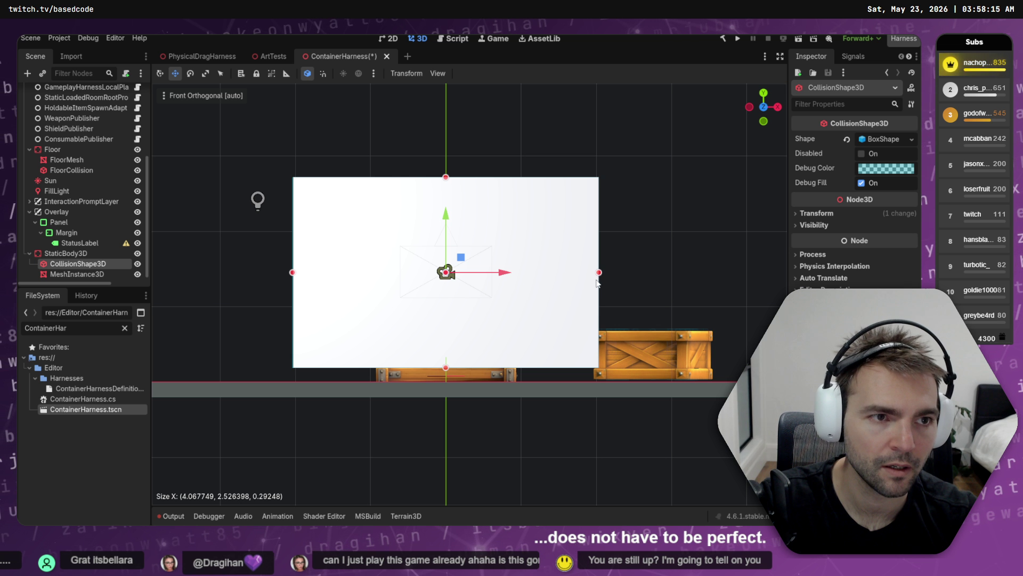
{"action": "mouse_move", "coordinate": [619, 120]}
{"action": "left_mouse_down"}
{"action": "mouse_move", "coordinate": [475, 196]}
{"action": "mouse_move", "coordinate": [132, 186]}
{"action": "left_mouse_up"}
{"action": "left_click", "coordinate": [69, 253]}
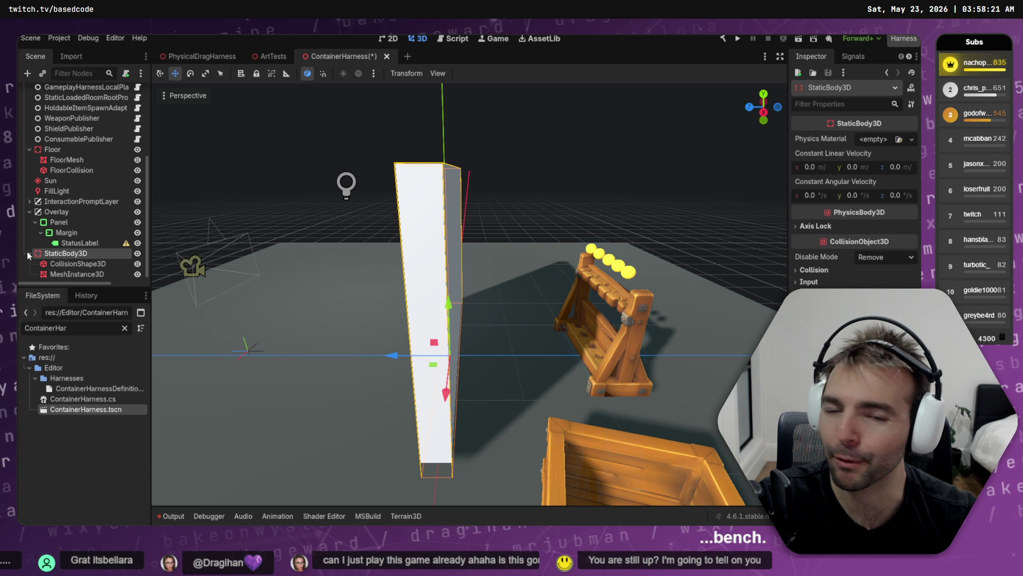
- Move the wall's StaticBody3D back along the Z axis
{"action": "scroll", "coordinate": [428, 322], "scroll_direction": "down", "scroll_amount": 5}
{"action": "mouse_move", "coordinate": [397, 321]}
{"action": "left_mouse_down"}
{"action": "mouse_move", "coordinate": [579, 328]}
{"action": "mouse_move", "coordinate": [641, 442]}
{"action": "left_mouse_up"}
{"action": "key", "text": "ctrl+shift+h"}
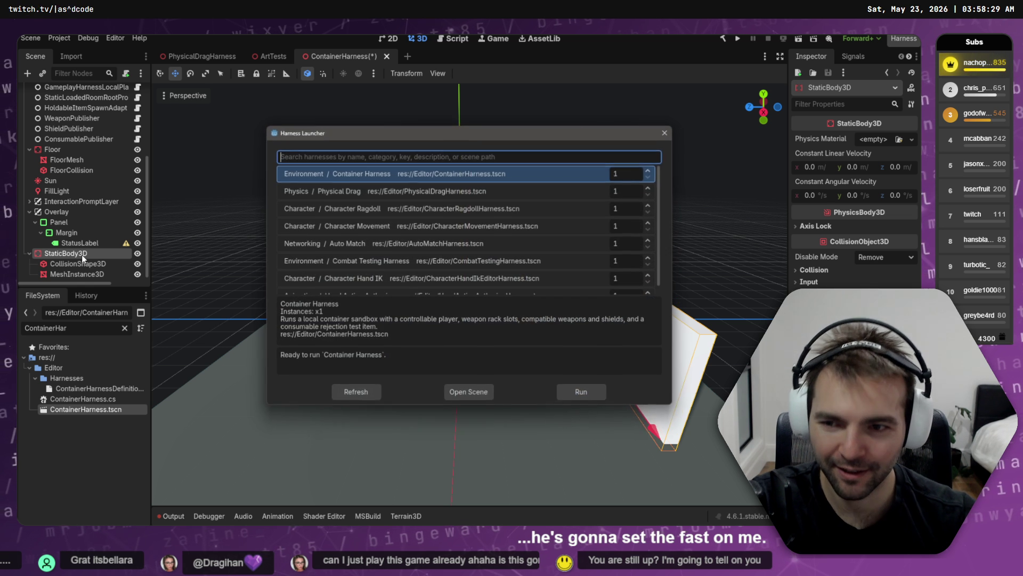
{"action": "key", "text": "Escape"}
- Rename the wall nodes to Wall, WallCollisionShape3D and WallMeshInstance3D
{"action": "double_click", "coordinate": [83, 254]}
{"action": "type", "text": "Wa"}
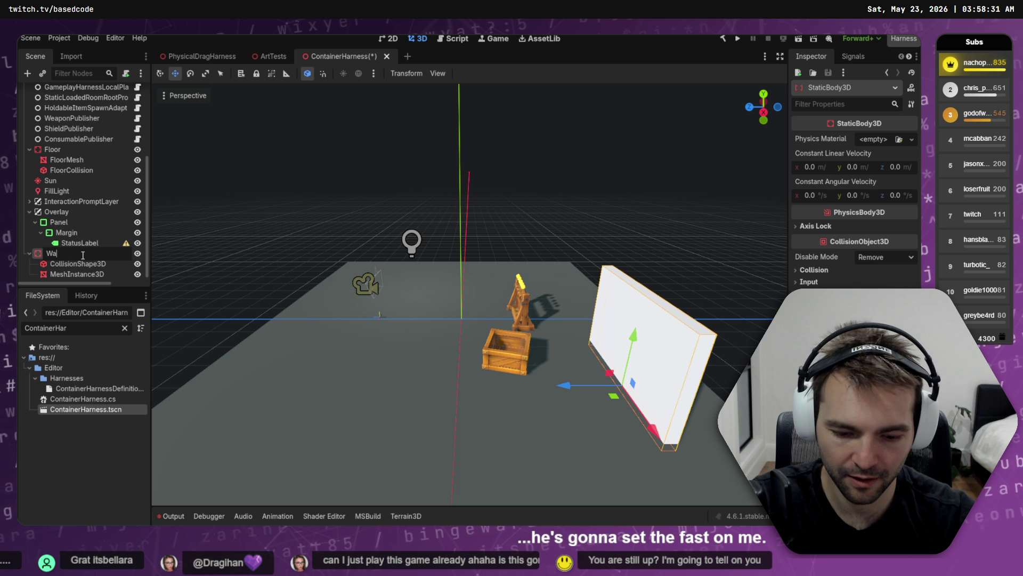
{"action": "type", "text": "ll"}
{"action": "key", "text": "Return"}
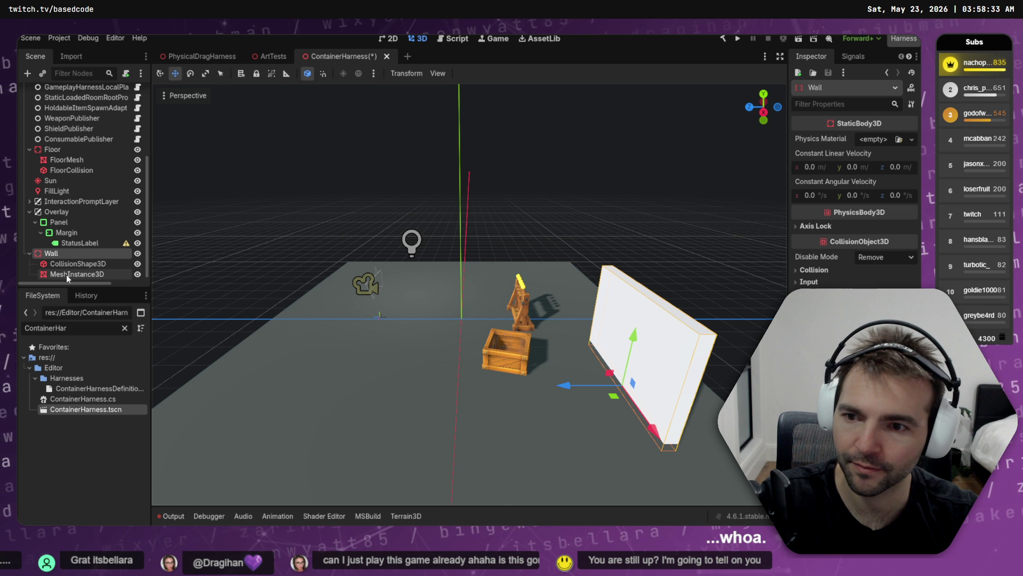
{"action": "left_click", "coordinate": [74, 263]}
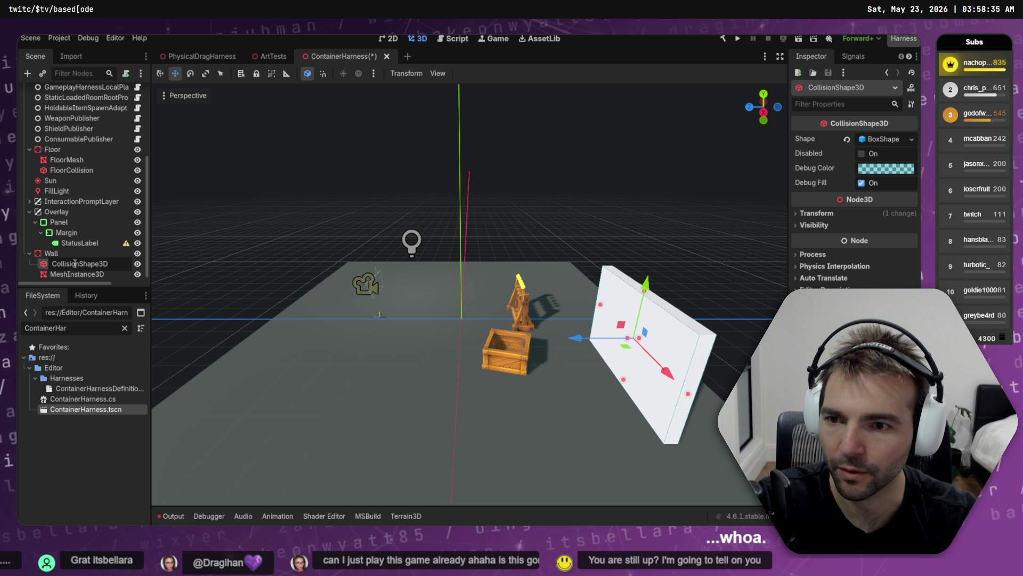
{"action": "key", "text": "Home"}
{"action": "type", "text": "Wall"}
{"action": "key", "text": "Return"}
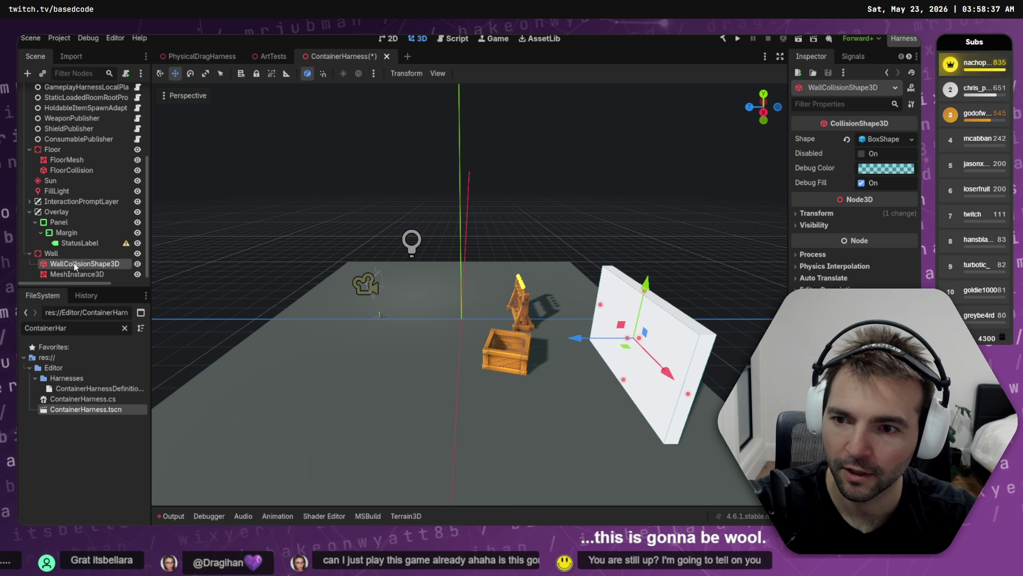
{"action": "key", "text": "Down"}
{"action": "key", "text": "Escape"}
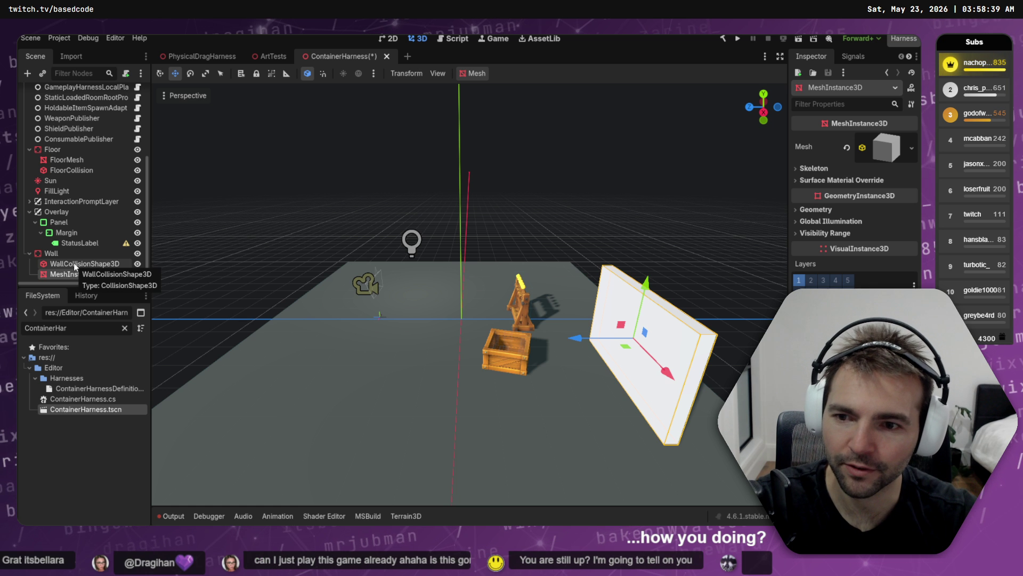
{"action": "key", "text": "F2"}
{"action": "key", "text": "Home"}
{"action": "type", "text": "W"}
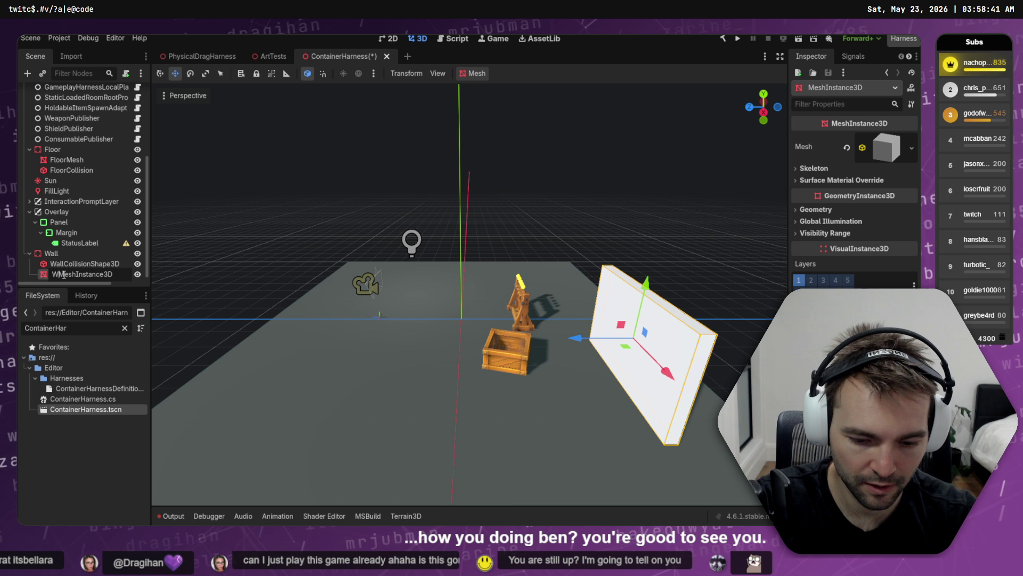
{"action": "type", "text": "all"}
{"action": "key", "text": "Return"}
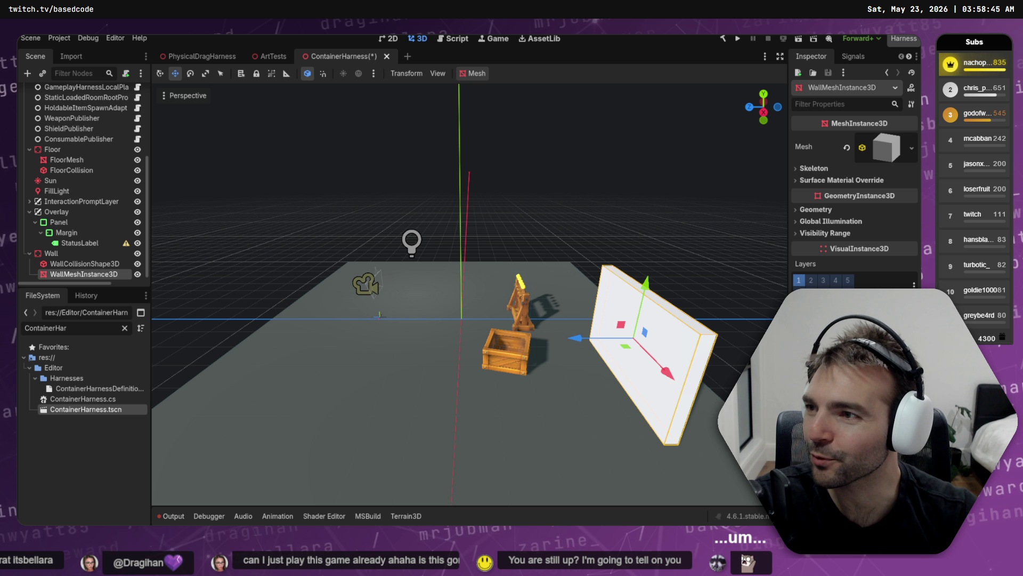
{"action": "left_click", "coordinate": [580, 218]}
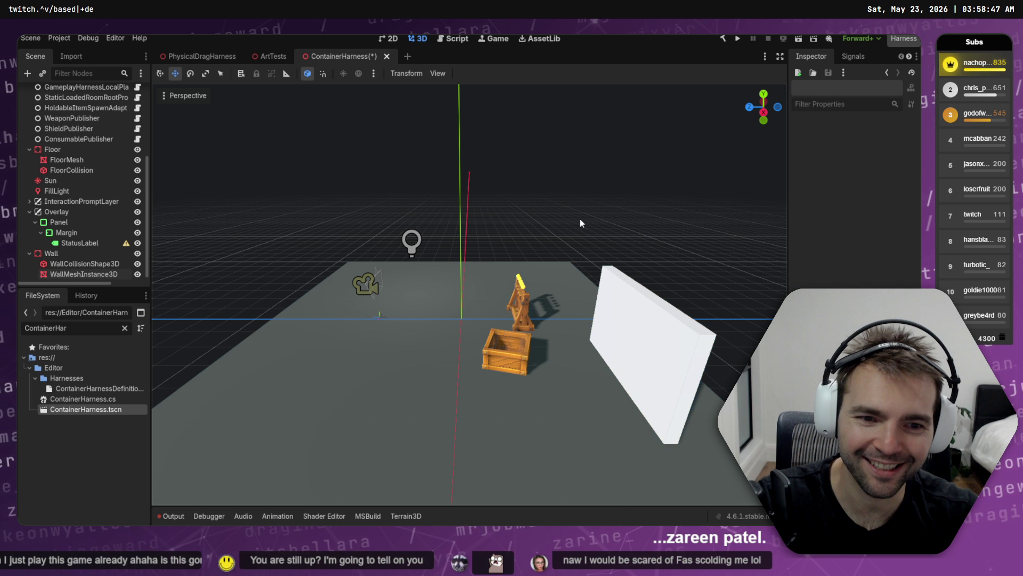
- Dictate 'let's restrict Shields from the weapon rack.' into the Containers Codex pane, then return to Godot
{"action": "key", "text": "alt+Tab"}
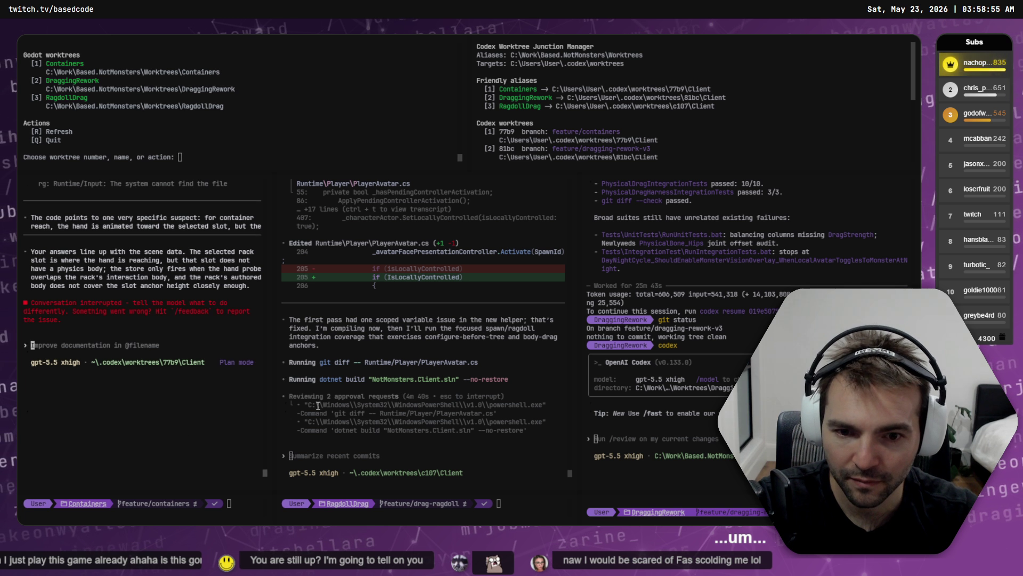
{"action": "scroll", "coordinate": [114, 331], "scroll_direction": "up", "scroll_amount": 5}
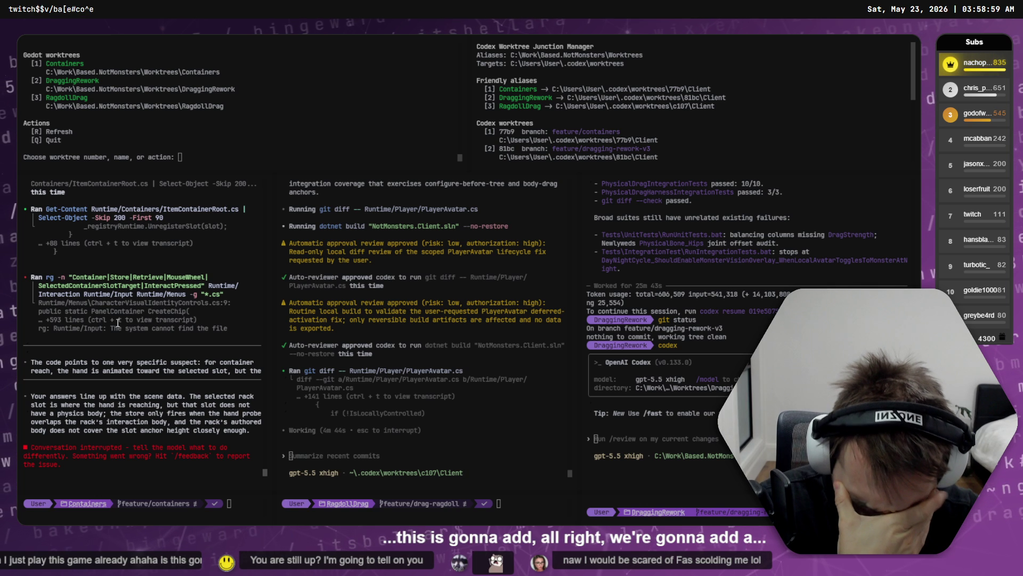
{"action": "scroll", "coordinate": [107, 341], "scroll_direction": "down", "scroll_amount": 5}
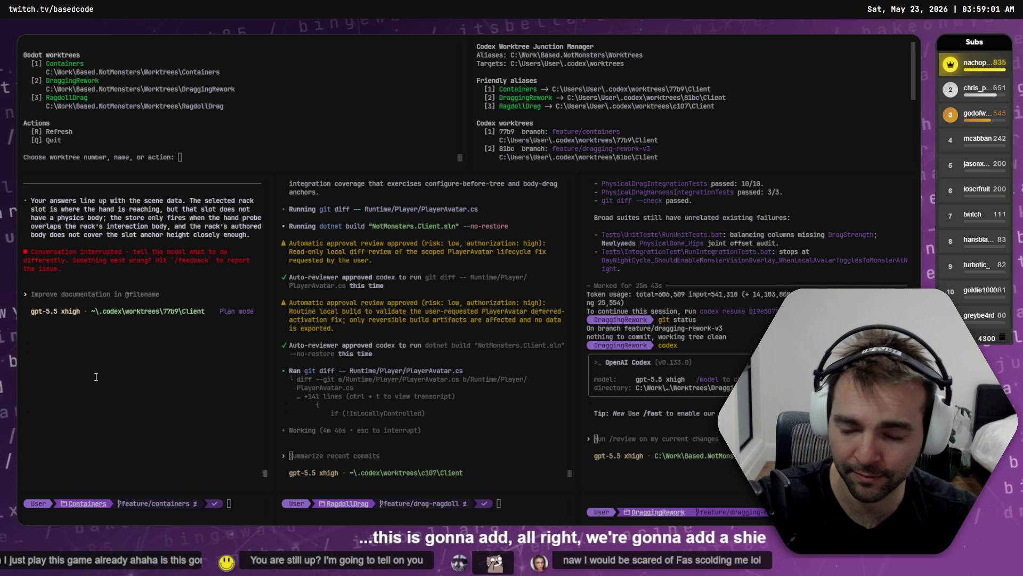
{"action": "key", "text": "super+h"}
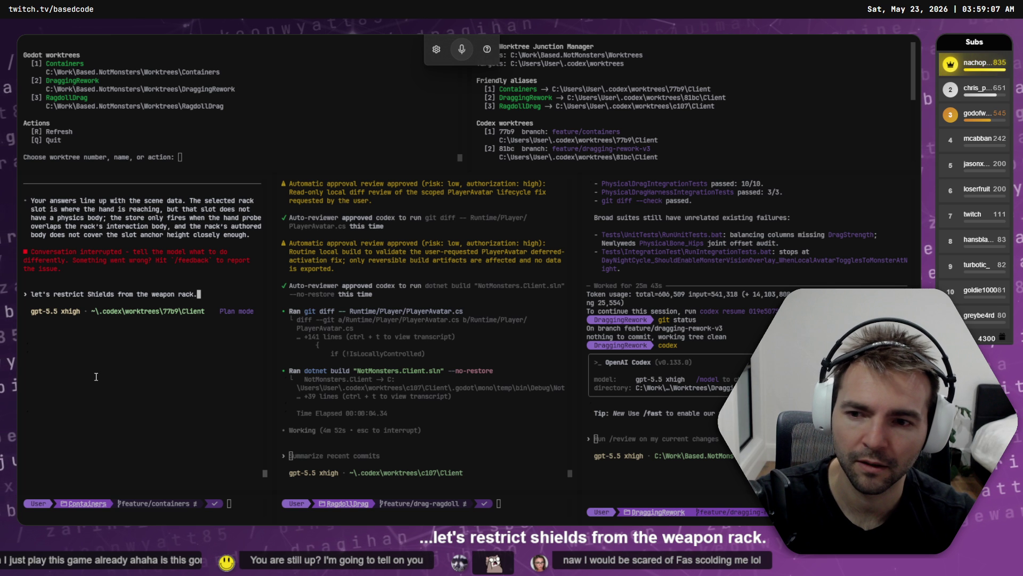
{"action": "key", "text": "alt+Tab"}
- Open the Balancing Editor's Item Stats maximized and compare the RoundShield with the three weapons
{"action": "left_click", "coordinate": [88, 39]}
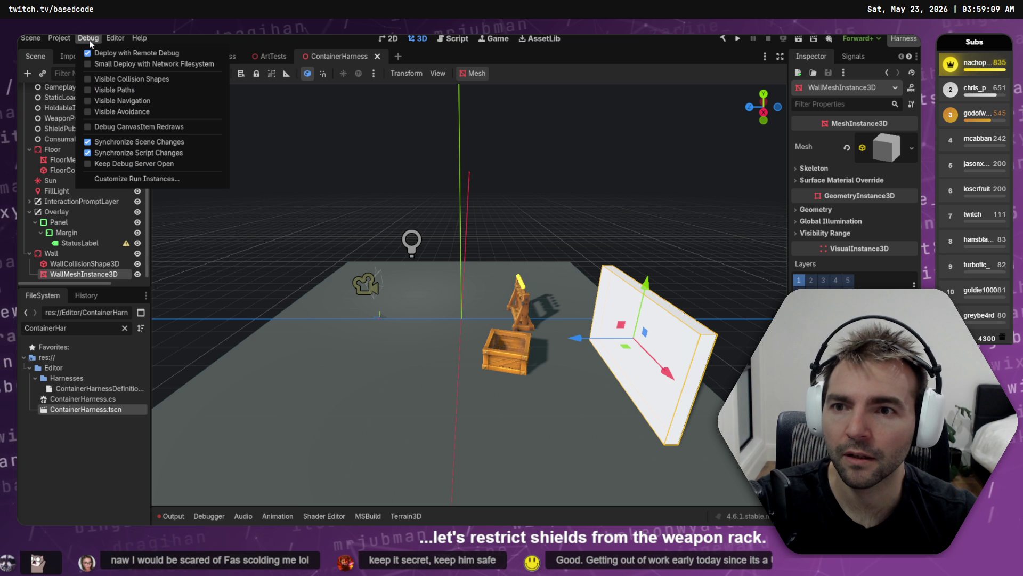
{"action": "mouse_move", "coordinate": [59, 39]}
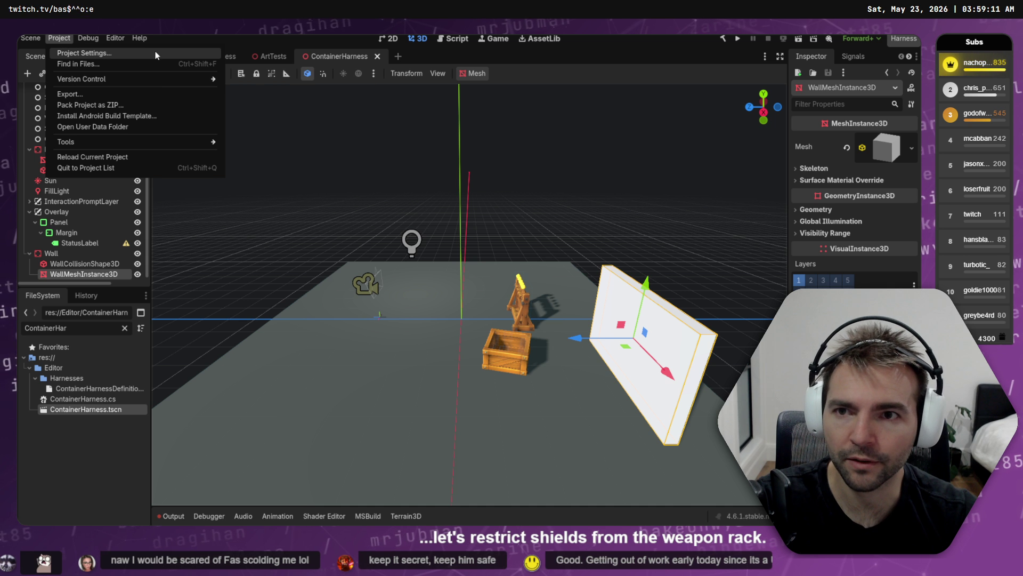
{"action": "mouse_move", "coordinate": [115, 38]}
{"action": "mouse_move", "coordinate": [226, 79]}
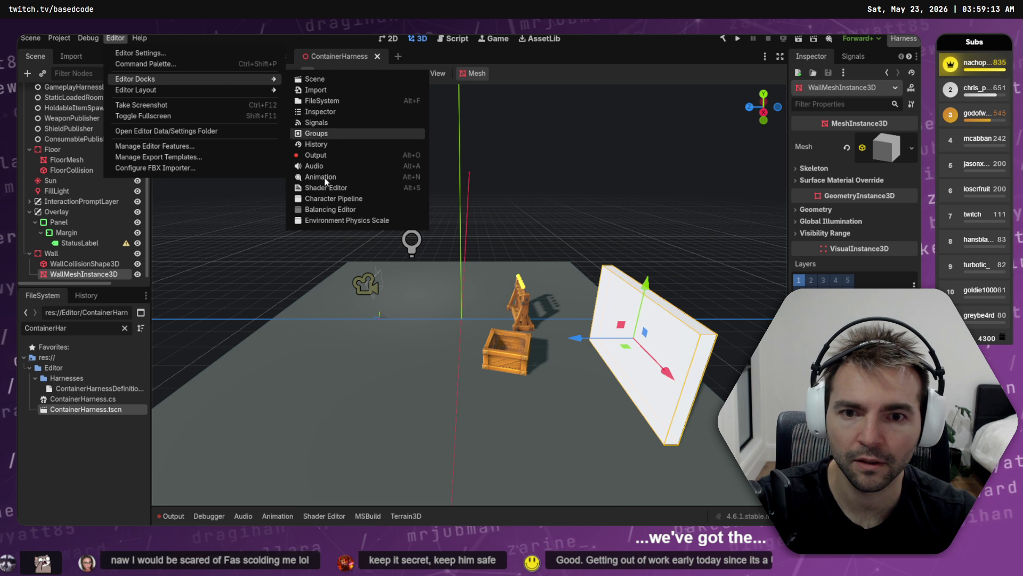
{"action": "left_click", "coordinate": [355, 209]}
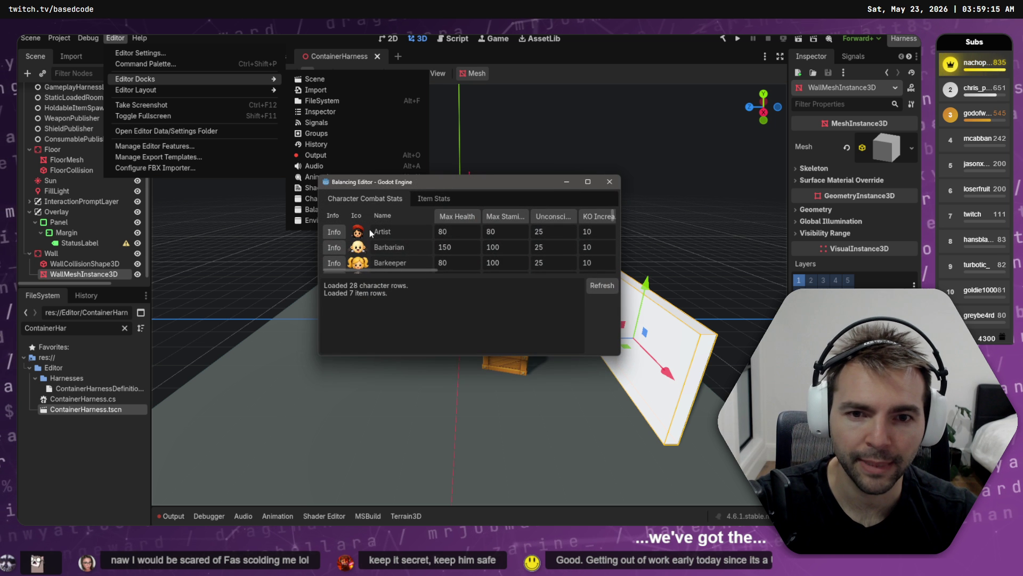
{"action": "left_click", "coordinate": [452, 200]}
{"action": "left_click", "coordinate": [596, 183]}
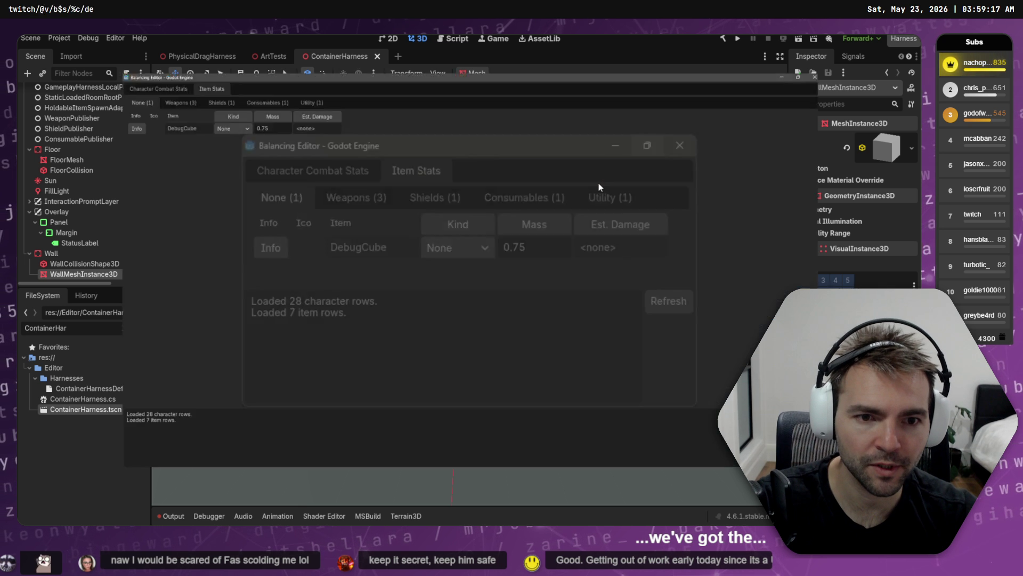
{"action": "left_click", "coordinate": [149, 55]}
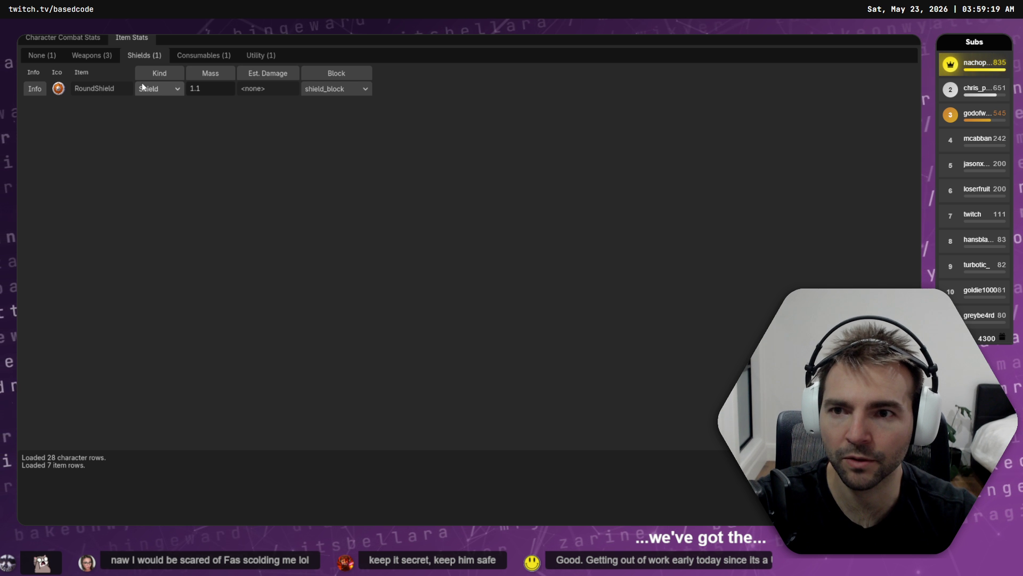
{"action": "left_click", "coordinate": [85, 56]}
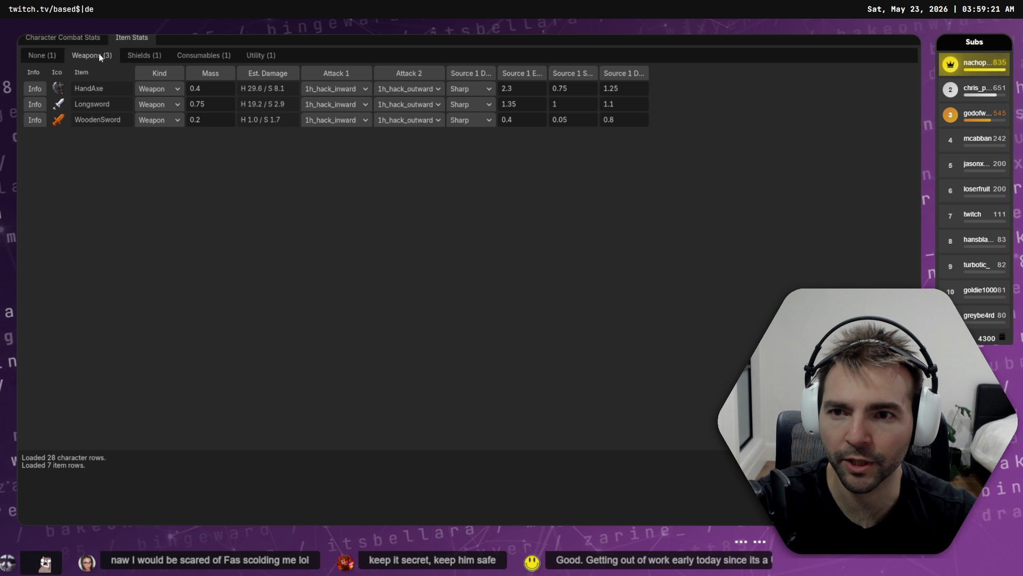
{"action": "left_click", "coordinate": [131, 59]}
{"action": "key", "text": "alt+Tab"}
{"action": "key", "text": "alt+Tab"}
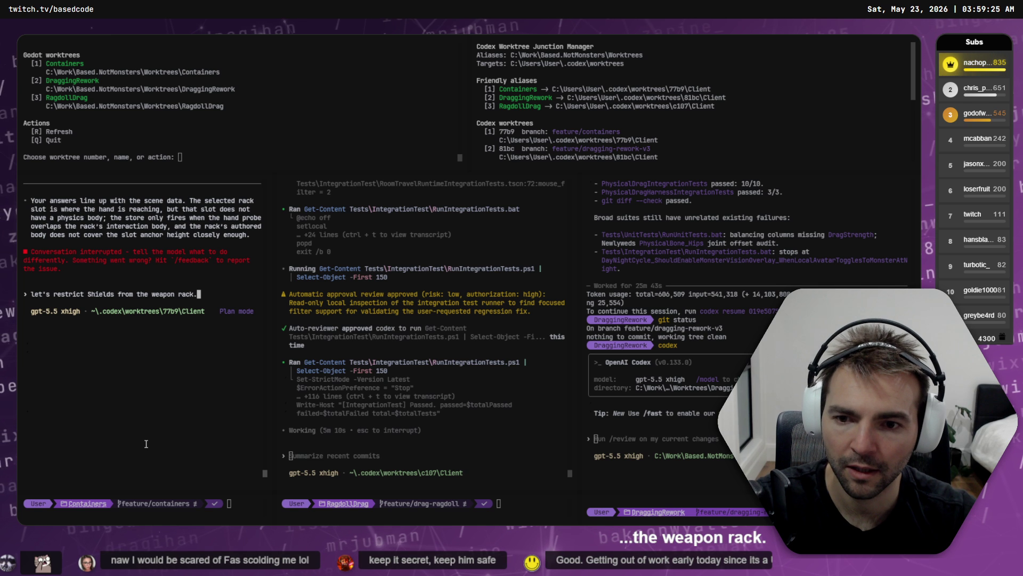
- Dictate and edit the Codex prompt to keep the rack weapon-only and add a shield wall item
{"action": "key", "text": "super+h"}
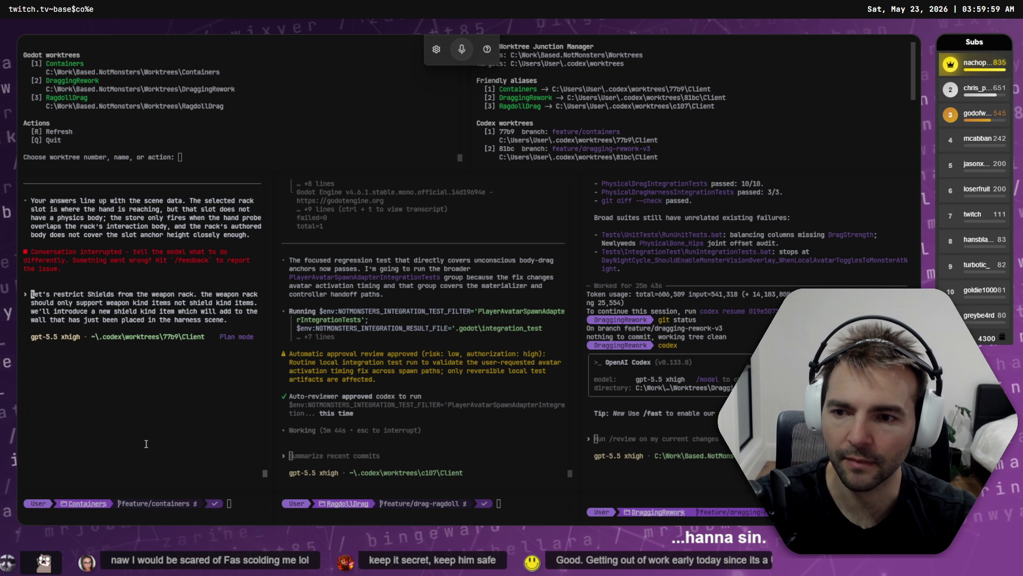
{"action": "type", "text": "e"}
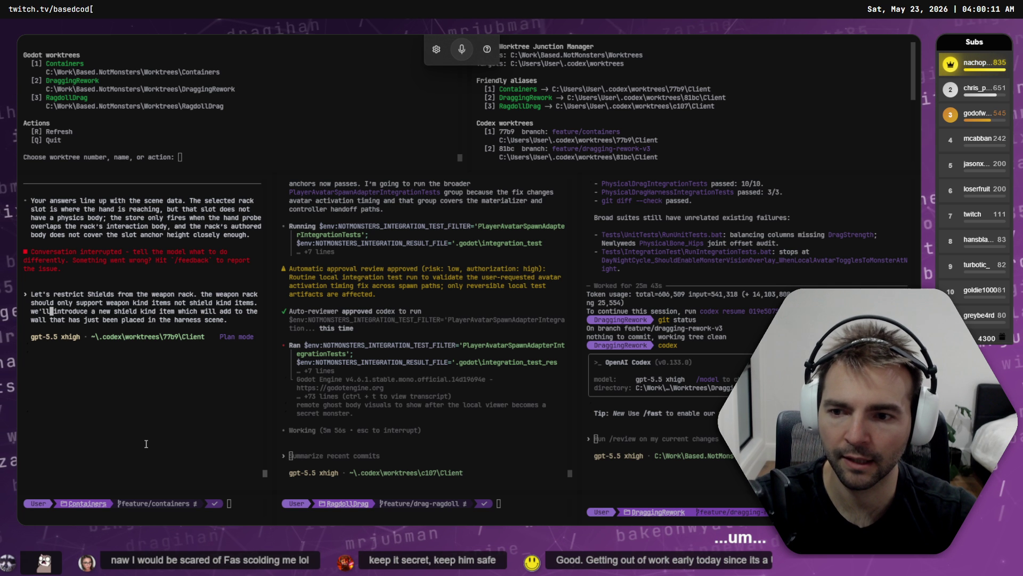
{"action": "key", "text": "BackSpace"}
{"action": "key", "text": "BackSpace"}
{"action": "key", "text": "BackSpace"}
{"action": "type", "text": "Let"}
{"action": "key", "text": "End"}
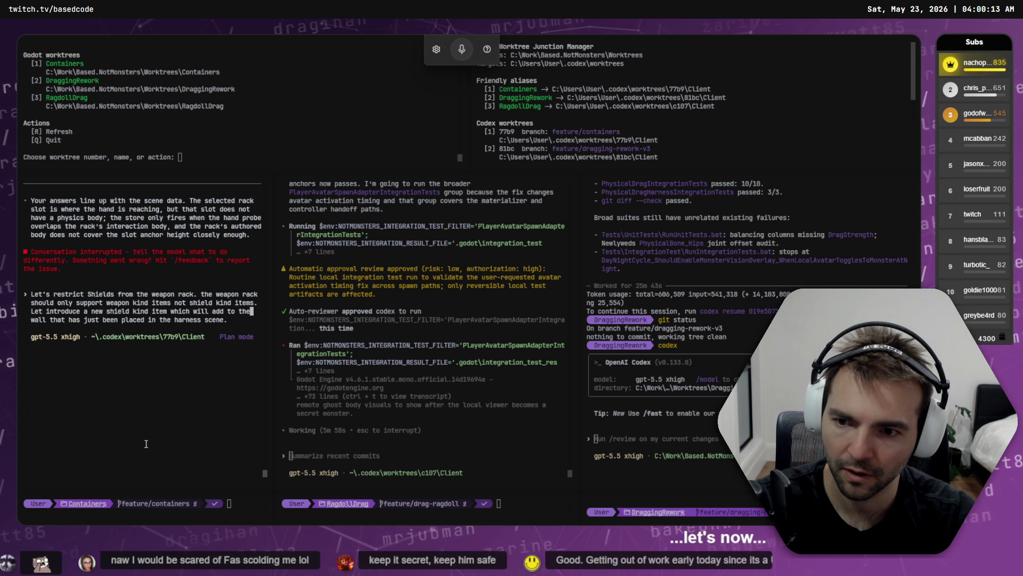
{"action": "key", "text": "ctrl+Left"}
{"action": "key", "text": "ctrl+Left"}
{"action": "key", "text": "ctrl+Left"}
{"action": "key", "text": "Left"}
{"action": "type", "text": "s now"}
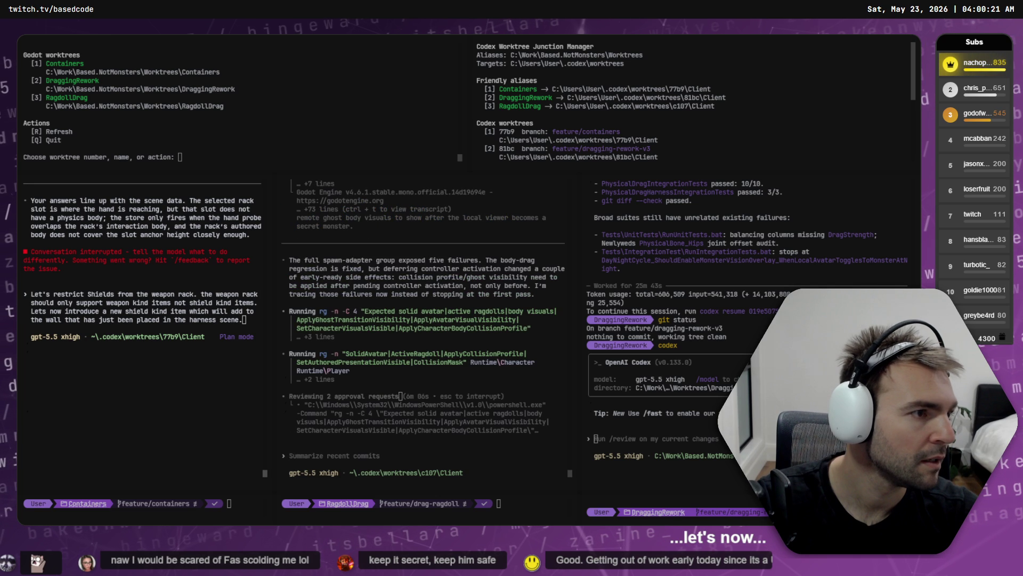
{"action": "key", "text": "alt+Tab"}
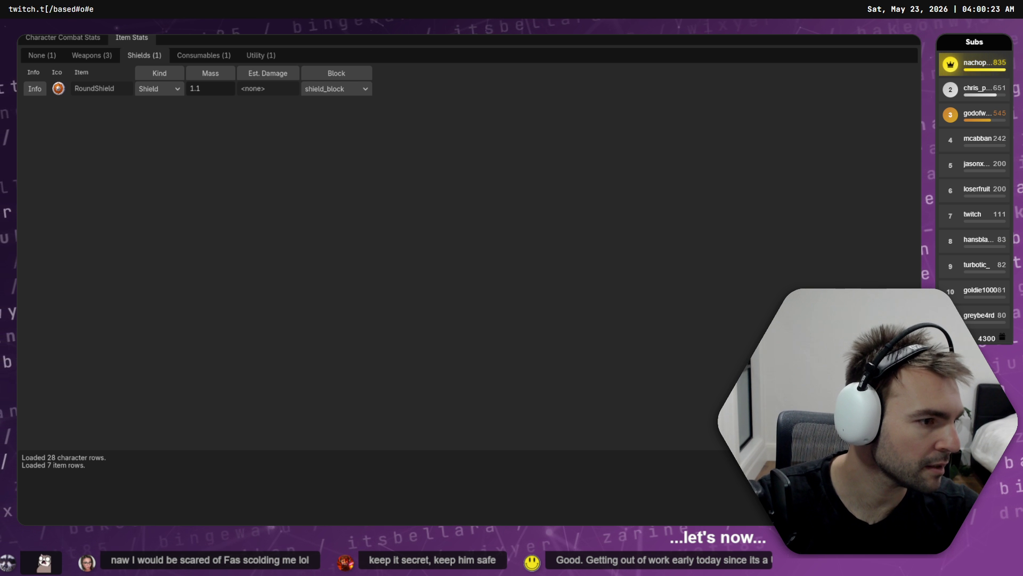
- Copy the 'Fantasy shield display on wooden rack' concept image from ChatGPT
{"action": "key", "text": "alt+Tab"}
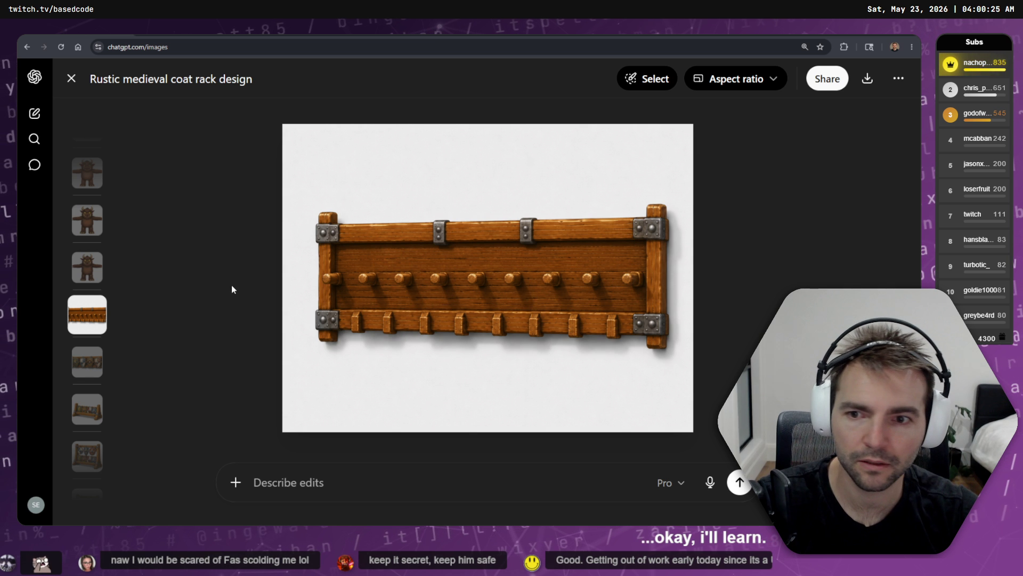
{"action": "left_click", "coordinate": [90, 372]}
{"action": "right_click", "coordinate": [448, 279]}
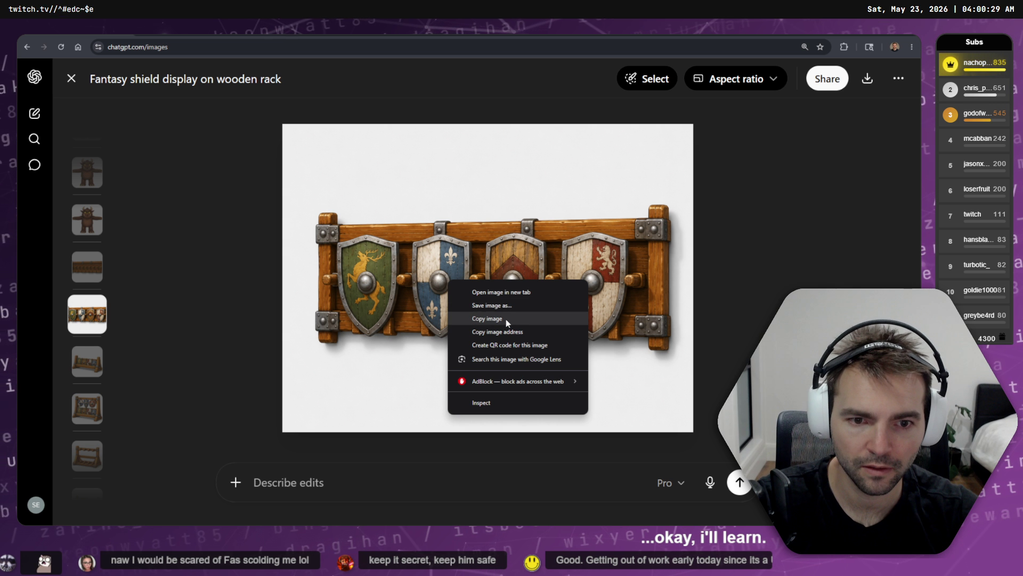
{"action": "left_click", "coordinate": [487, 318]}
{"action": "key", "text": "alt+Tab"}
{"action": "key", "text": "alt+Tab"}
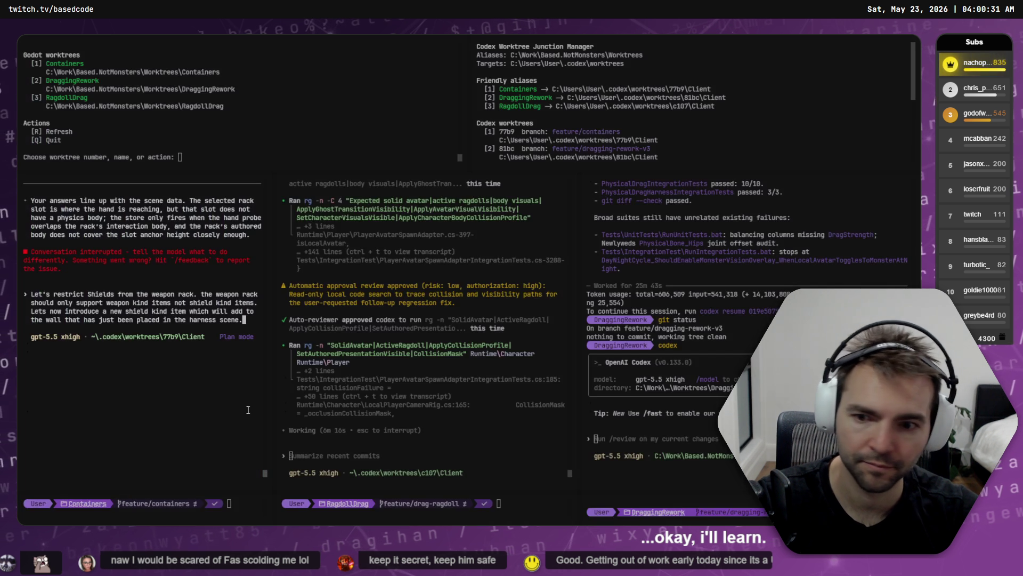
- Continue the Codex prompt on a new line with 'here is the concept block it out for me'
{"action": "type", "text": " \\"}
{"action": "key", "text": "Return"}
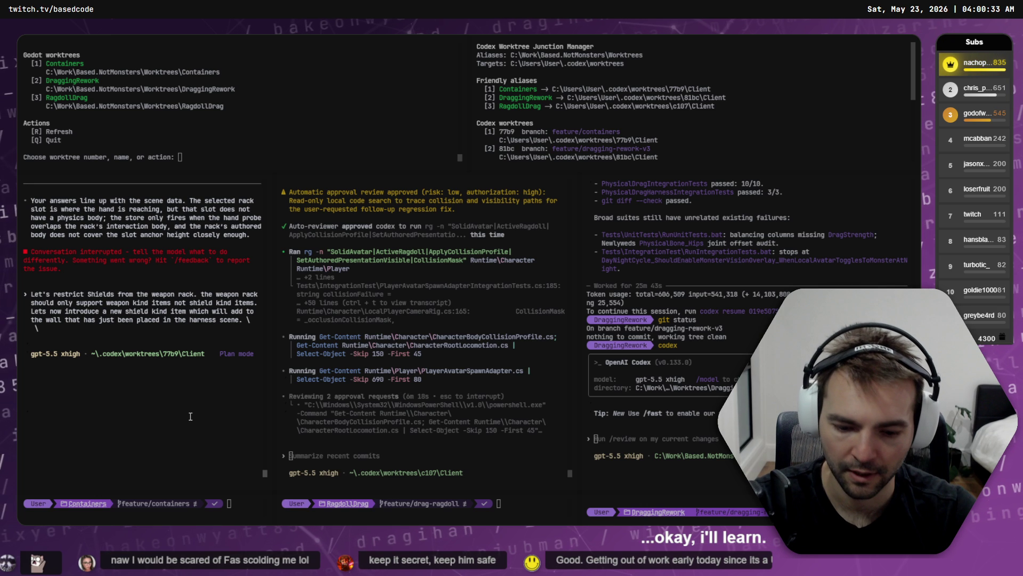
{"action": "type", "text": "here is the"}
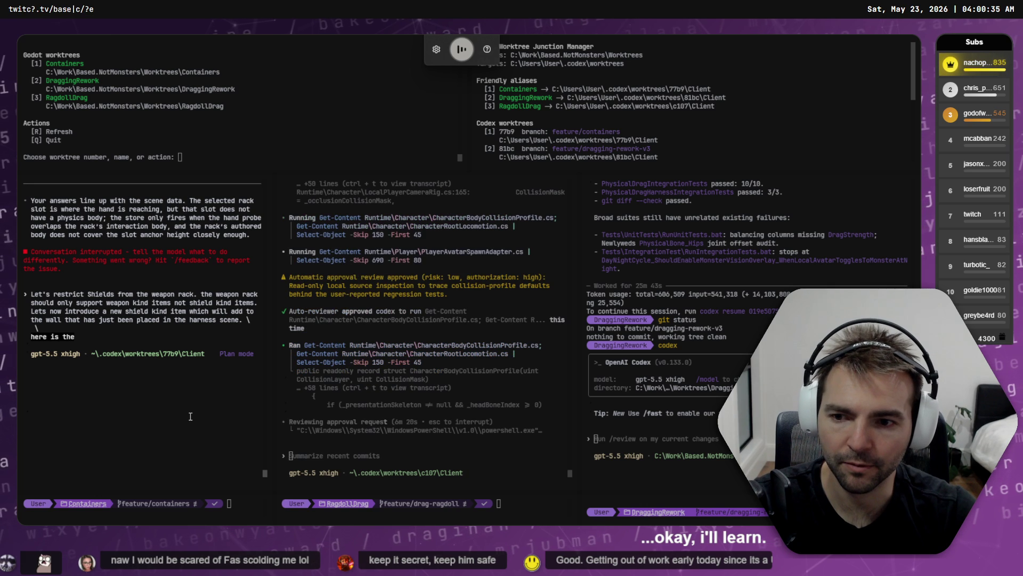
{"action": "type", "text": " concept block it out for me"}
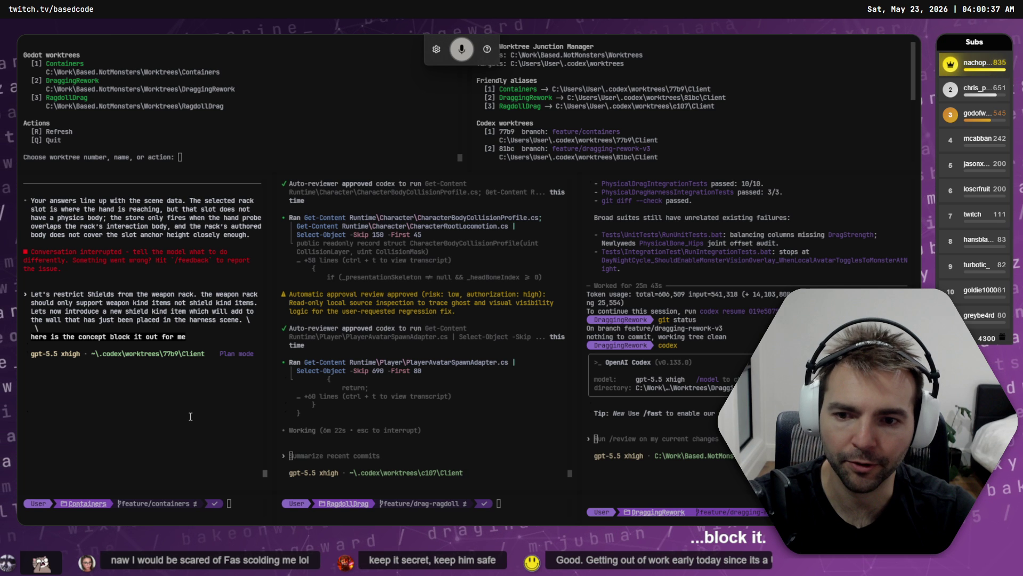
- End the prompt with '3D model to it' and submit the shield-wall request to Codex
{"action": "key", "text": "BackSpace"}
{"action": "key", "text": "BackSpace"}
{"action": "key", "text": "BackSpace"}
{"action": "type", "text": "3D model to it: [Image #1"}
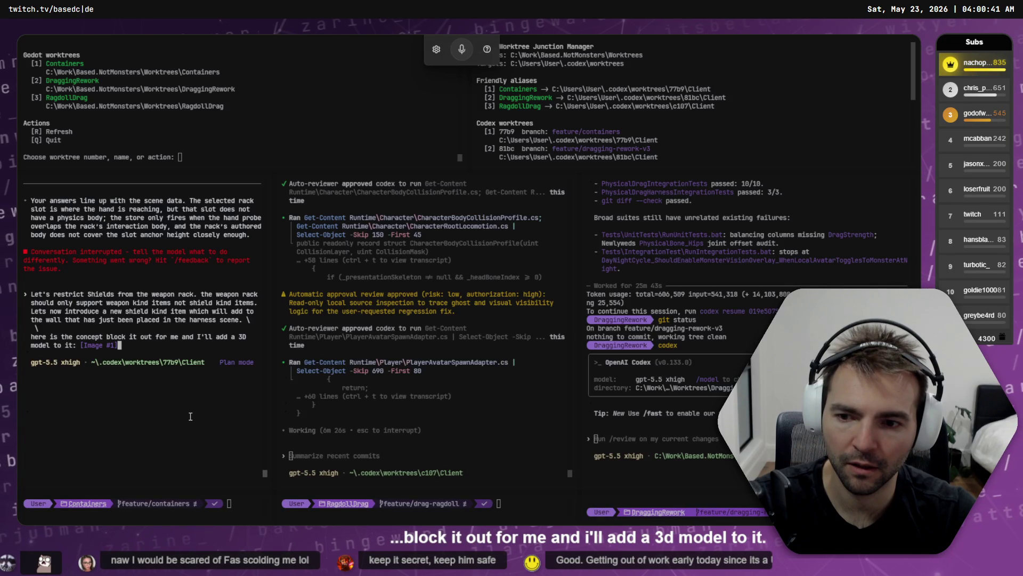
{"action": "key", "text": "Return"}
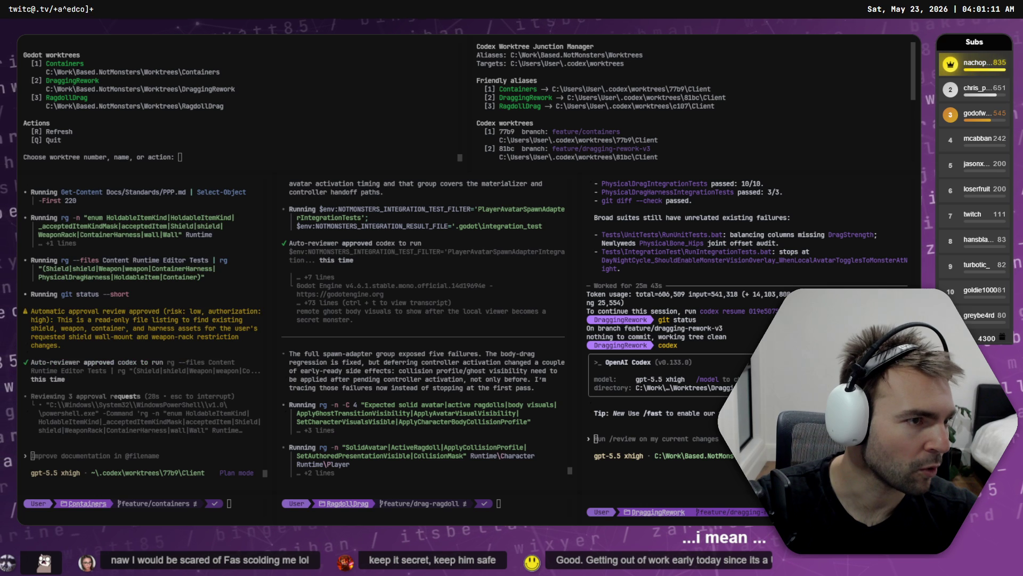
- Inspect the feature/containers commit and the failed Dragon carry contract V2 commit in Fork
{"action": "key", "text": "alt+Tab"}
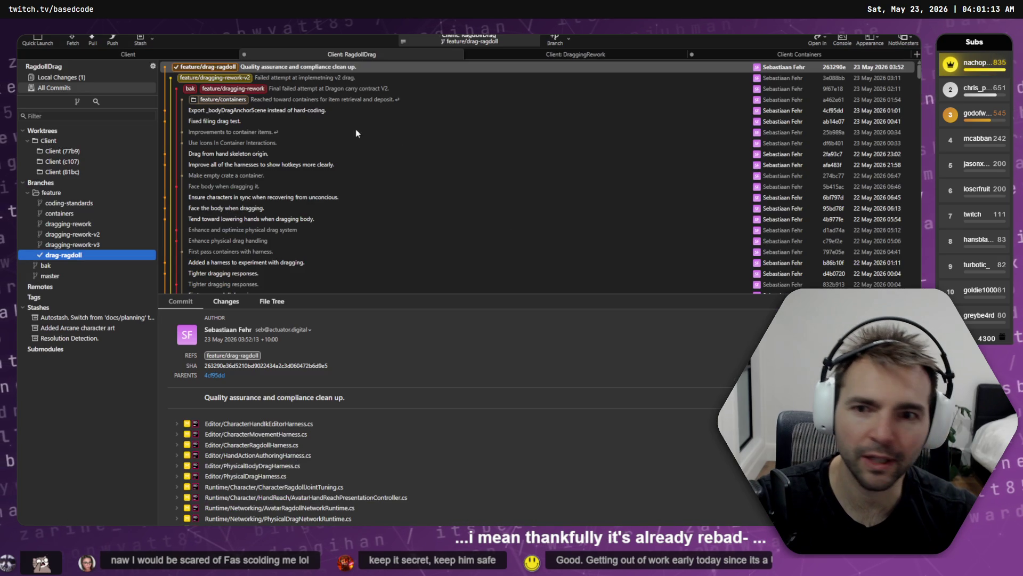
{"action": "left_click", "coordinate": [211, 68]}
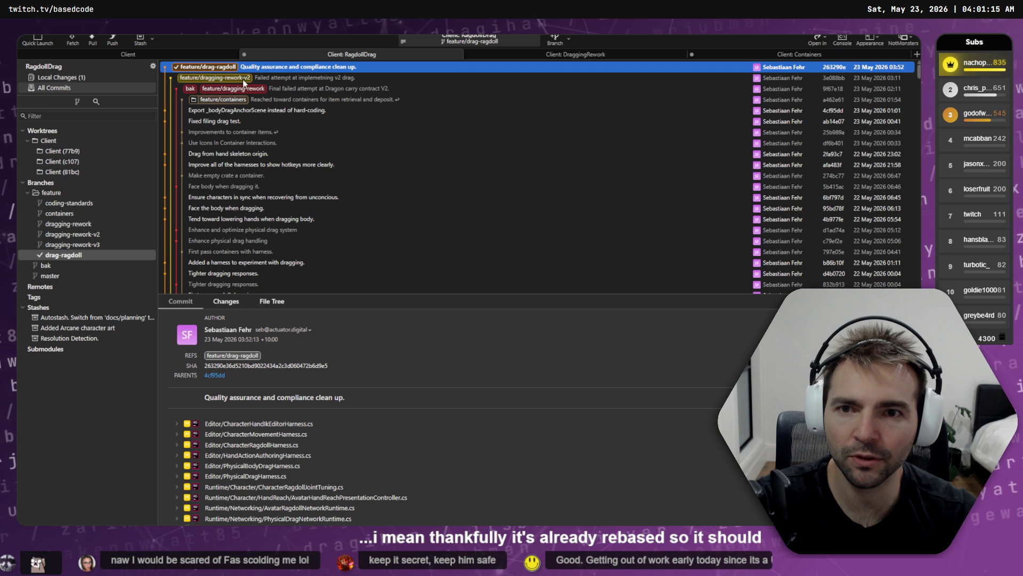
{"action": "left_click", "coordinate": [244, 81]}
{"action": "left_click", "coordinate": [210, 67]}
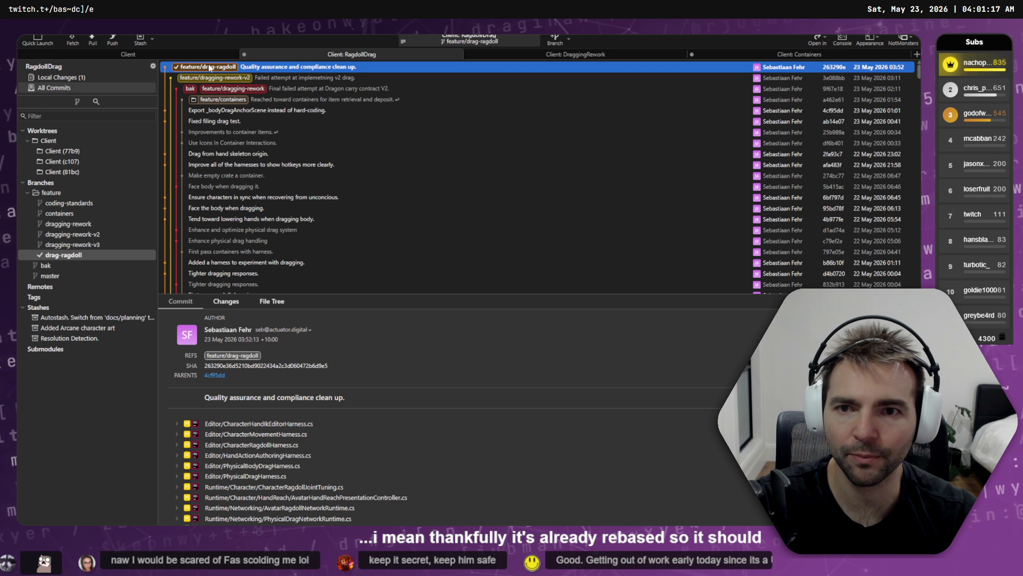
{"action": "left_click", "coordinate": [226, 100]}
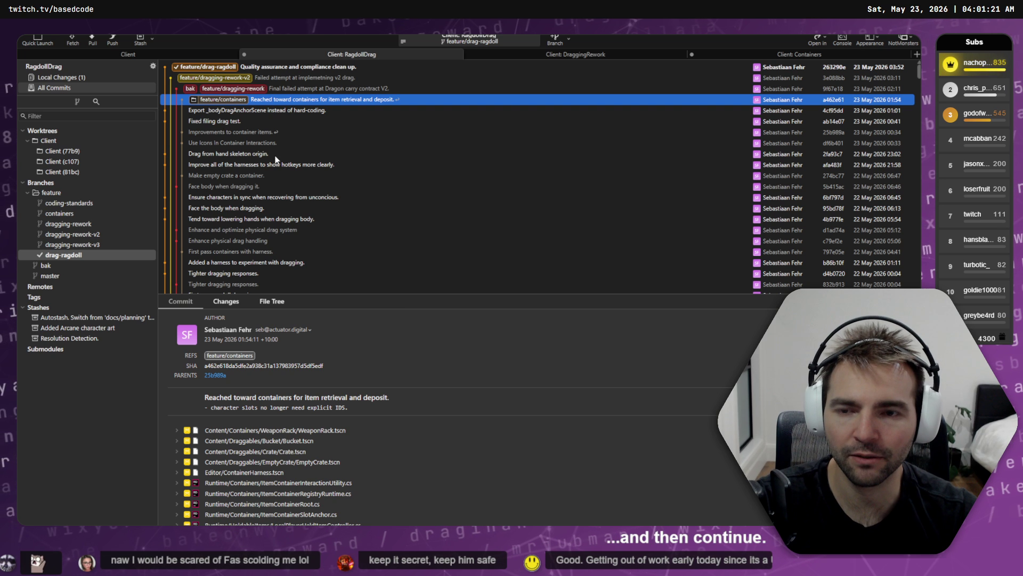
{"action": "key", "text": "Up"}
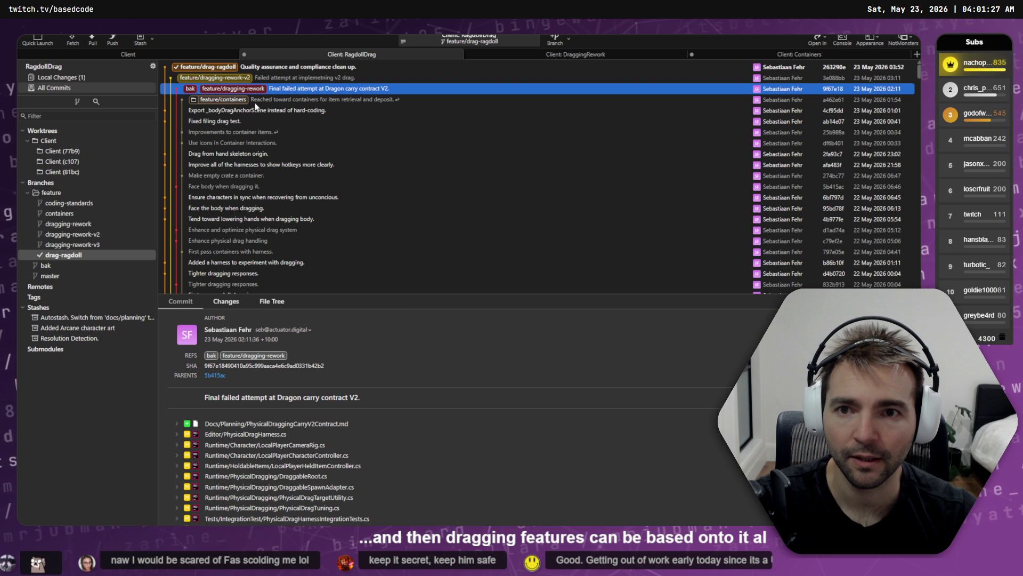
{"action": "key", "text": "alt+Tab"}
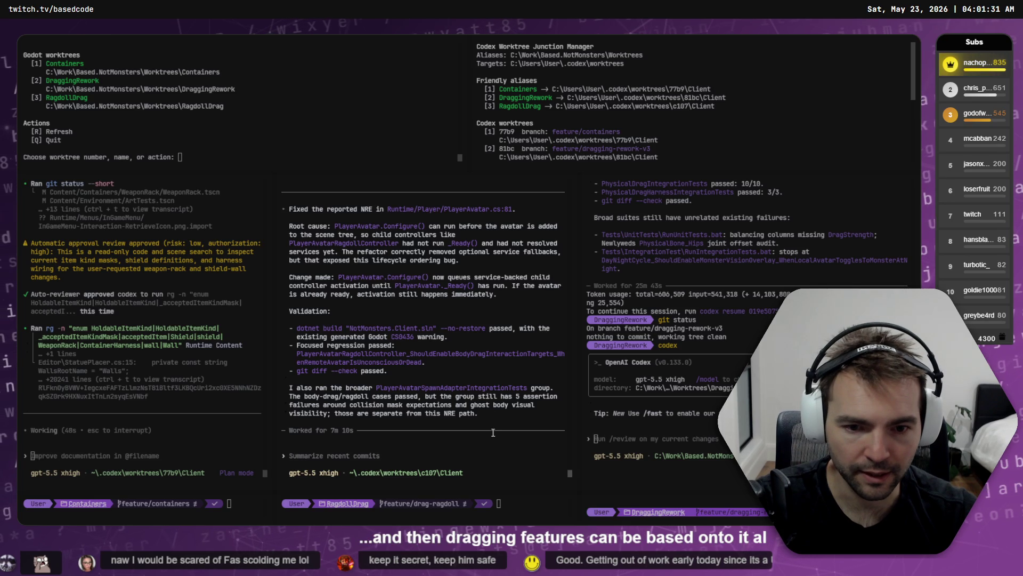
- Open the RagdollDrag worktree in Godot from the worktree chooser
{"action": "scroll", "coordinate": [389, 428], "scroll_direction": "up", "scroll_amount": 4}
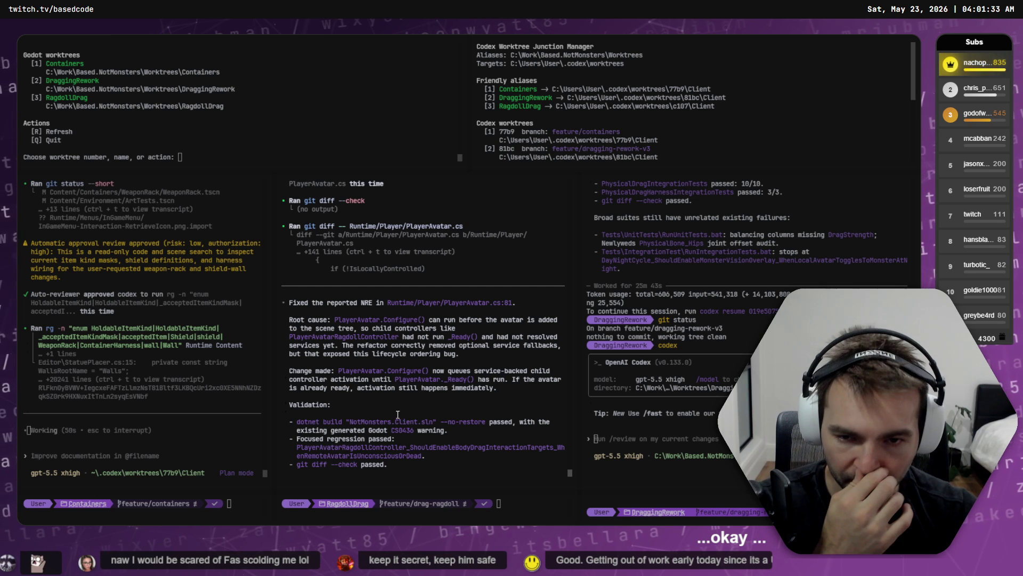
{"action": "scroll", "coordinate": [371, 331], "scroll_direction": "down", "scroll_amount": 4}
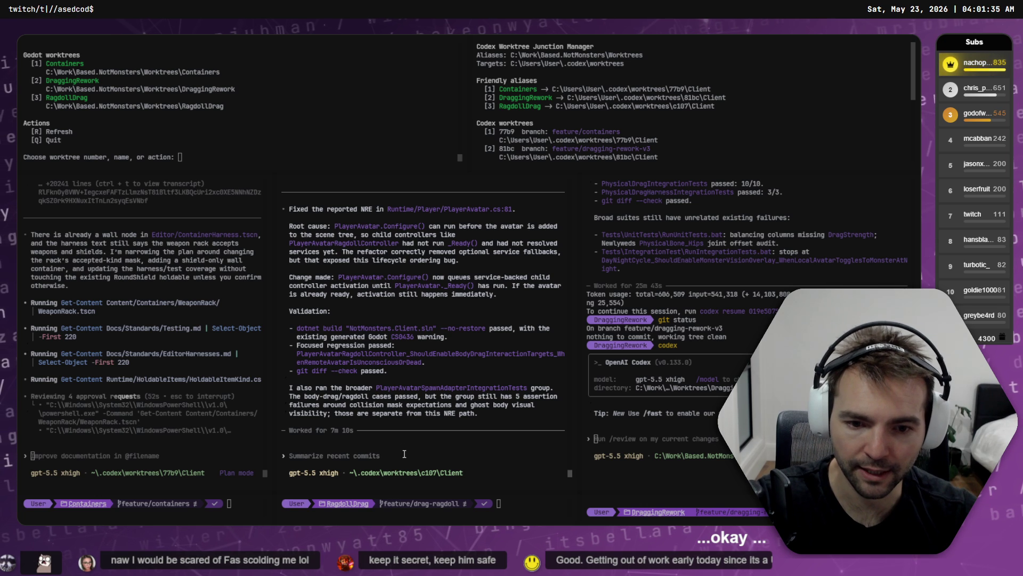
{"action": "left_click", "coordinate": [207, 143]}
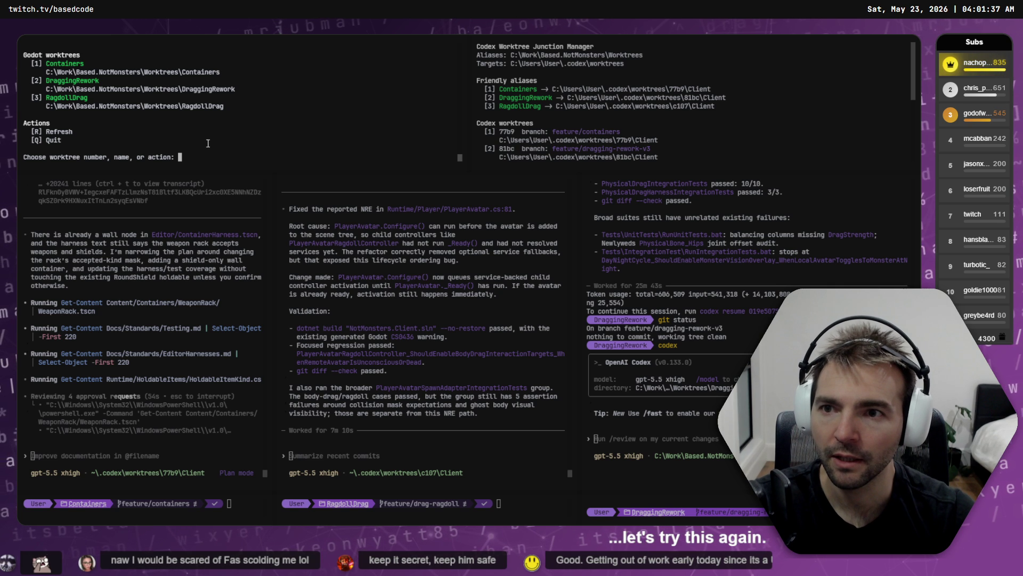
{"action": "type", "text": "3"}
{"action": "key", "text": "Return"}
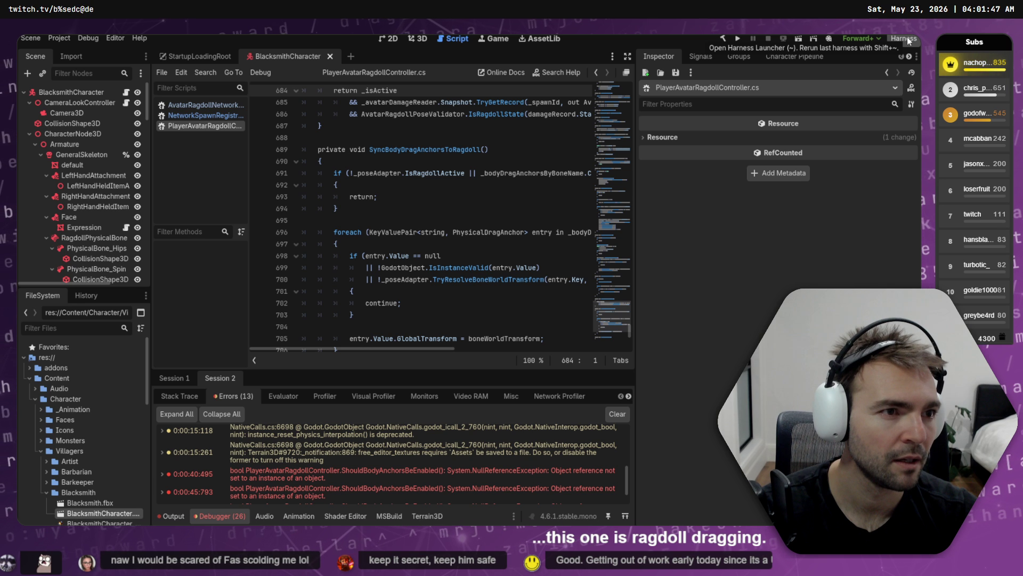
- Ask the RagdollDrag Codex session to undo every keyboard-shortcut change to the harness launcher
{"action": "key", "text": "alt+Tab"}
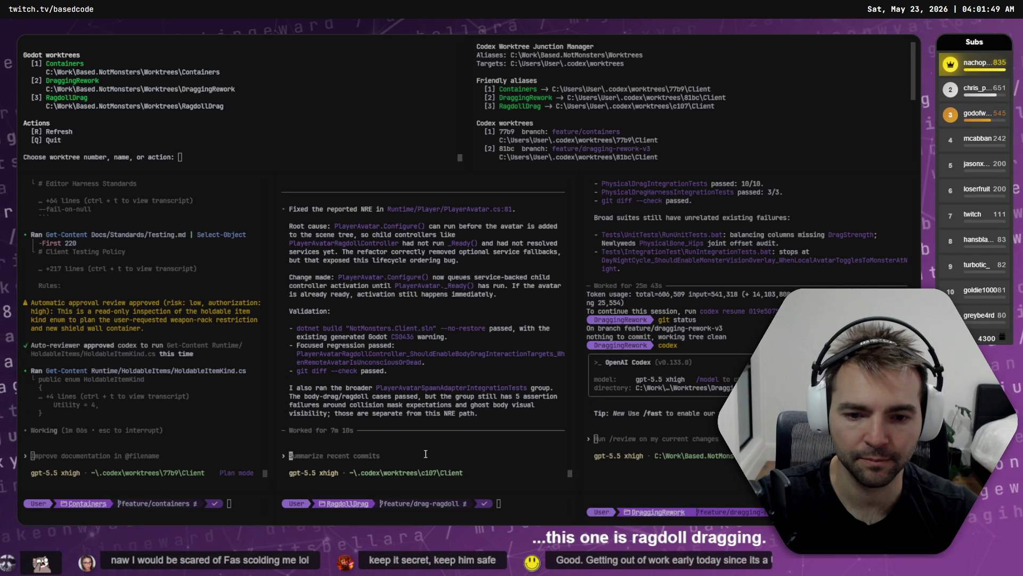
{"action": "left_click", "coordinate": [426, 454]}
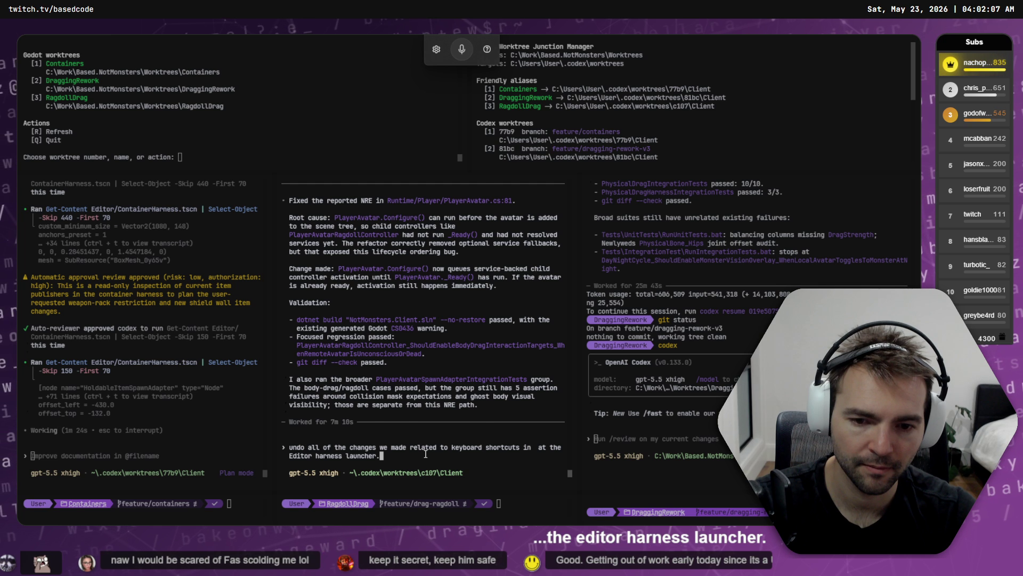
{"action": "key", "text": "Return"}
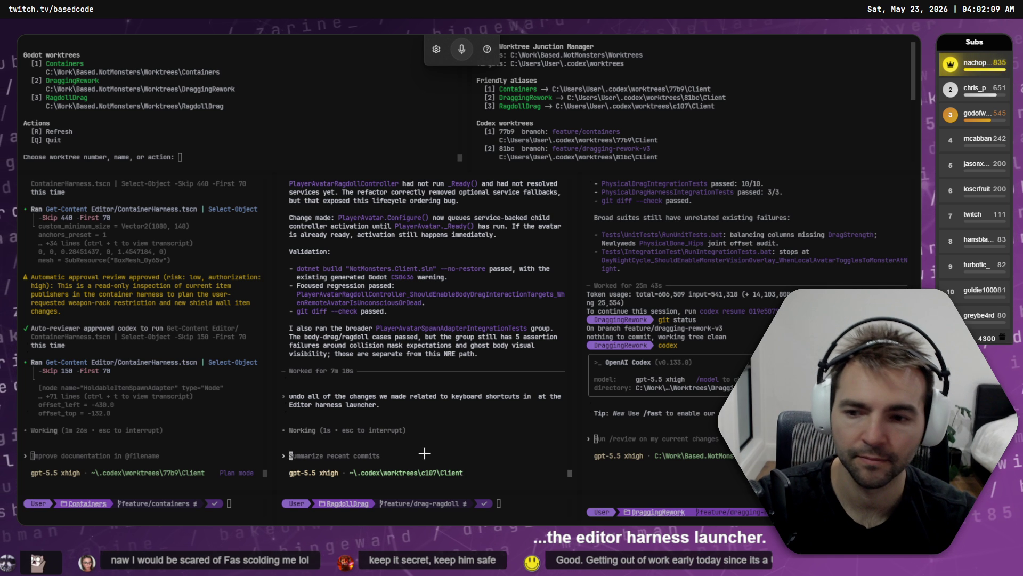
{"action": "key", "text": "alt+Tab"}
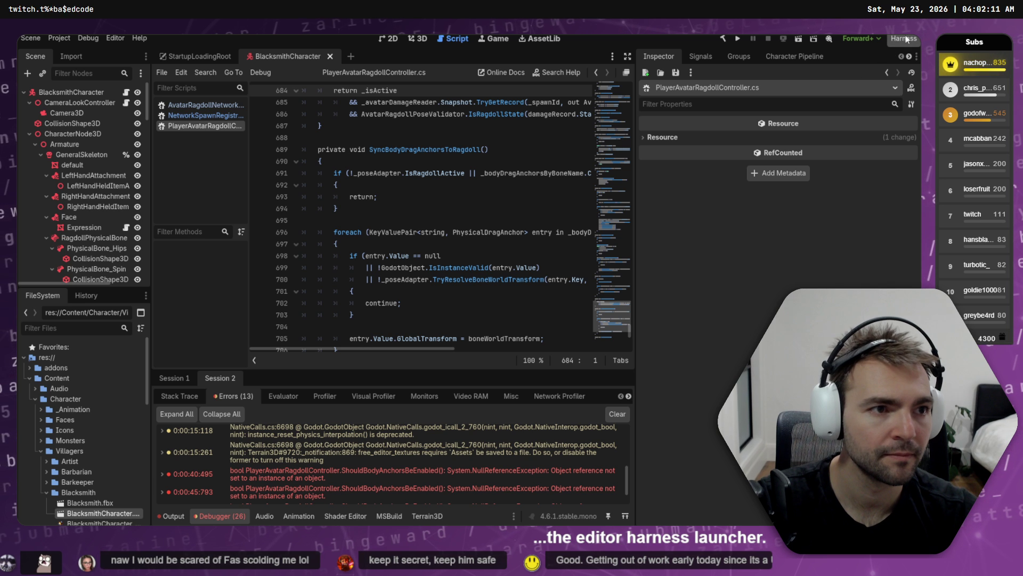
- Pick Physical Body Drag in the Harness Launcher and run the project with F5
{"action": "left_click", "coordinate": [906, 39]}
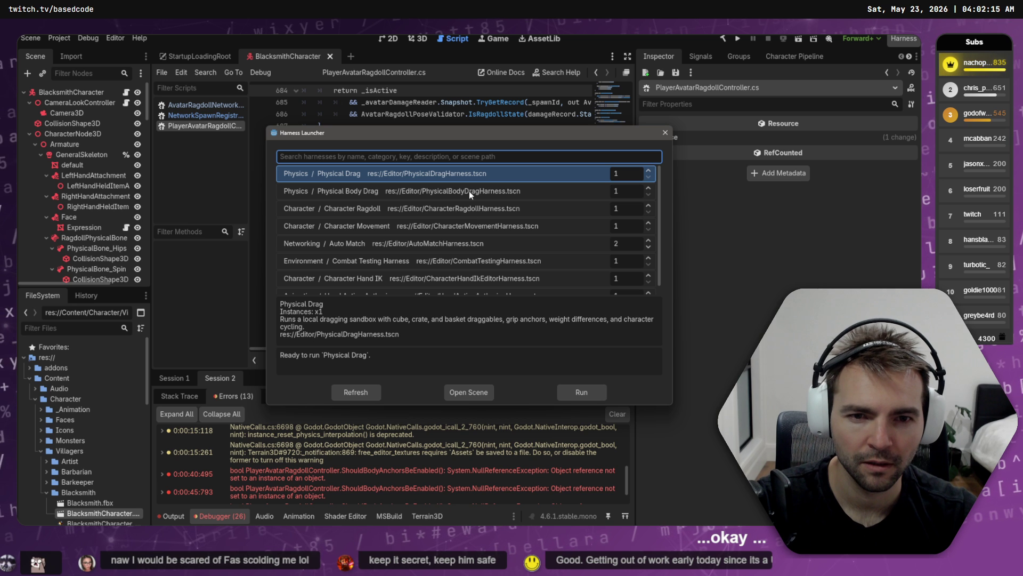
{"action": "key", "text": "Escape"}
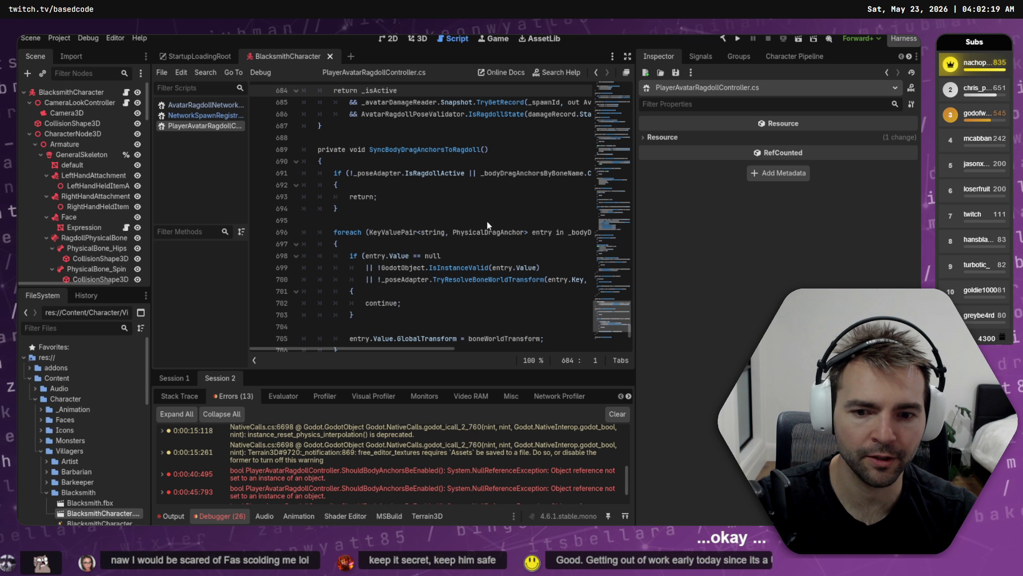
{"action": "key", "text": "F5"}
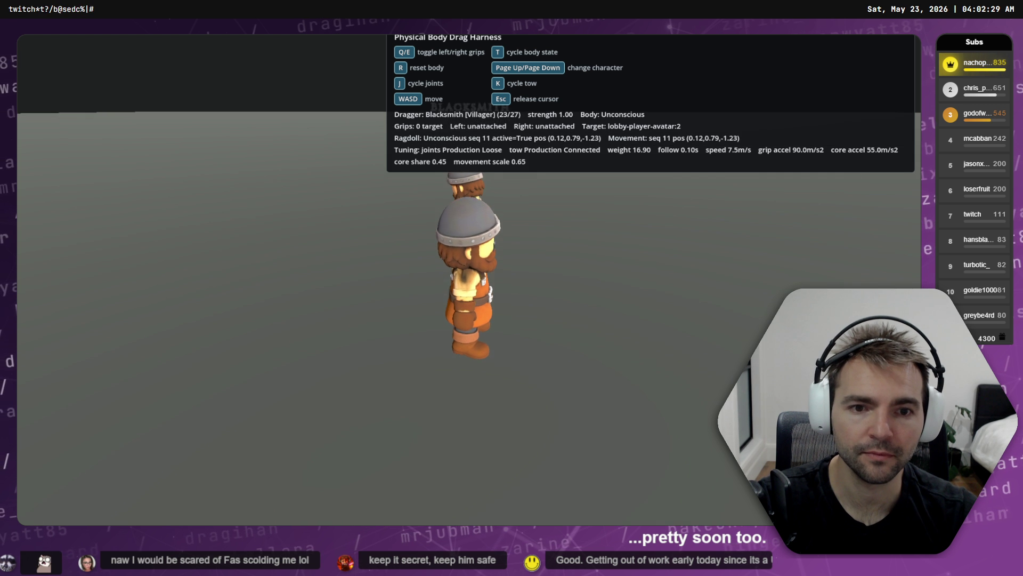
- Cycle the target body through Dead and Alive, then back to Unconscious
{"action": "key", "text": "t"}
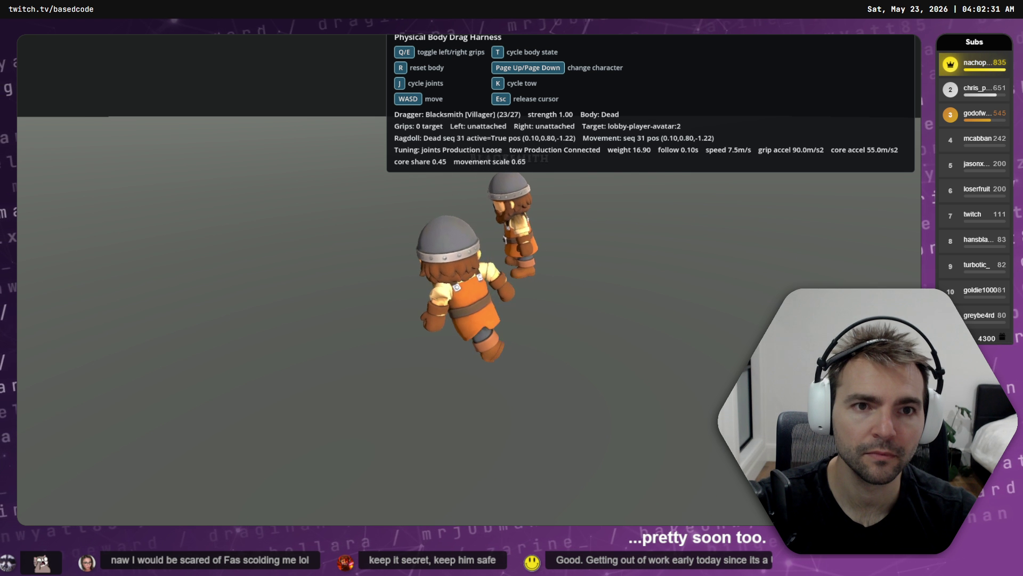
{"action": "key", "text": "t"}
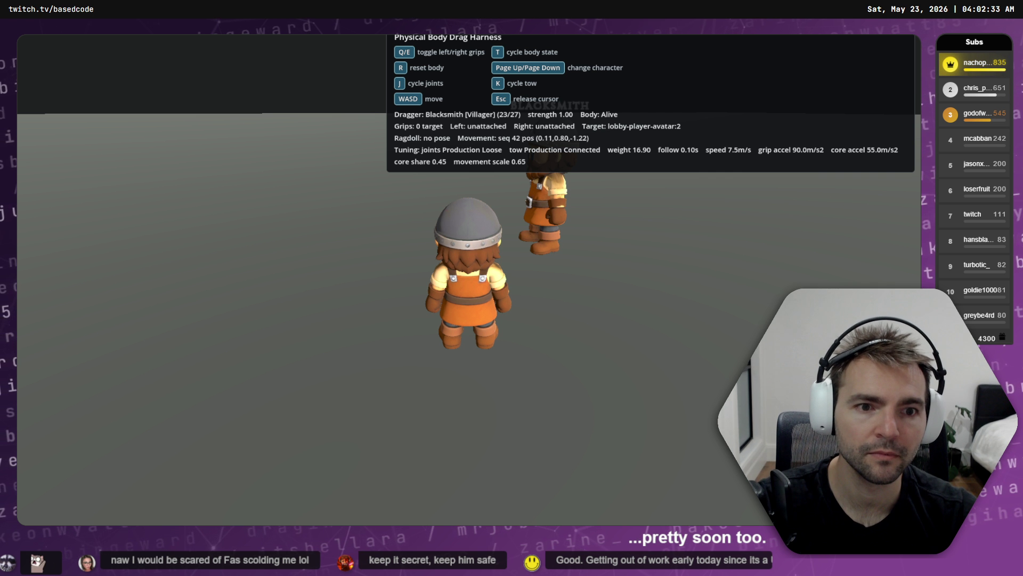
{"action": "key", "text": "t"}
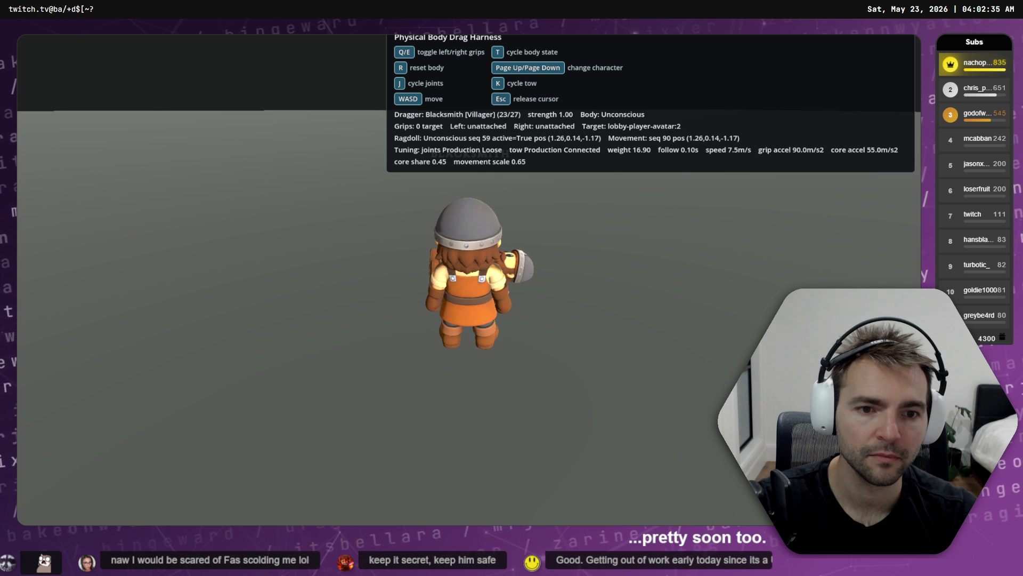
- Grip the unconscious villager with both hands and drag it around, then reset and regrab
{"action": "key", "text": "e"}
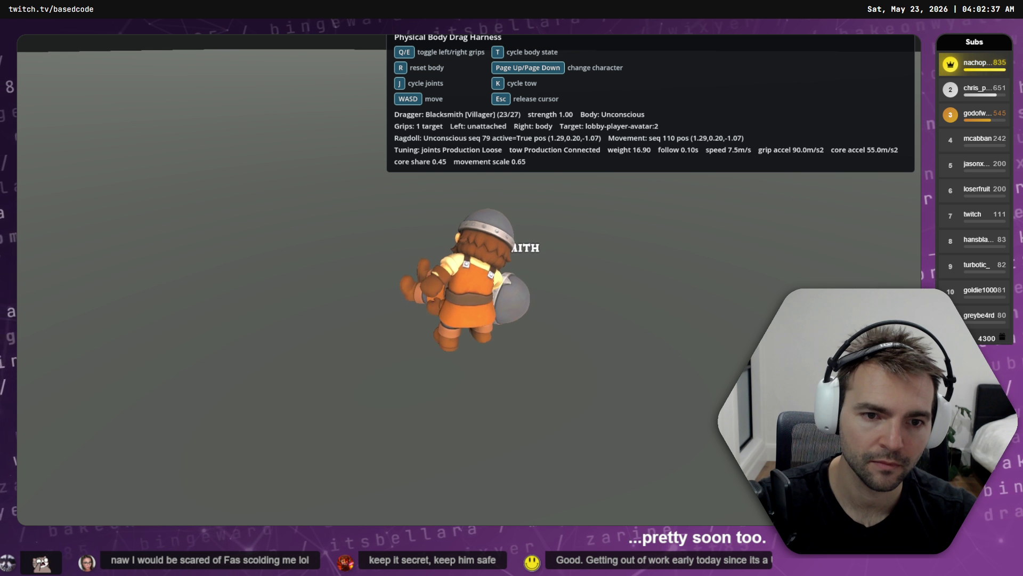
{"action": "key", "text": "a"}
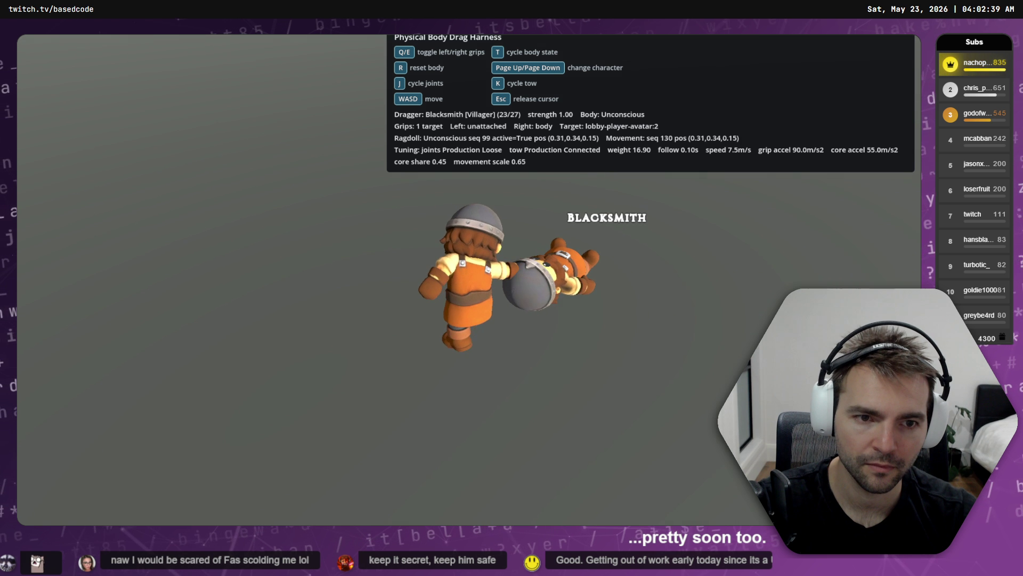
{"action": "key", "text": "a"}
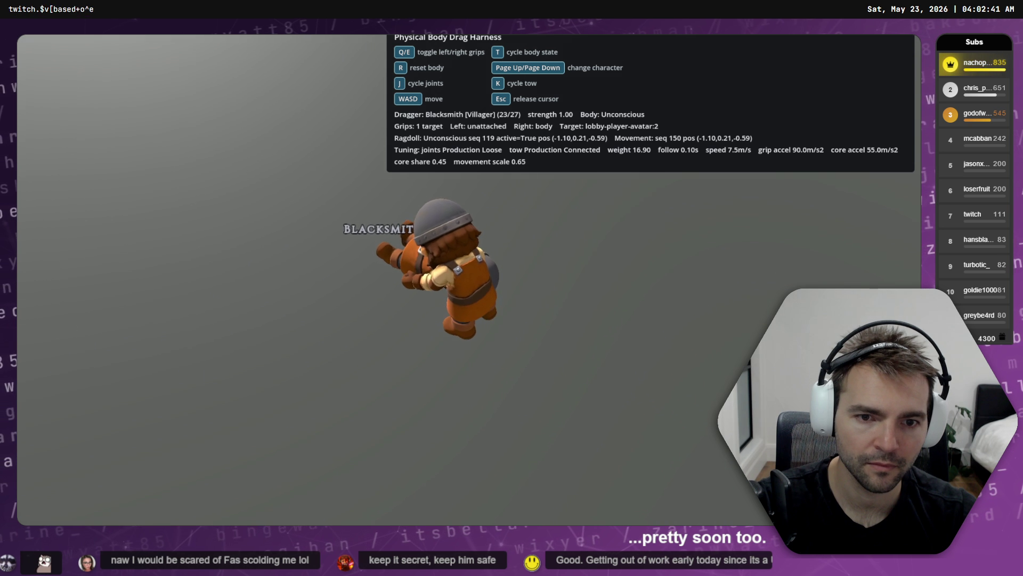
{"action": "key", "text": "q"}
{"action": "key", "text": "a"}
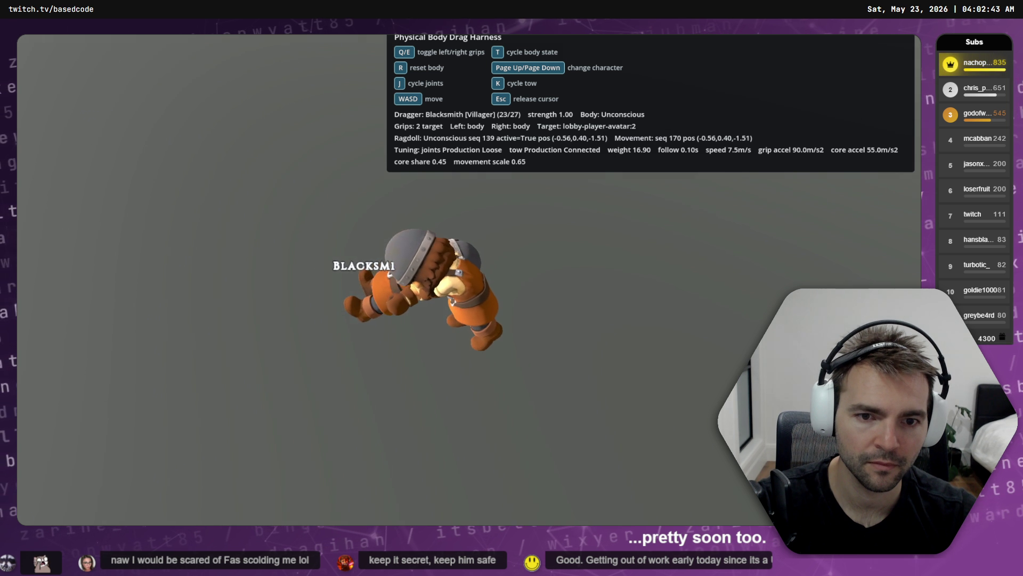
{"action": "key", "text": "w"}
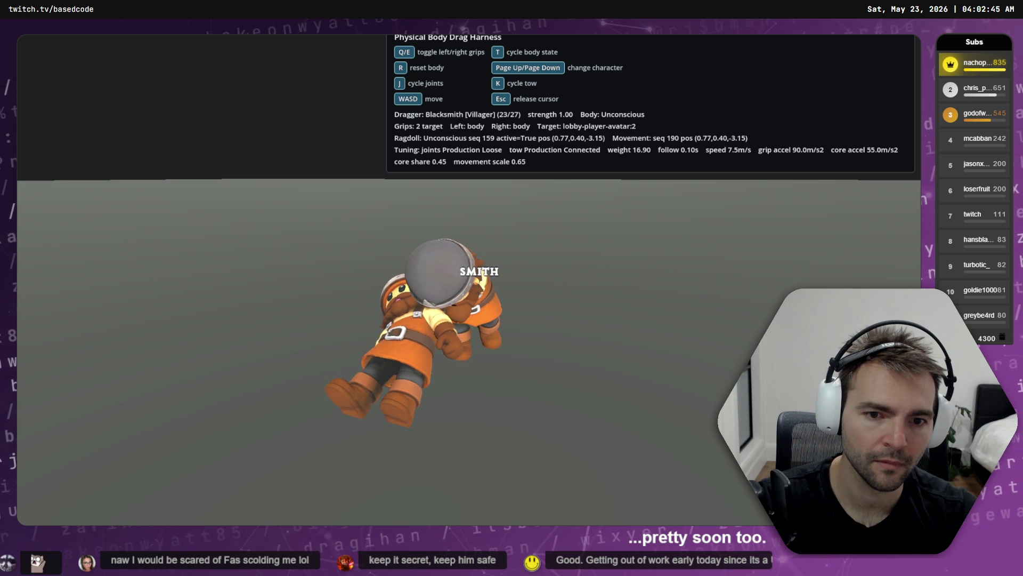
{"action": "key", "text": "w"}
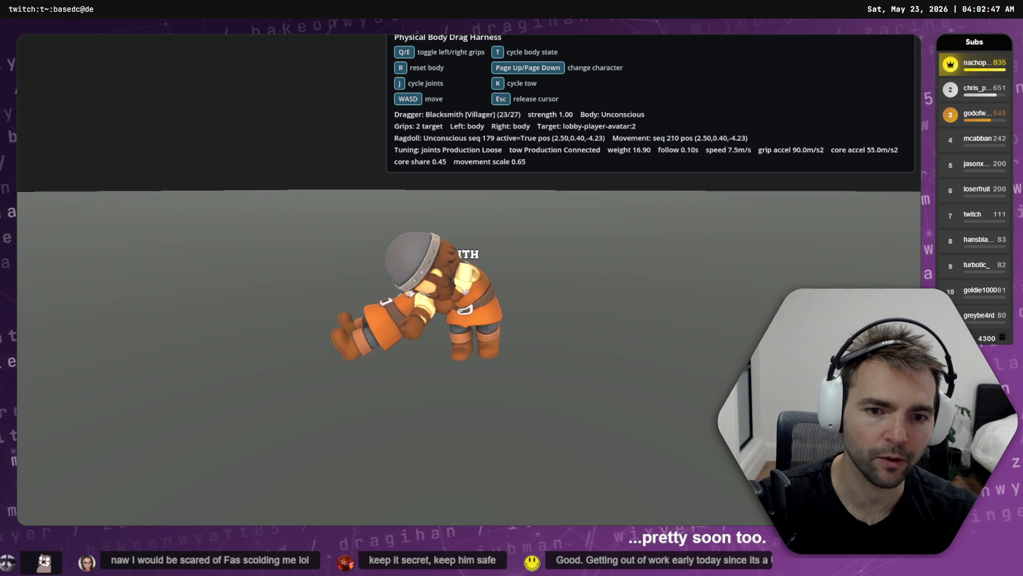
{"action": "key", "text": "r"}
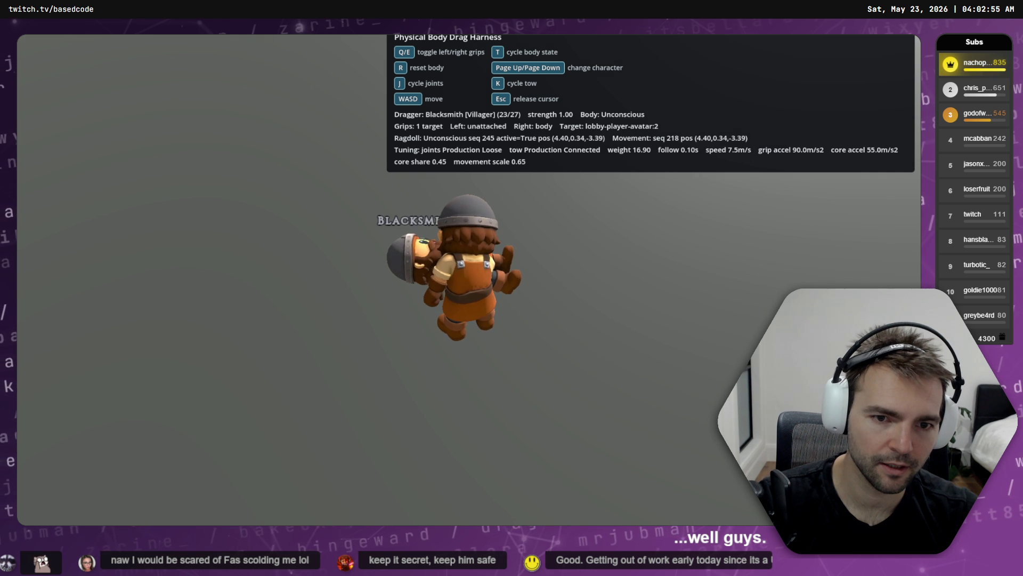
{"action": "key", "text": "q"}
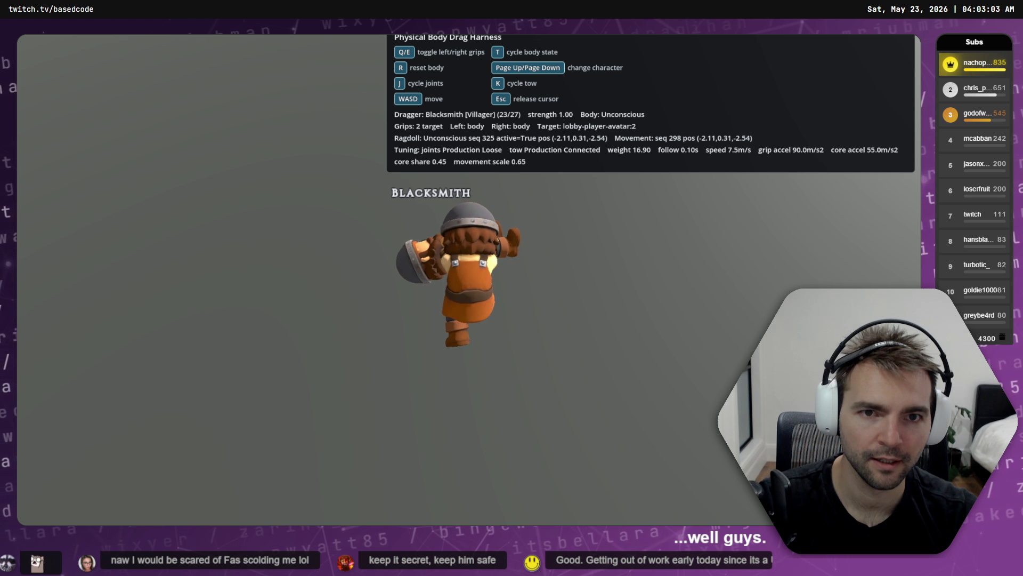
- Cycle tow modes through Legacy Rubber, Loose and Production Connected, then test grabbing a Dead body
{"action": "key", "text": "k"}
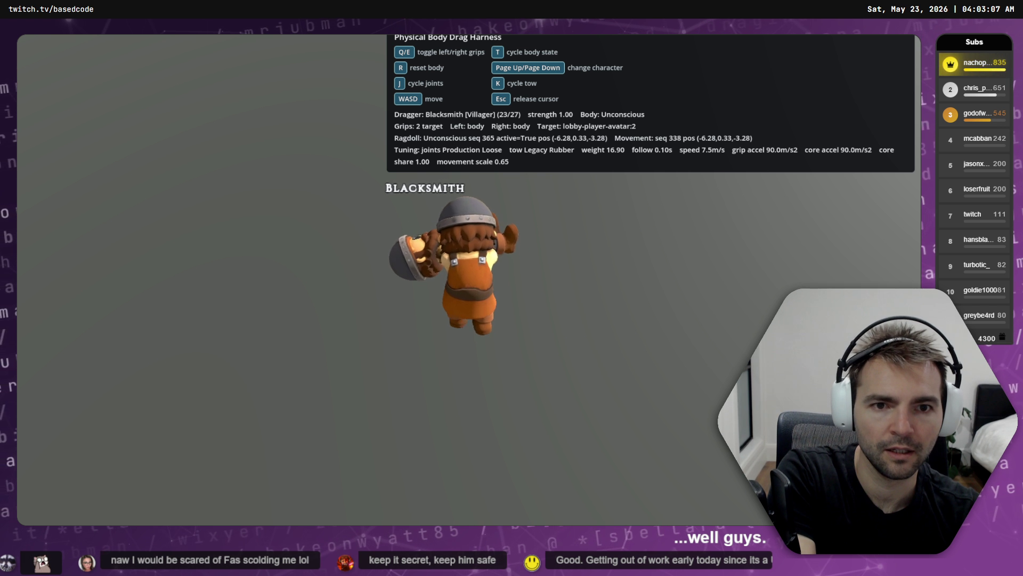
{"action": "key", "text": "k"}
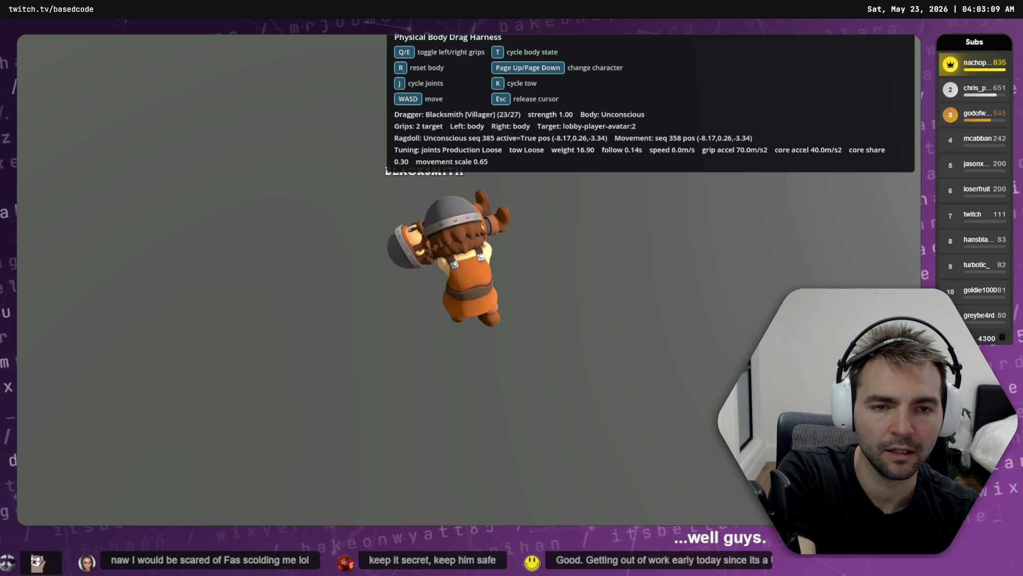
{"action": "key", "text": "k"}
{"action": "key", "text": "r"}
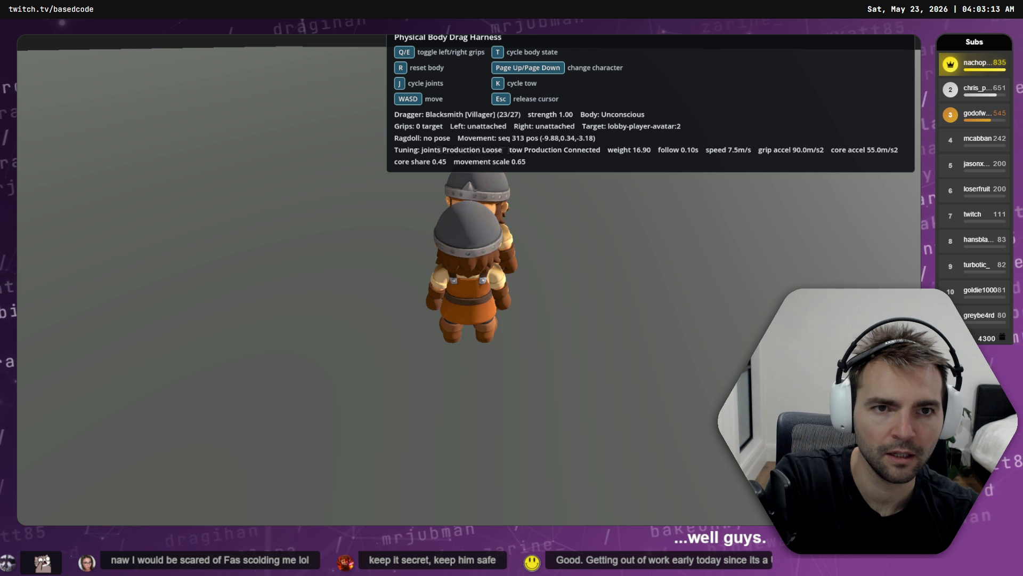
{"action": "key", "text": "t"}
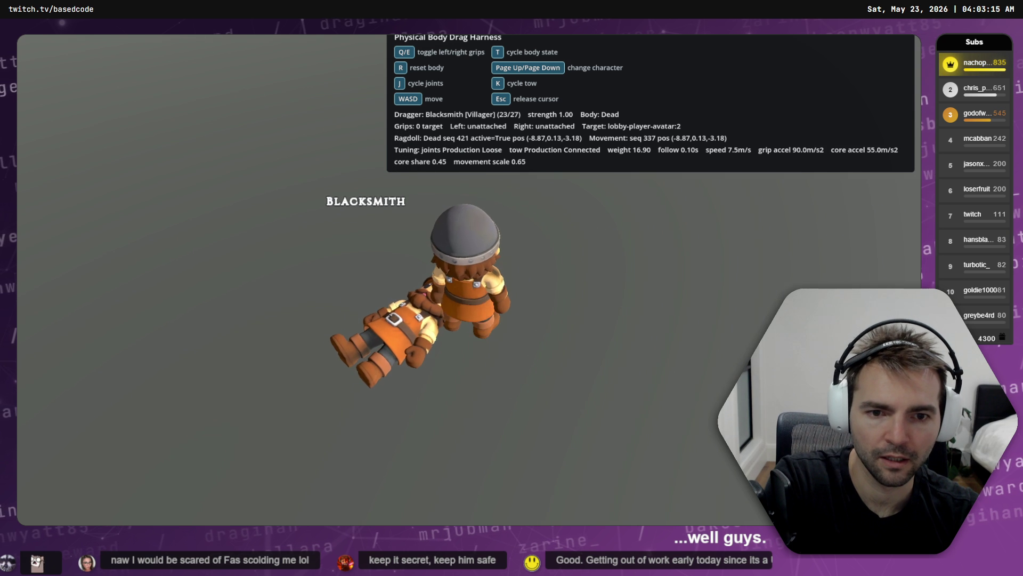
{"action": "key", "text": "q"}
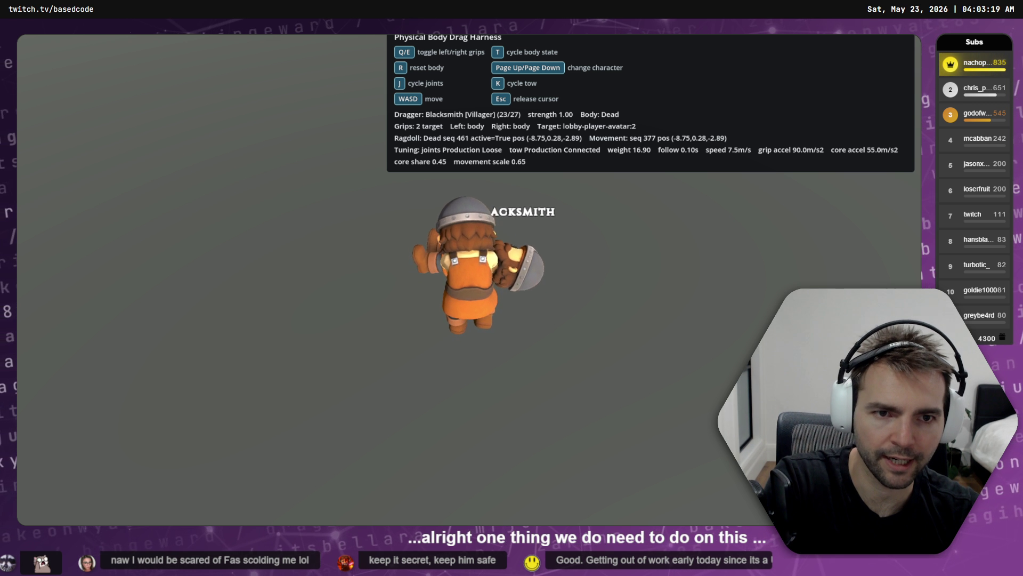
{"action": "key", "text": "r"}
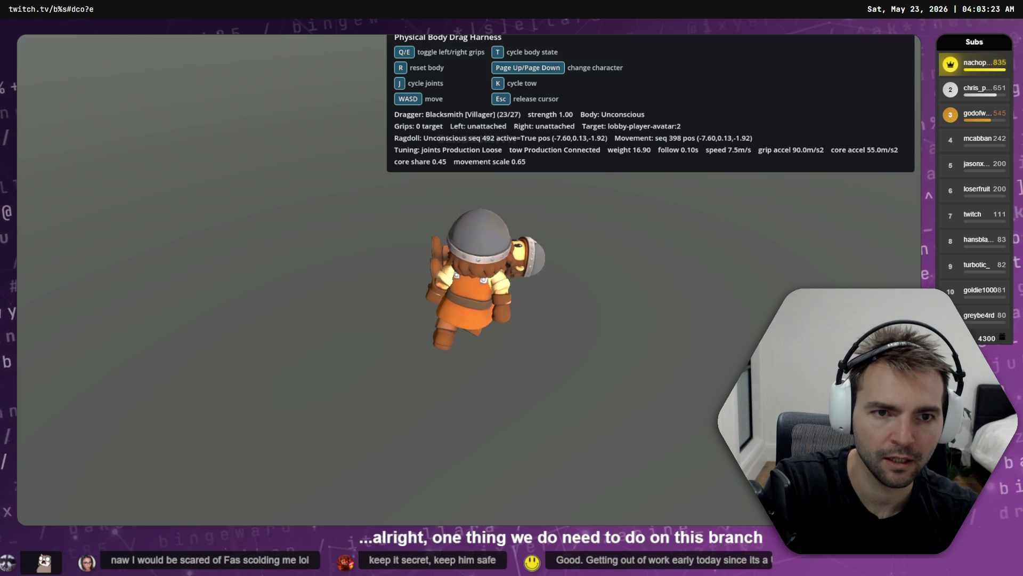
- Carry the ragdoll while walking and cycling tow modes, ending on Legacy Rubber
{"action": "key", "text": "q"}
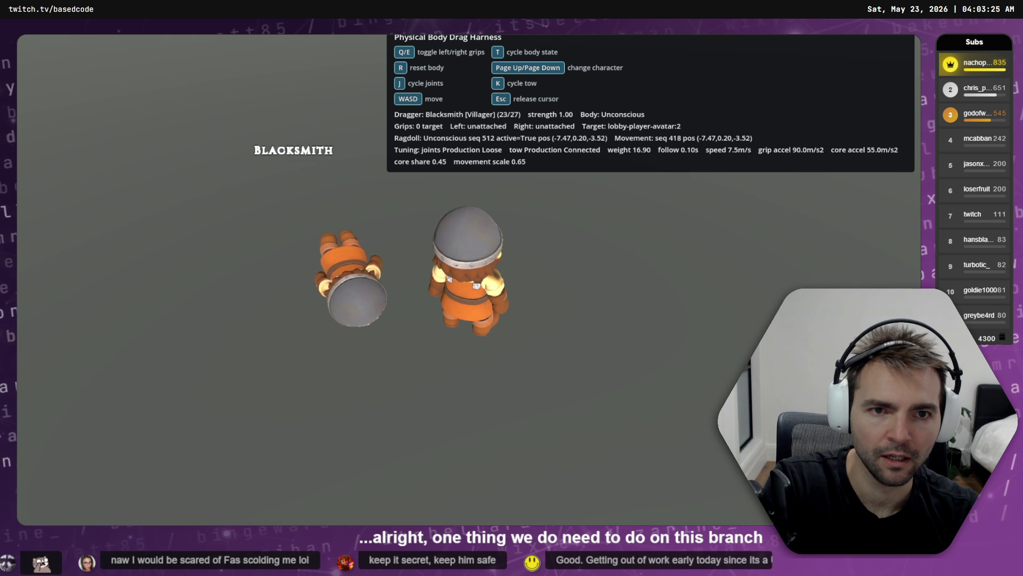
{"action": "key", "text": "s"}
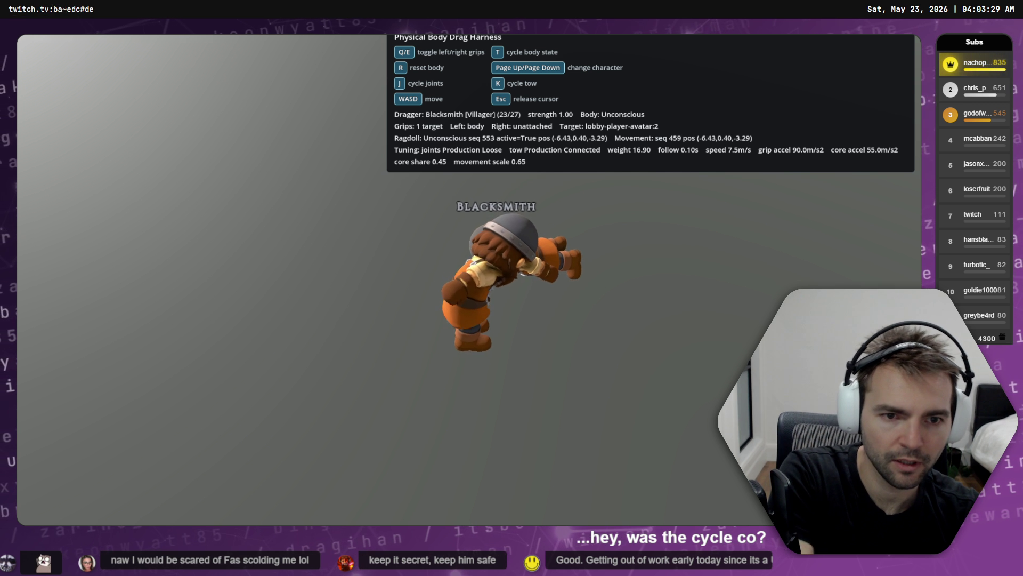
{"action": "key", "text": "k"}
{"action": "key", "text": "w"}
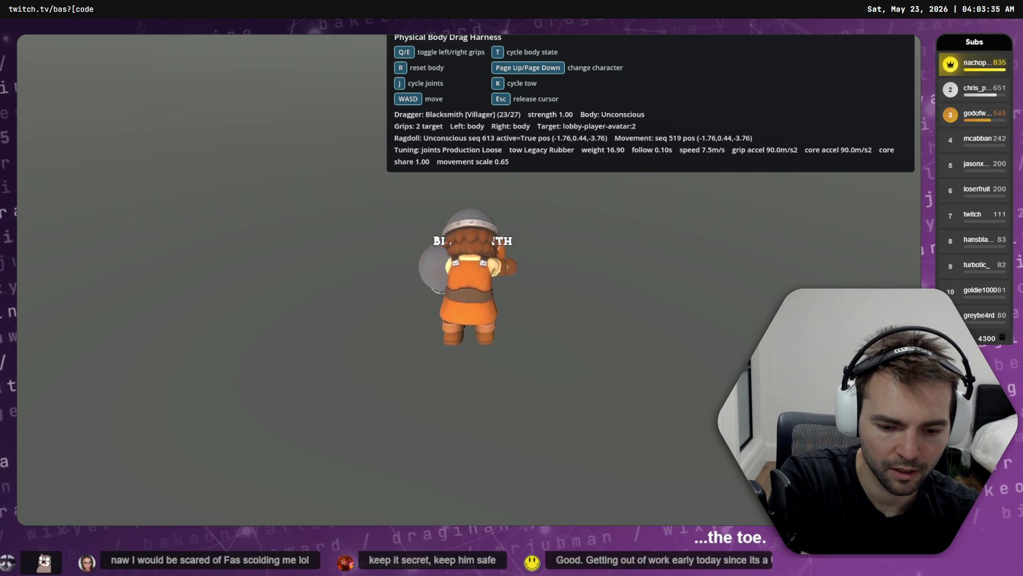
{"action": "key", "text": "k"}
{"action": "key", "text": "k"}
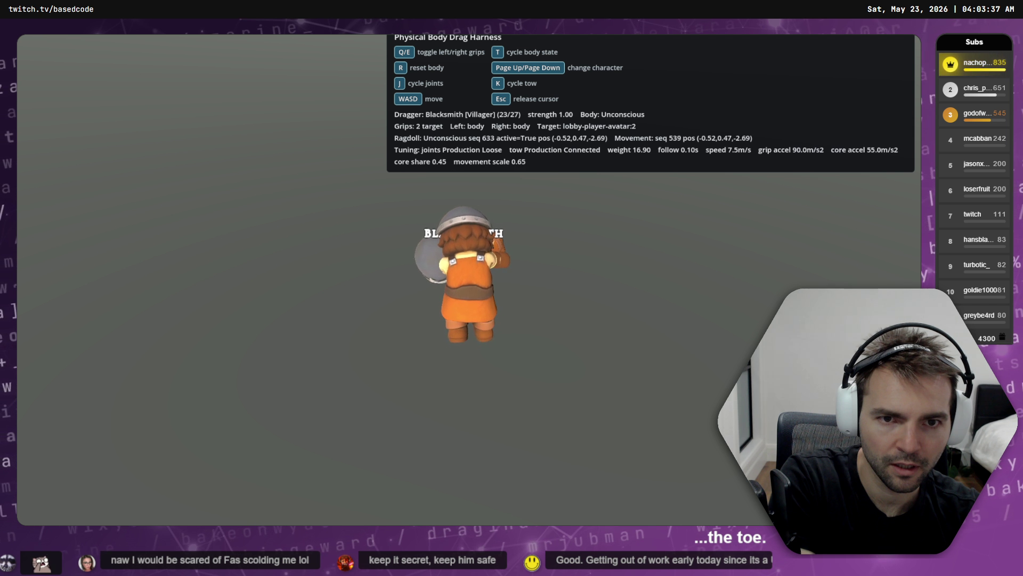
{"action": "key", "text": "k"}
{"action": "key", "text": "k"}
{"action": "key", "text": "k"}
{"action": "key", "text": "k"}
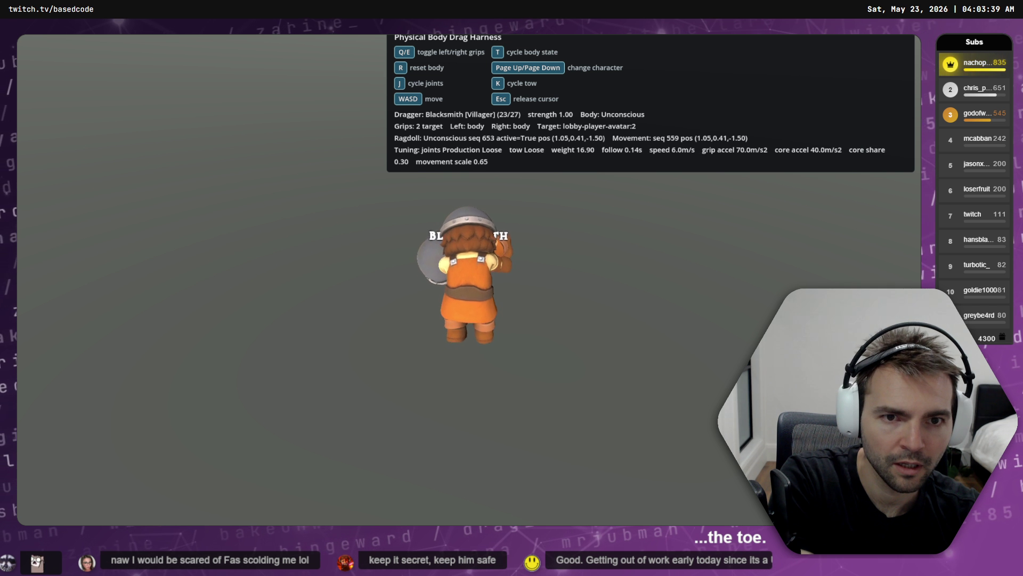
{"action": "key", "text": "k"}
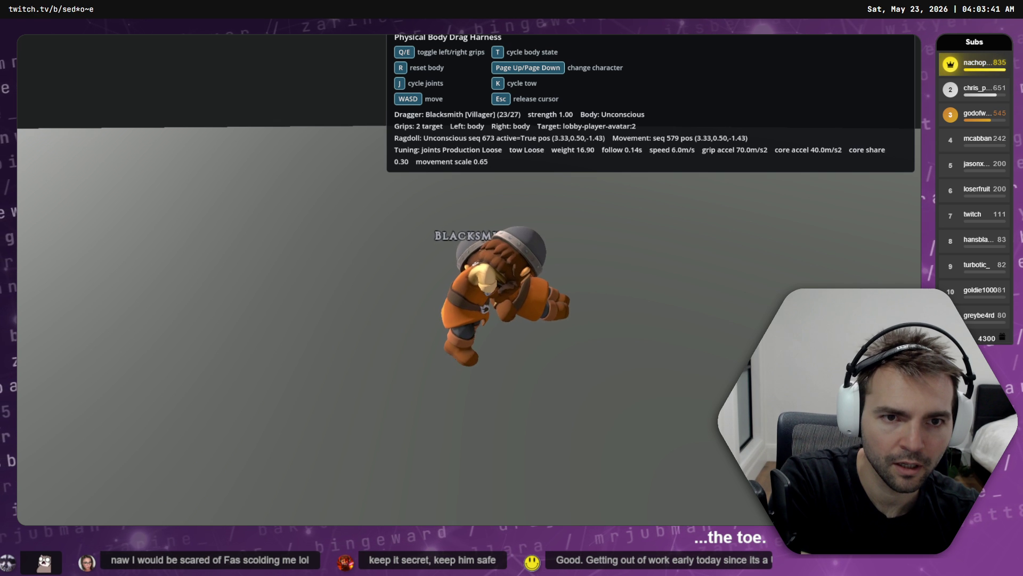
{"action": "key", "text": "k"}
{"action": "key", "text": "k"}
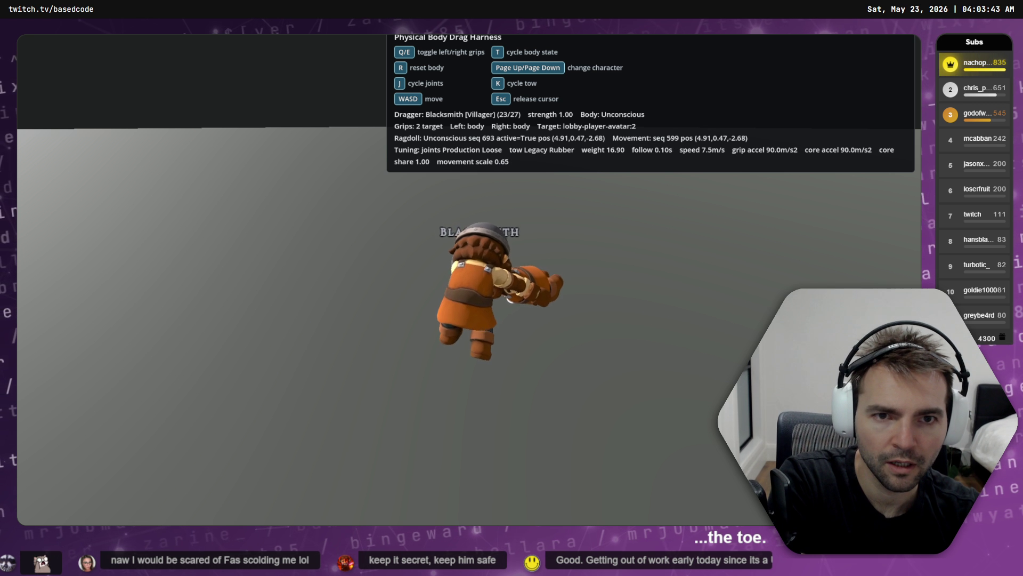
{"action": "key", "text": "k"}
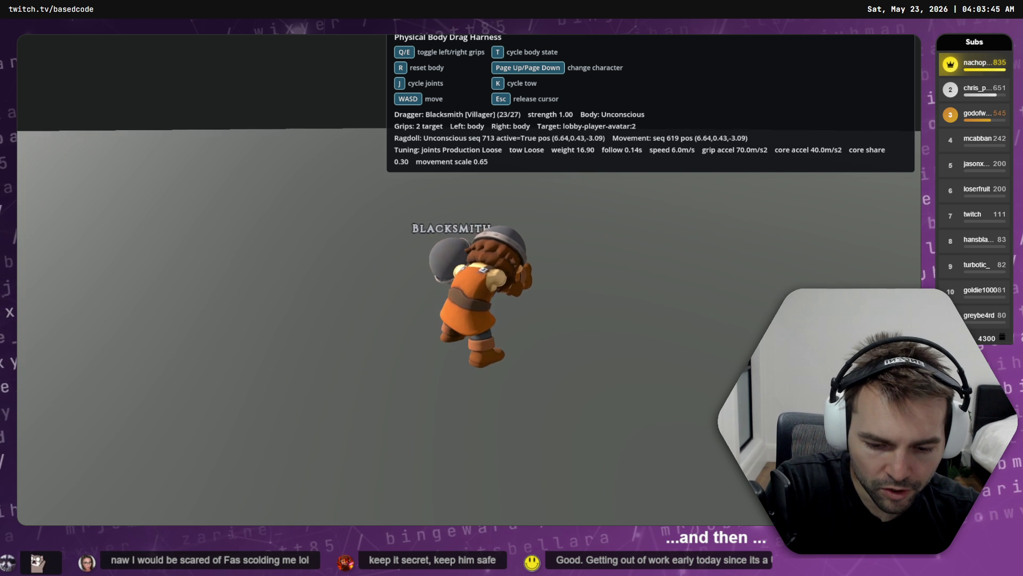
- Set the target body to Dead and the joint tuning to Extra Loose
{"action": "key", "text": "r"}
{"action": "key", "text": "j"}
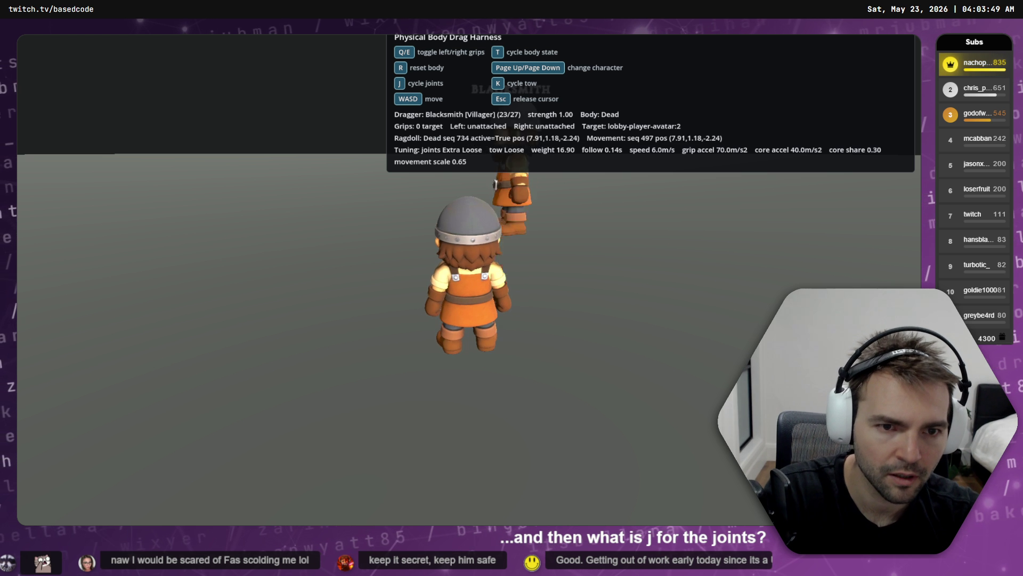
{"action": "key", "text": "t"}
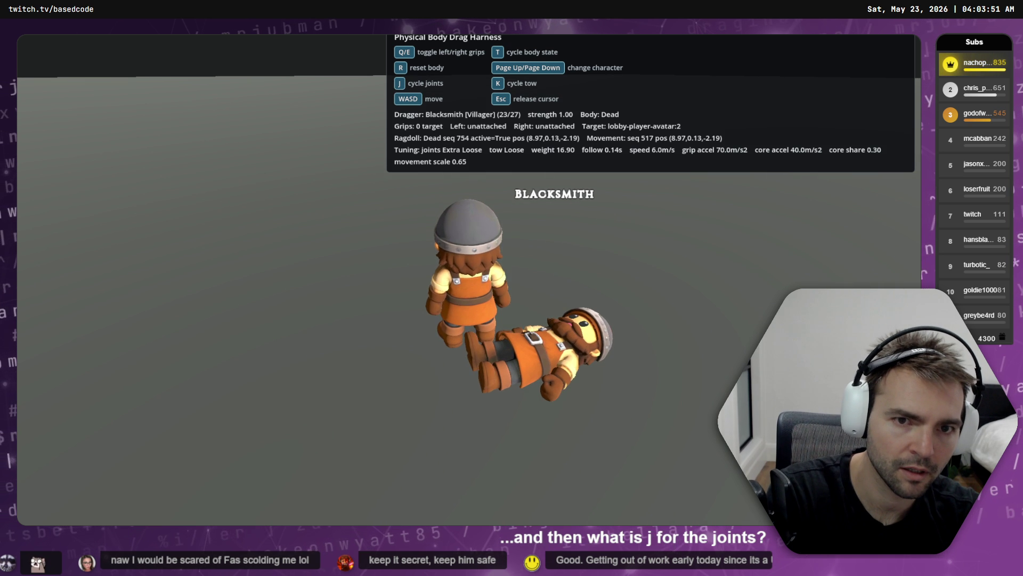
{"action": "key", "text": "j"}
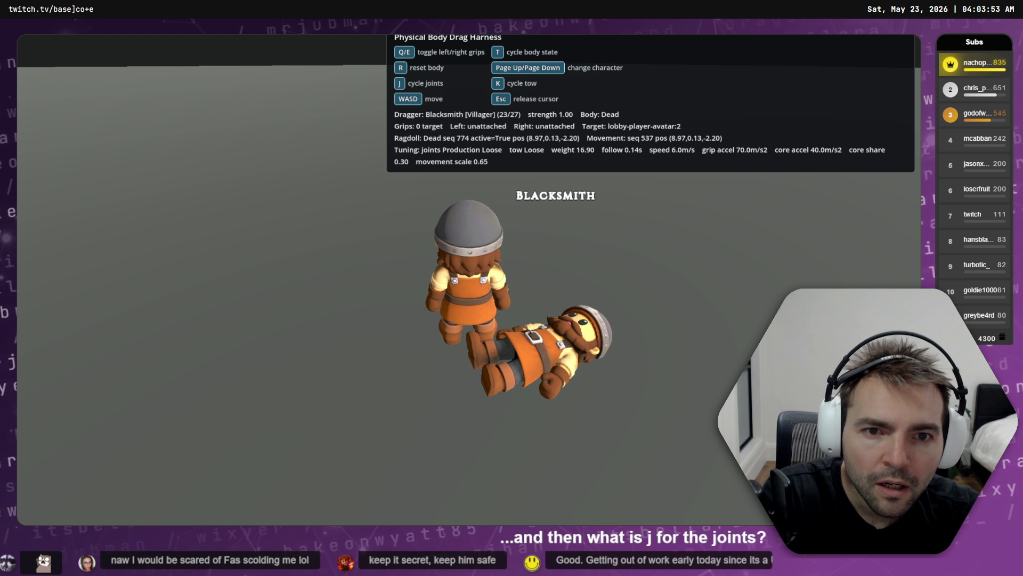
{"action": "key", "text": "j"}
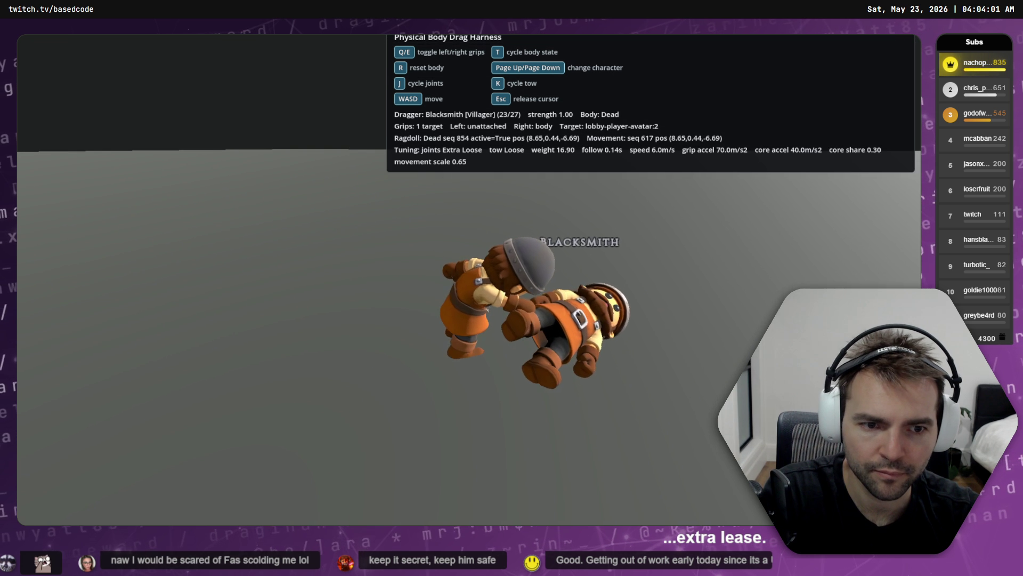
- Grab the ragdoll, then release both grips and leave the running game
{"action": "key", "text": "q"}
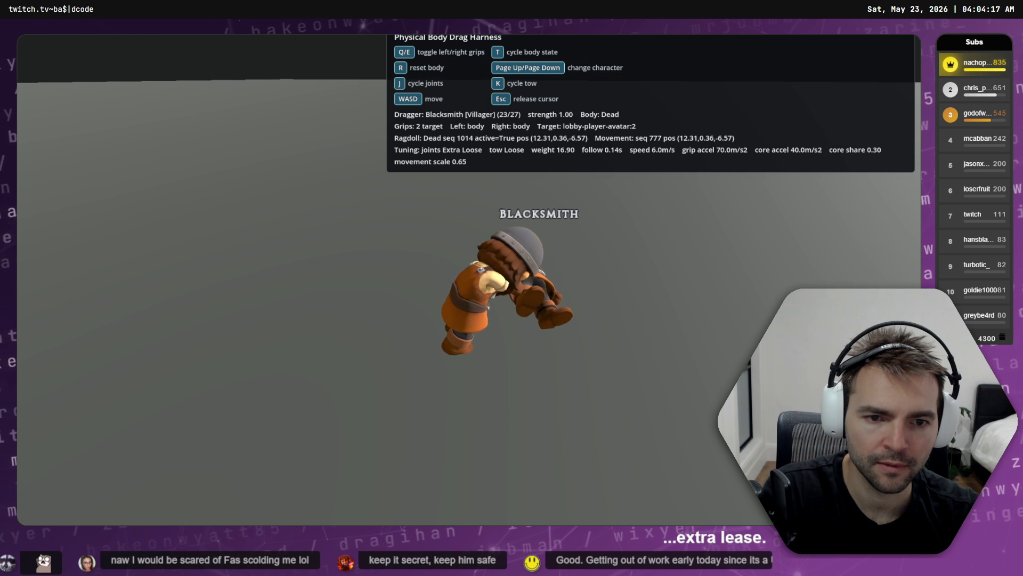
{"action": "key", "text": "q"}
{"action": "key", "text": "e"}
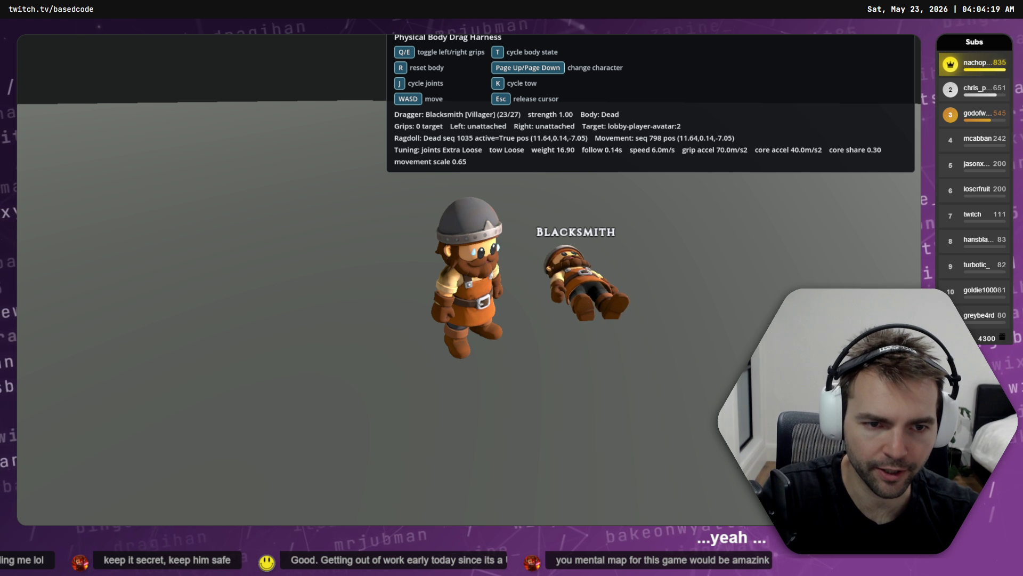
{"action": "key", "text": "alt+Tab"}
{"action": "key", "text": "alt+Tab"}
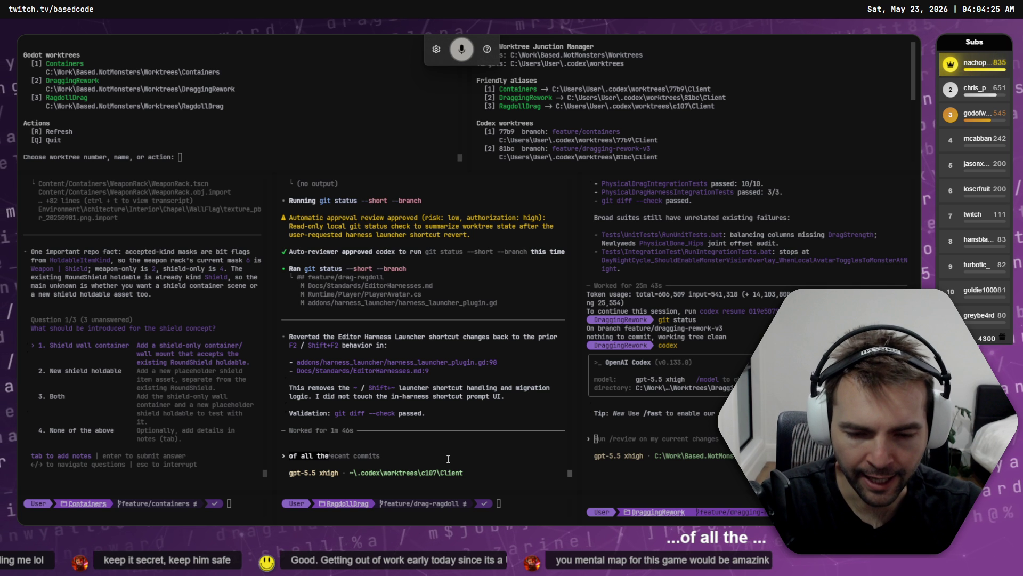
- Draft the prompt: "extra loose" worked best, make it default, remove other harness options, apply to ragdolls
{"action": "type", "text": "extra loose worked"}
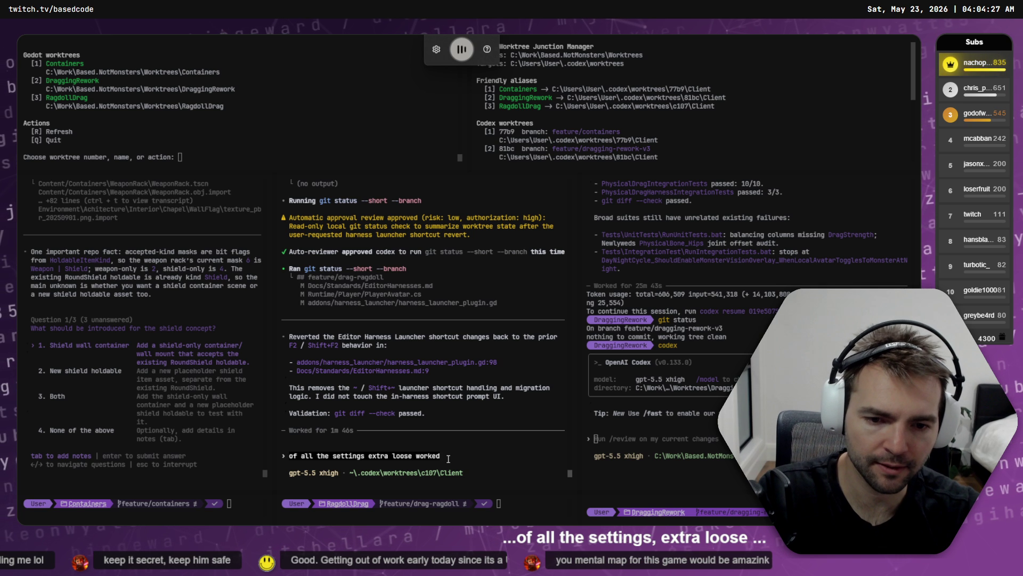
{"action": "type", "text": " best."}
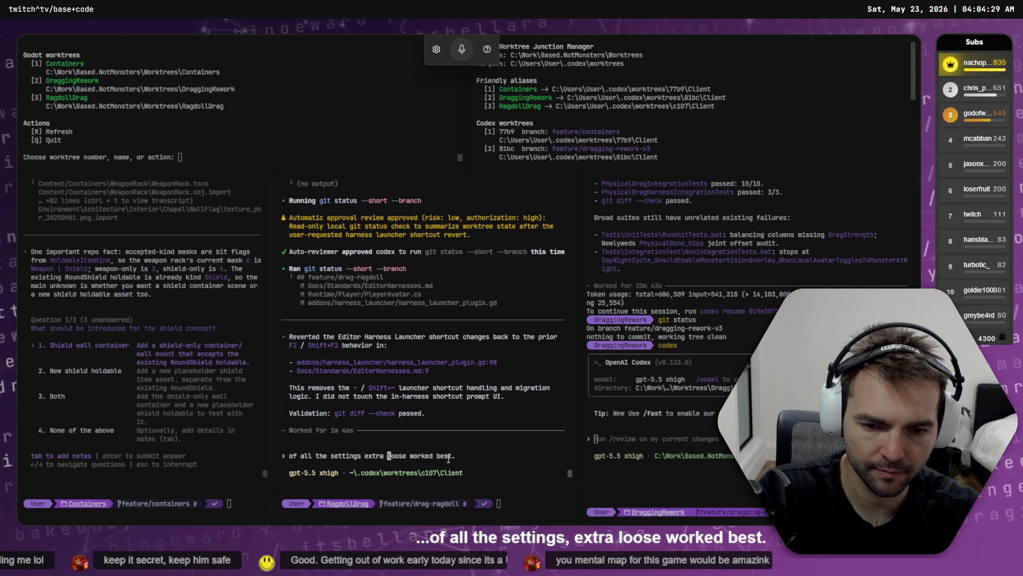
{"action": "key", "text": "ctrl+Left"}
{"action": "key", "text": "ctrl+Left"}
{"action": "key", "text": "ctrl+Left"}
{"action": "type", "text": "\""}
{"action": "key", "text": "ctrl+Right"}
{"action": "key", "text": "ctrl+Right"}
{"action": "type", "text": "\""}
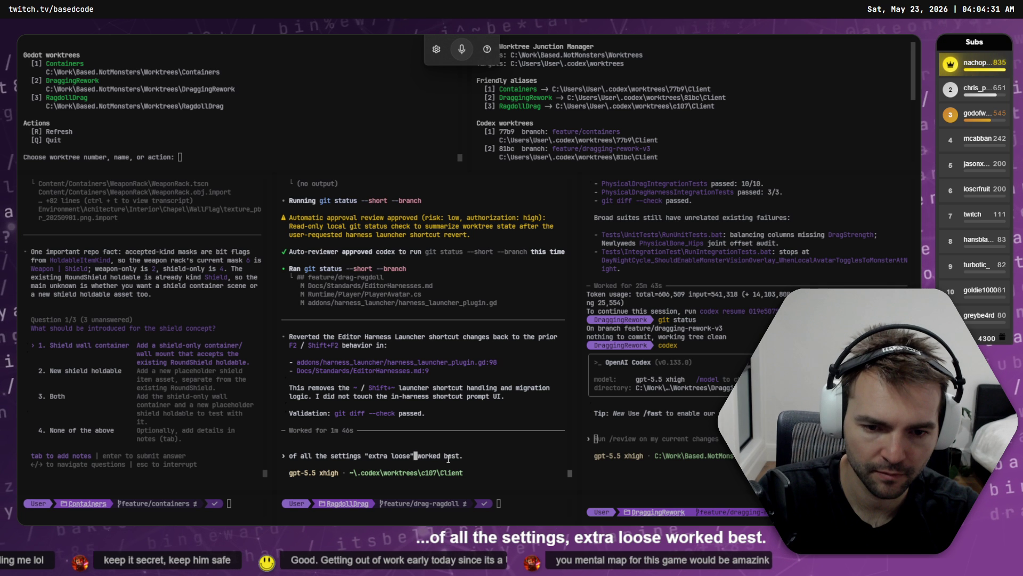
{"action": "key", "text": "End"}
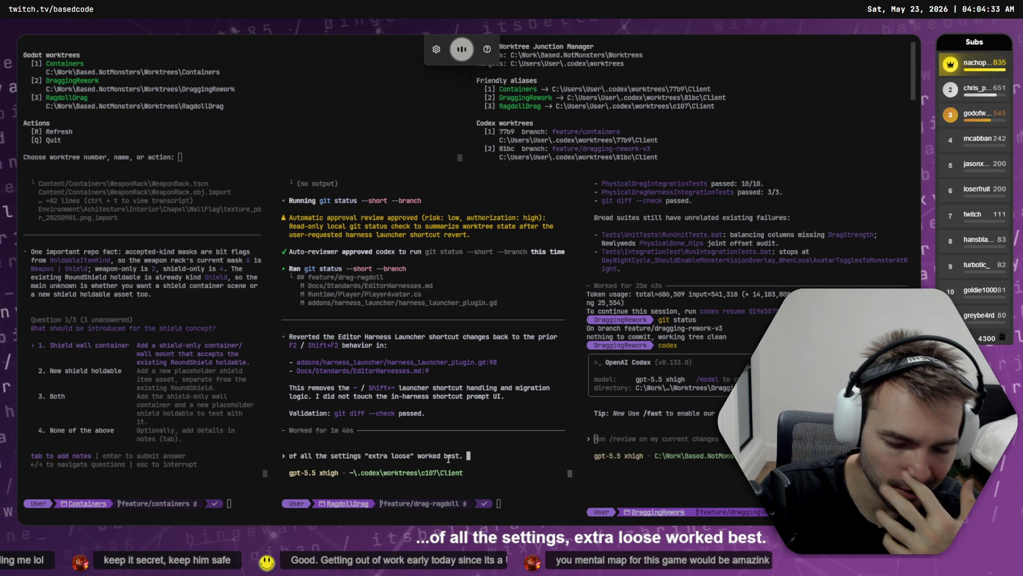
{"action": "type", "text": "let's set that as the default and remove the other"}
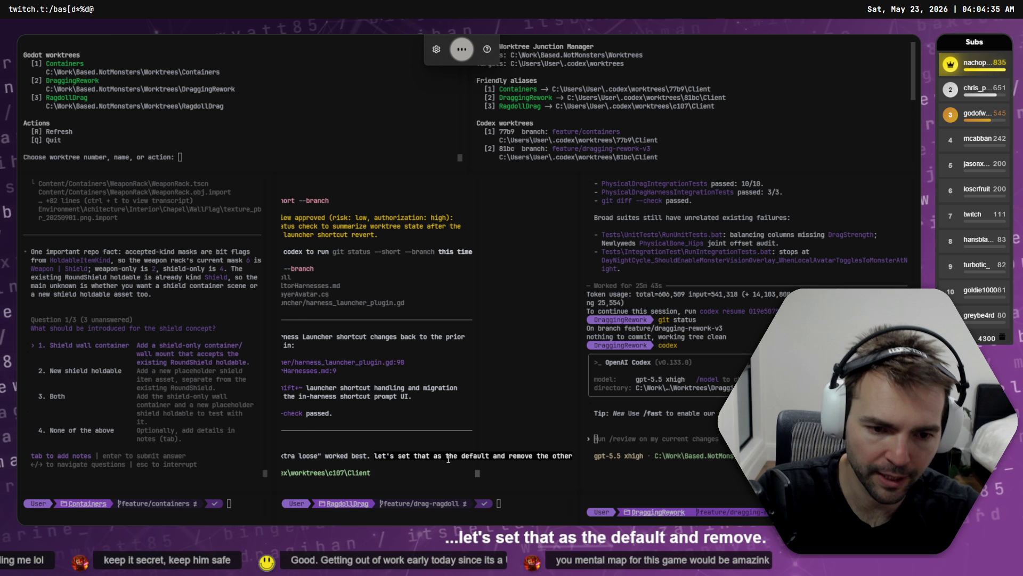
{"action": "type", "text": " options from the harness"}
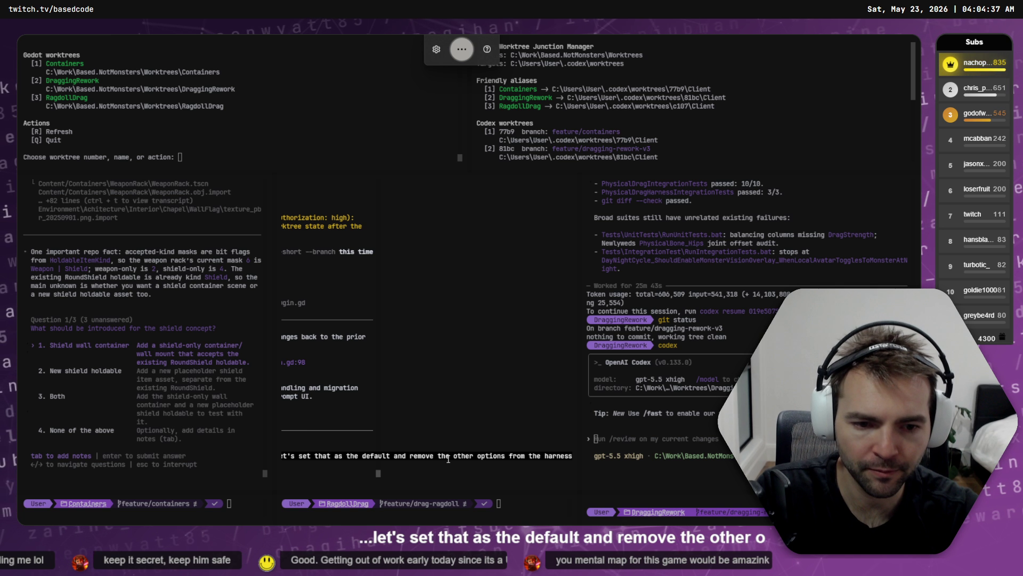
{"action": "type", "text": " and apply them to the"}
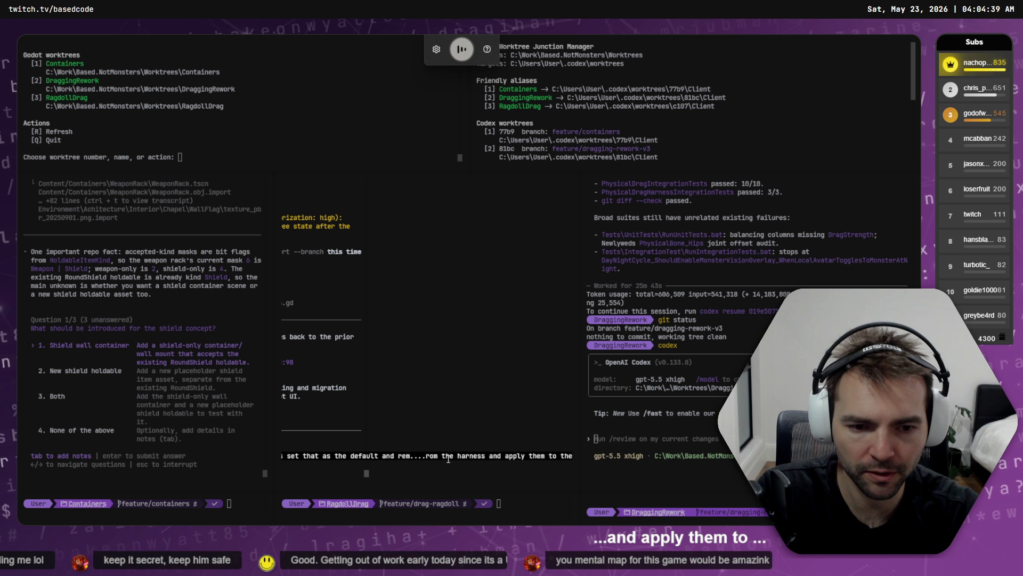
{"action": "type", "text": " ragdolls."}
{"action": "key", "text": "Return"}
- Back in the running harness, cycle tow modes through Production Connected and Legacy Rubber, ending on Loose
{"action": "key", "text": "alt+Tab"}
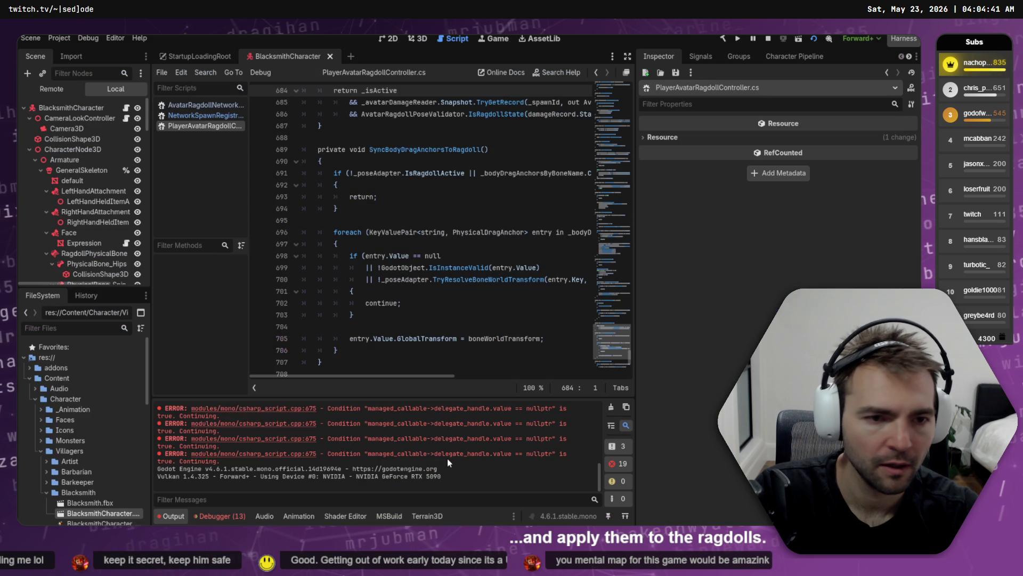
{"action": "key", "text": "alt+Tab"}
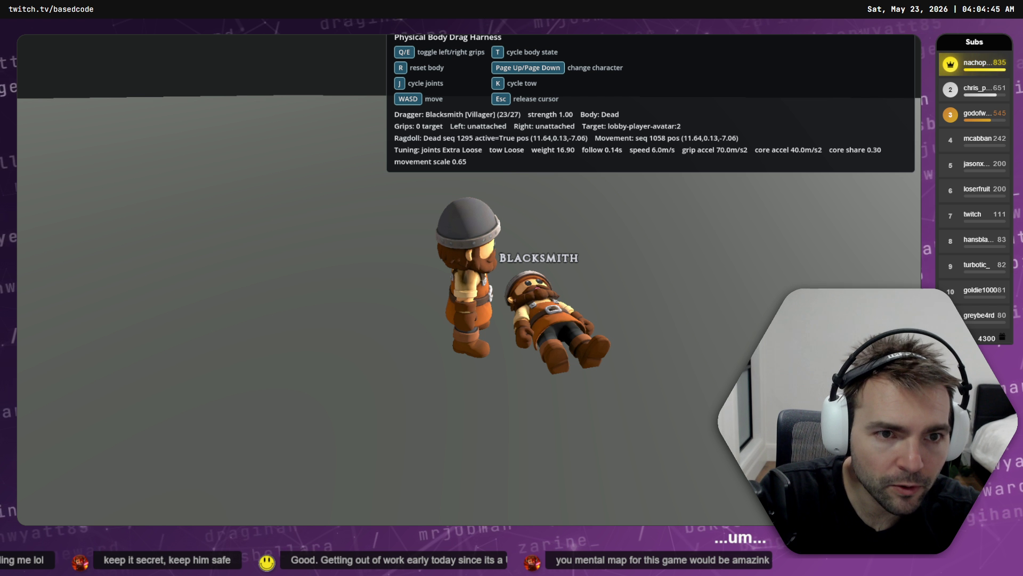
{"action": "key", "text": "k"}
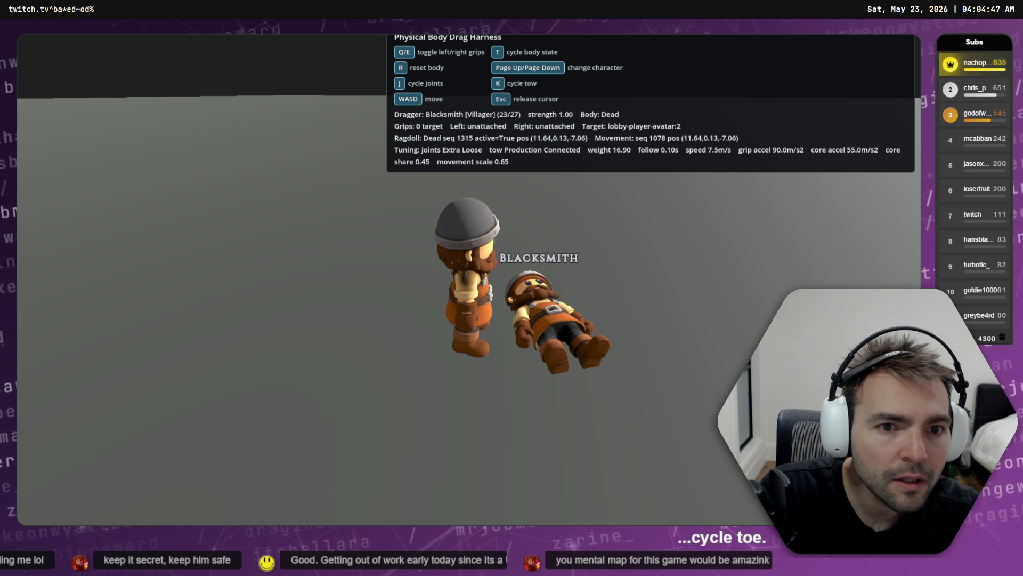
{"action": "key", "text": "k"}
{"action": "key", "text": "k"}
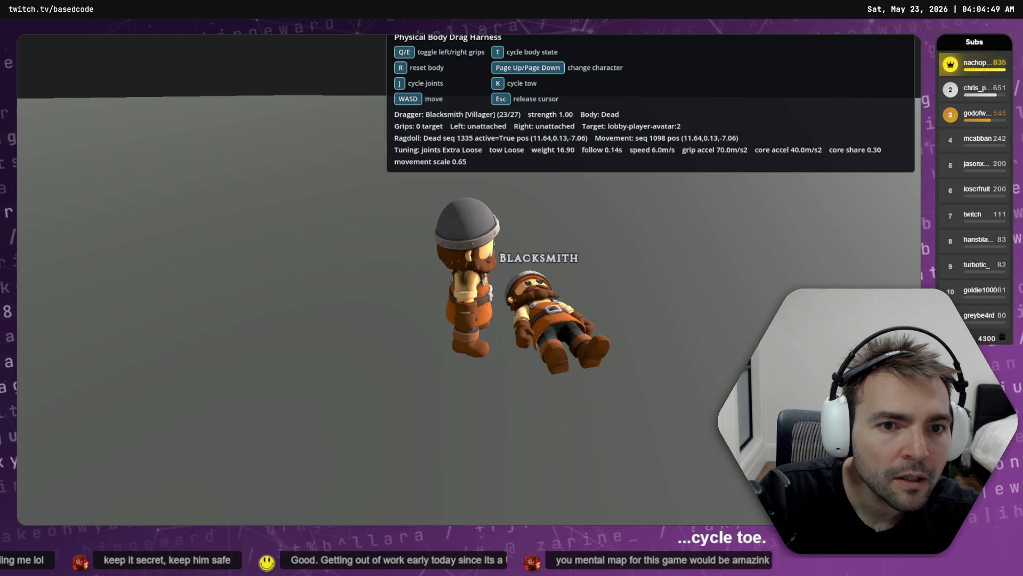
{"action": "key", "text": "k"}
{"action": "key", "text": "k"}
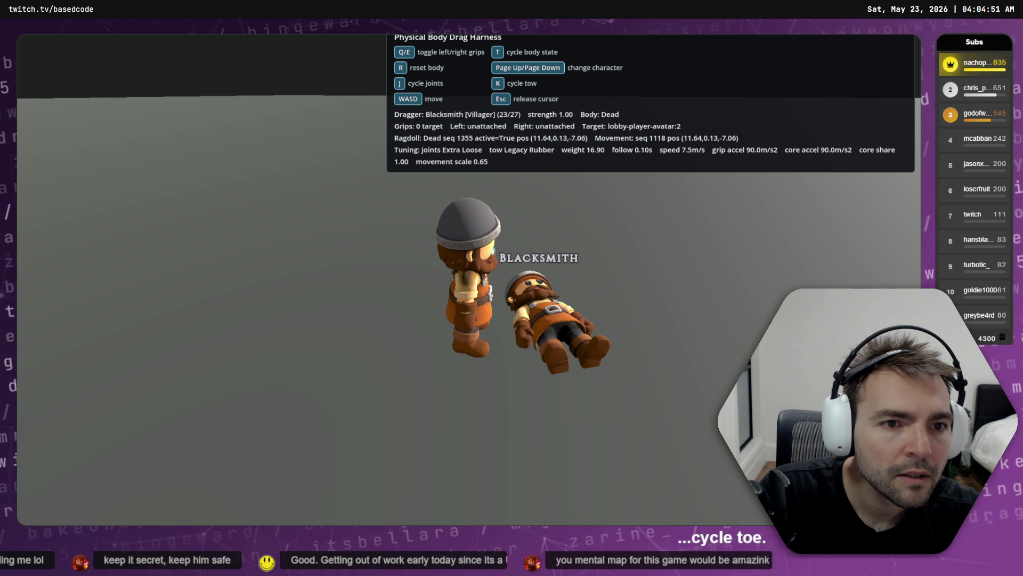
{"action": "key", "text": "k"}
{"action": "key", "text": "k"}
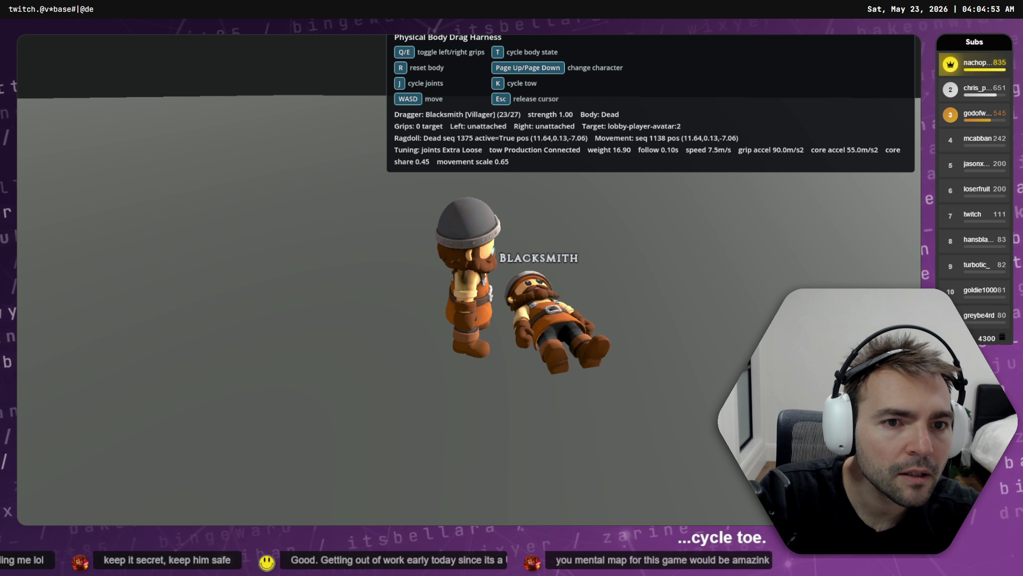
{"action": "key", "text": "k"}
{"action": "key", "text": "k"}
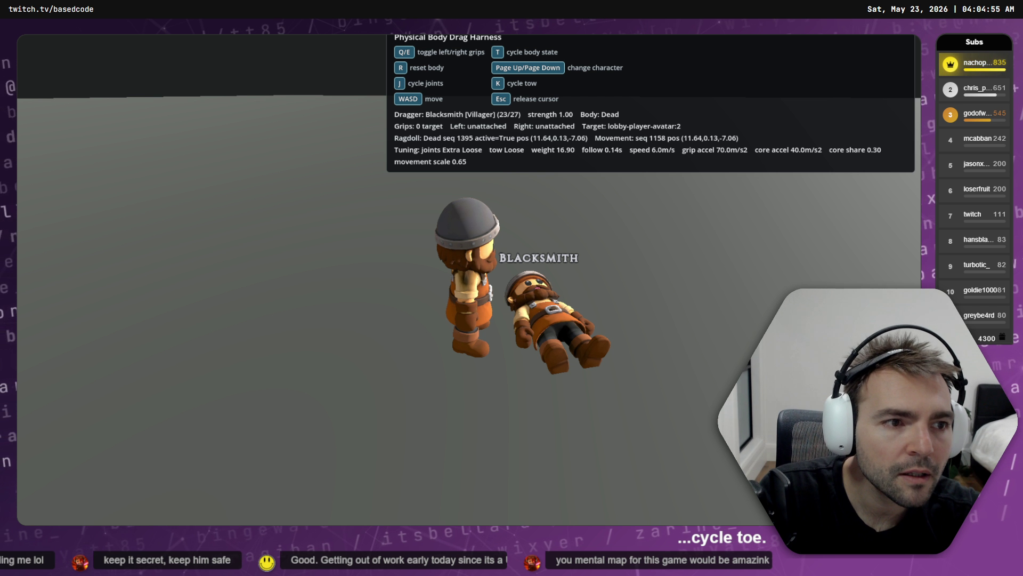
{"action": "key", "text": "k"}
{"action": "key", "text": "k"}
{"action": "key", "text": "k"}
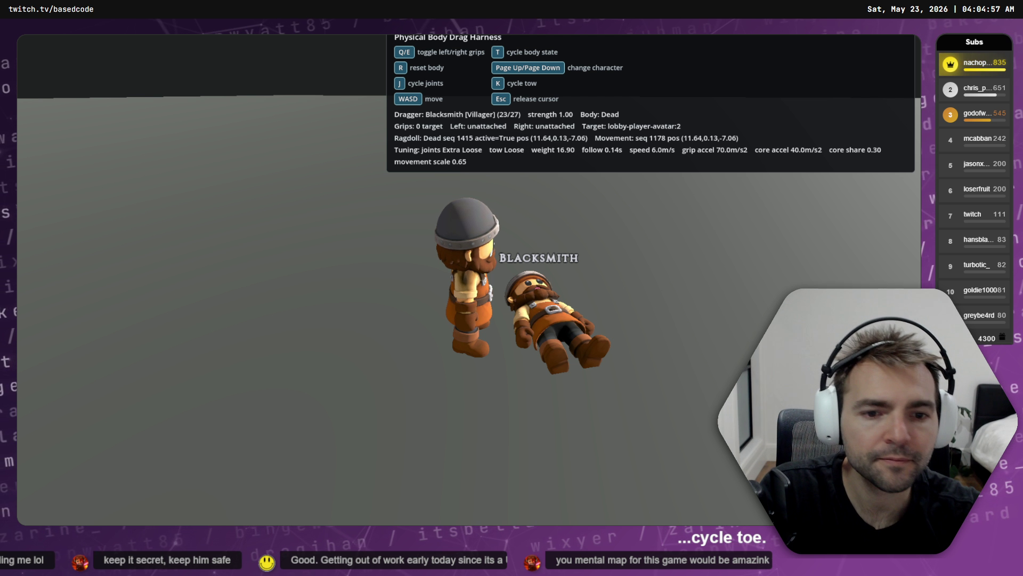
{"action": "key", "text": "alt+Tab"}
{"action": "key", "text": "alt+Tab"}
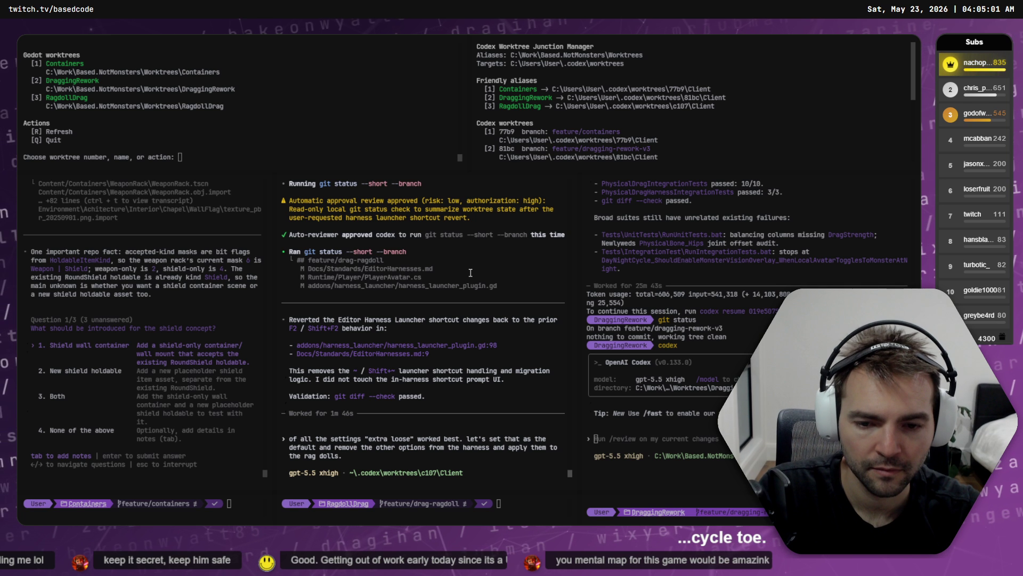
- Send the Extra Loose default request, then answer Shield wall container with a note to place it on the wall
{"action": "key", "text": "Return"}
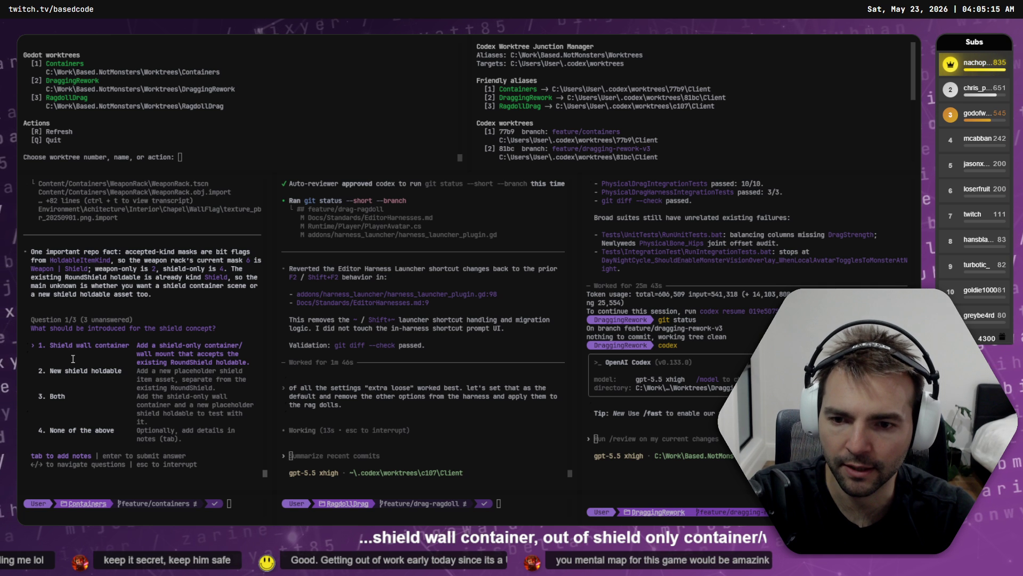
{"action": "left_click", "coordinate": [73, 358]}
{"action": "key", "text": "Down"}
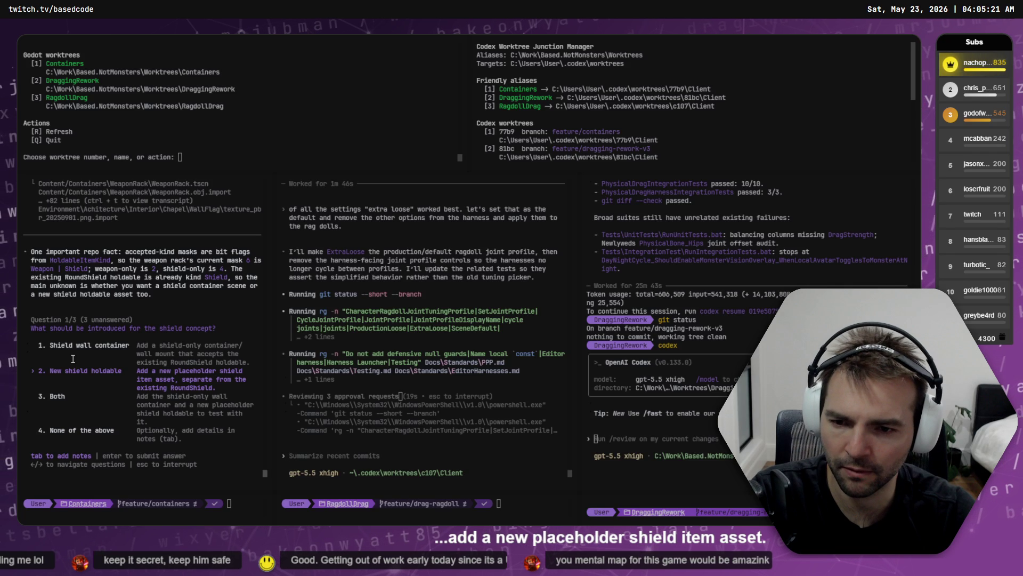
{"action": "key", "text": "Up"}
{"action": "key", "text": "Up"}
{"action": "key", "text": "Up"}
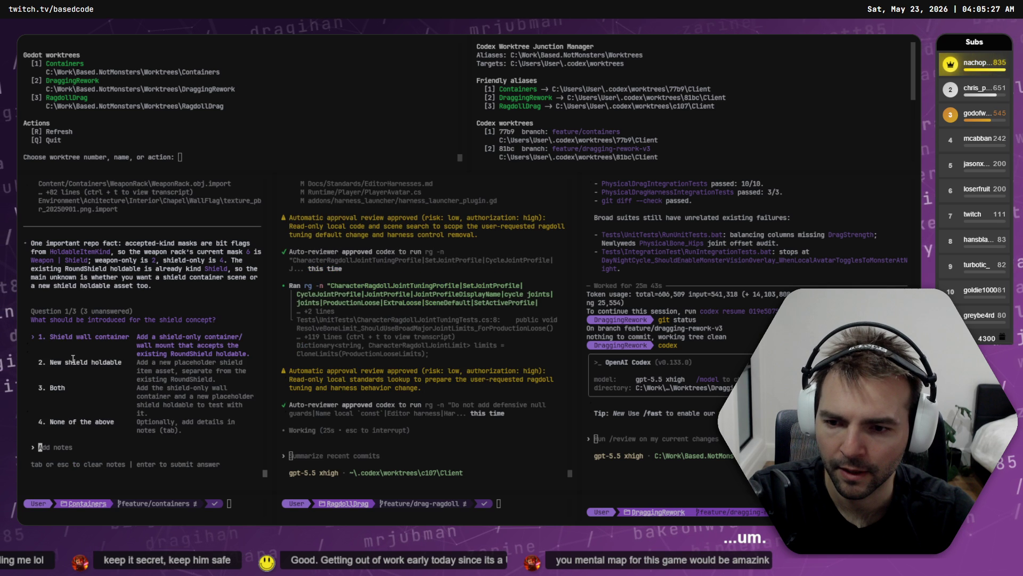
{"action": "key", "text": "Tab"}
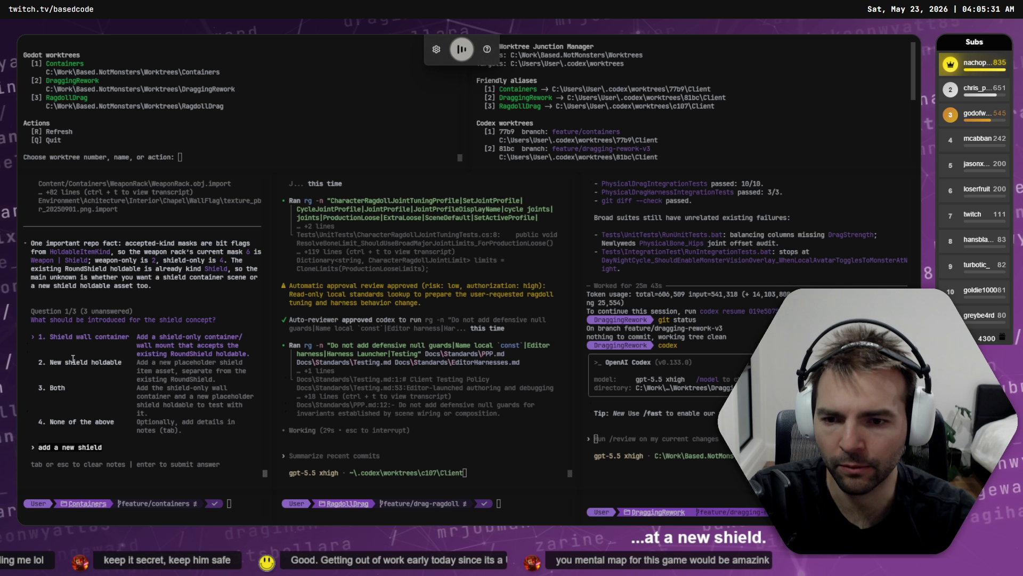
{"action": "type", "text": "item container and we'll just place it right now on the wall that"}
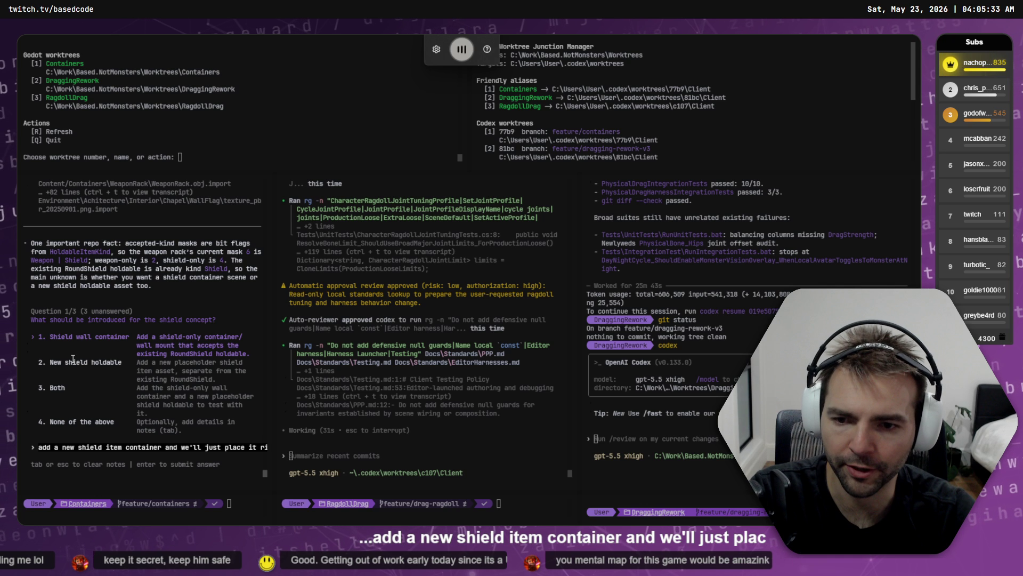
{"action": "type", "text": "'s been added to the scene."}
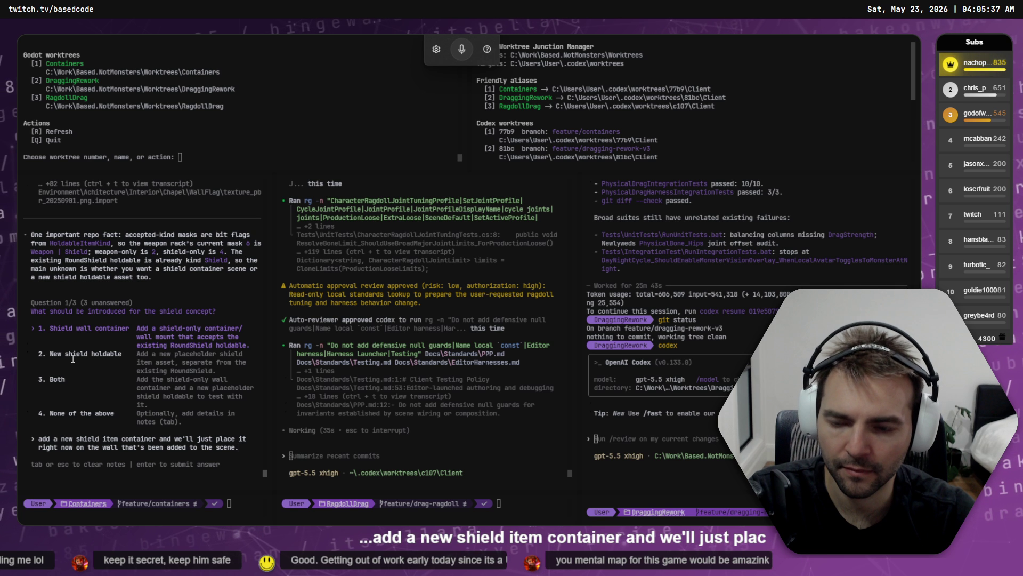
- Submit the shield note, accept four slots, choose harness-only blockout, and send all answers
{"action": "key", "text": "Return"}
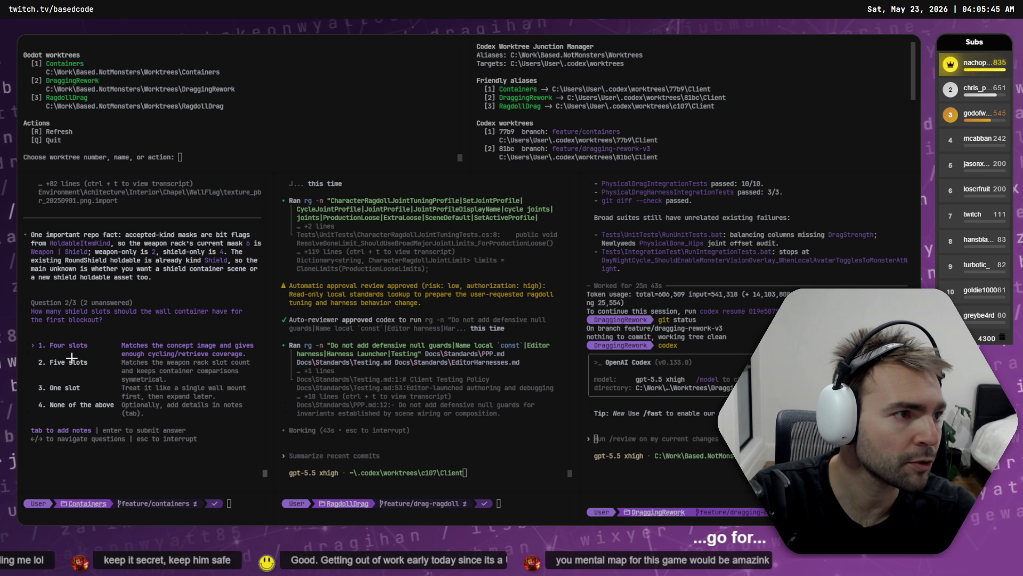
{"action": "key", "text": "Return"}
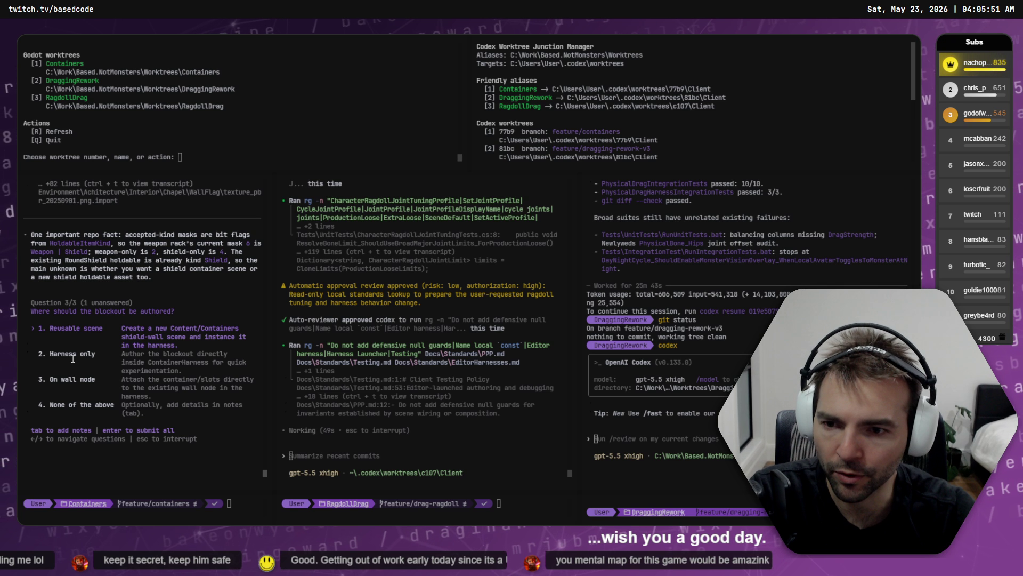
{"action": "left_click", "coordinate": [73, 360]}
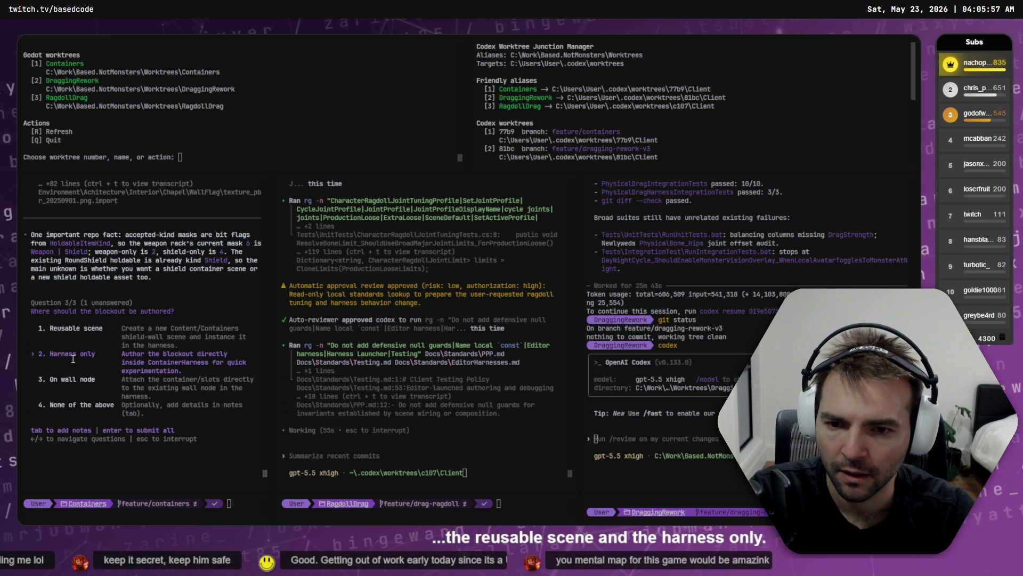
{"action": "key", "text": "Return"}
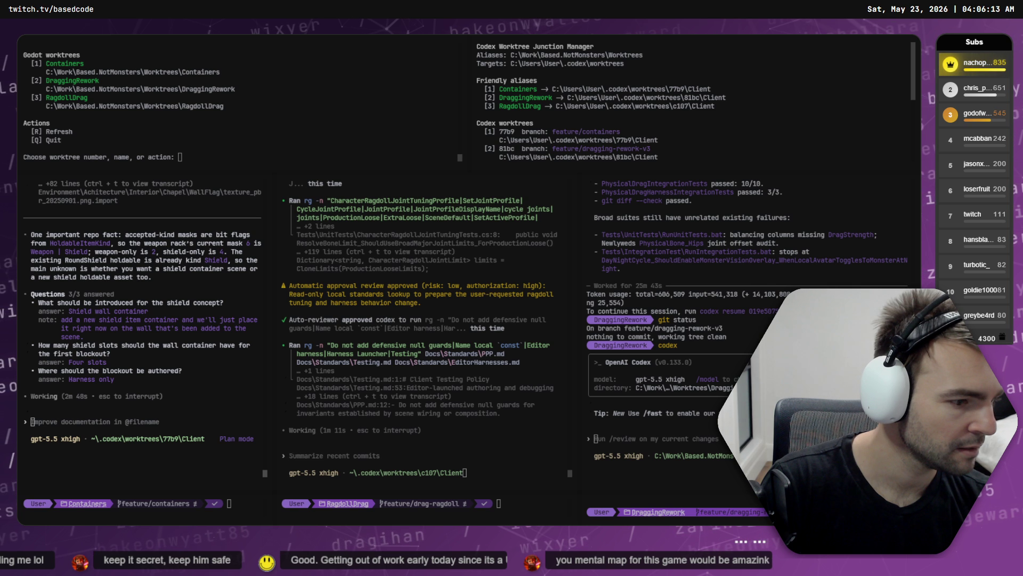
{"action": "key", "text": "alt+Tab"}
{"action": "scroll", "coordinate": [335, 286], "scroll_direction": "up", "scroll_amount": 6}
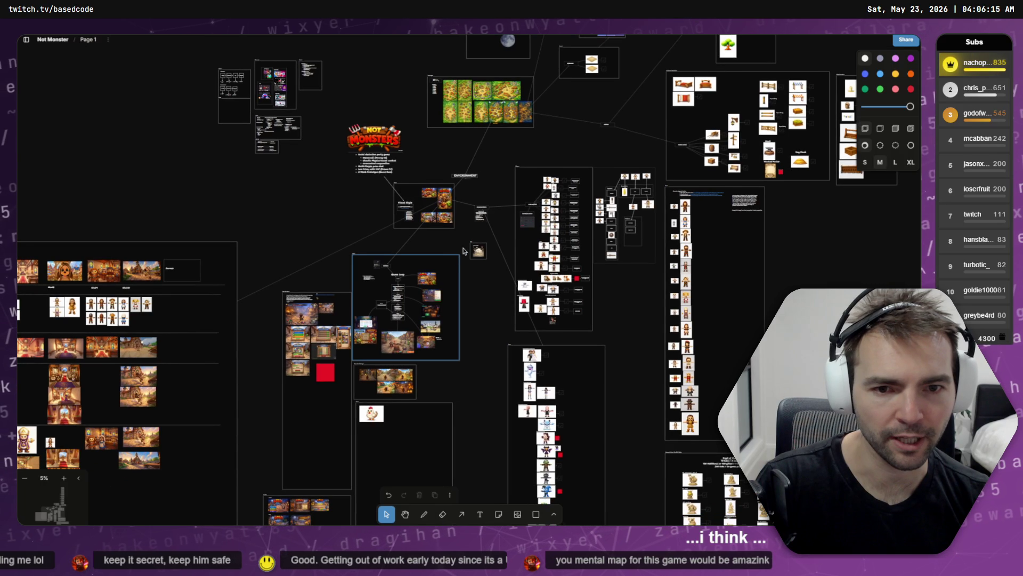
{"action": "scroll", "coordinate": [350, 169], "scroll_direction": "up", "scroll_amount": 3}
{"action": "scroll", "coordinate": [748, 231], "scroll_direction": "down", "scroll_amount": 8}
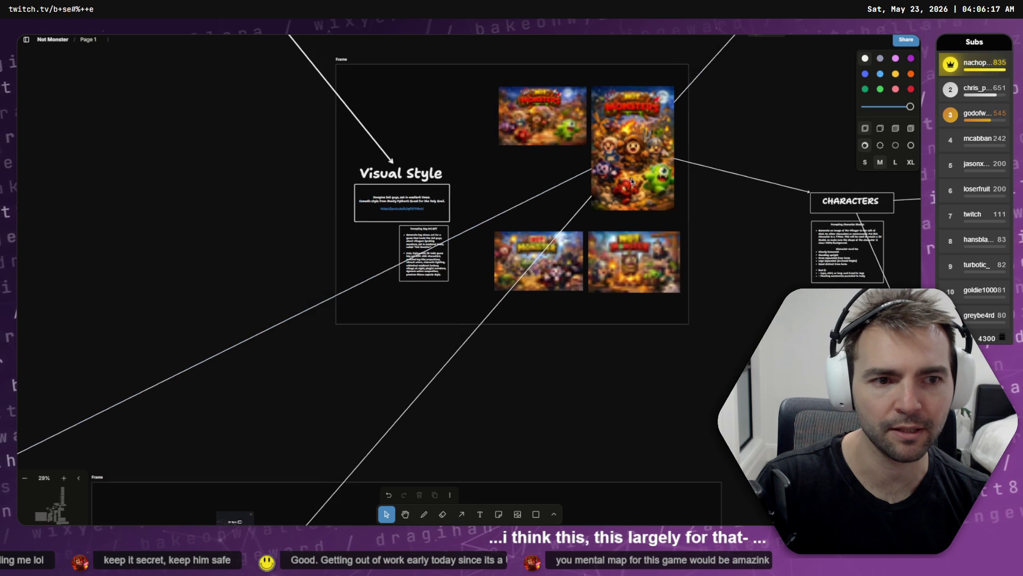
{"action": "scroll", "coordinate": [748, 231], "scroll_direction": "down", "scroll_amount": 3}
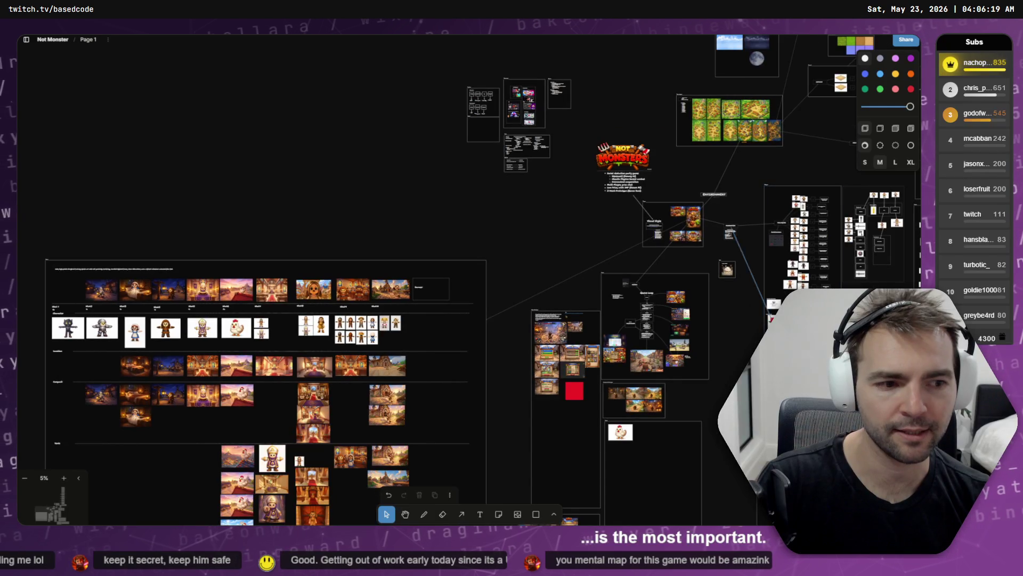
{"action": "mouse_move", "coordinate": [747, 324]}
{"action": "left_mouse_down"}
{"action": "mouse_move", "coordinate": [436, 295]}
{"action": "mouse_move", "coordinate": [353, 105]}
{"action": "mouse_move", "coordinate": [288, 37]}
{"action": "left_mouse_up"}
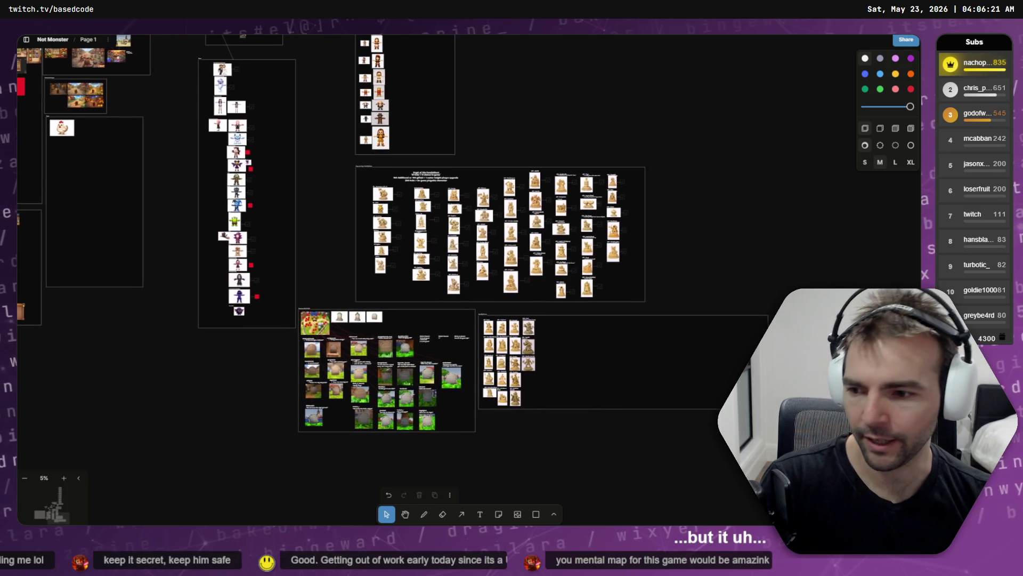
{"action": "scroll", "coordinate": [485, 164], "scroll_direction": "up", "scroll_amount": 7}
{"action": "scroll", "coordinate": [485, 165], "scroll_direction": "up", "scroll_amount": 10}
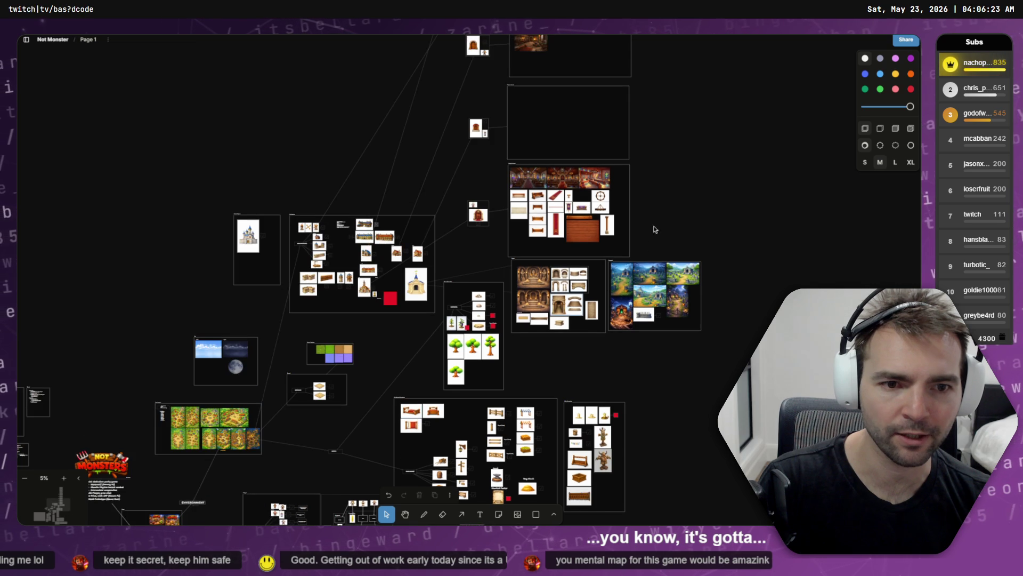
{"action": "scroll", "coordinate": [535, 198], "scroll_direction": "up", "scroll_amount": 5}
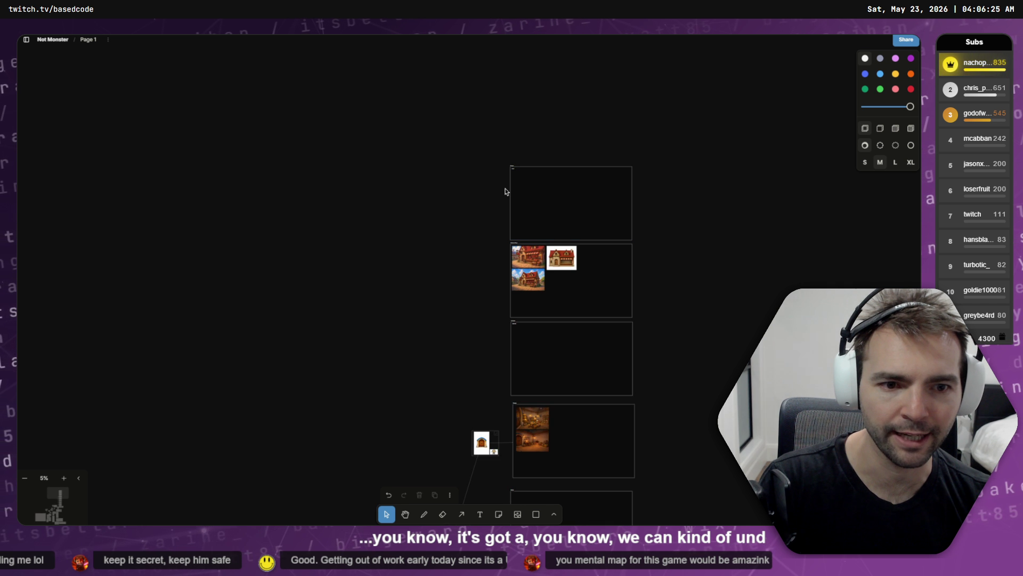
{"action": "scroll", "coordinate": [494, 191], "scroll_direction": "down", "scroll_amount": 5}
{"action": "scroll", "coordinate": [494, 192], "scroll_direction": "up", "scroll_amount": 5}
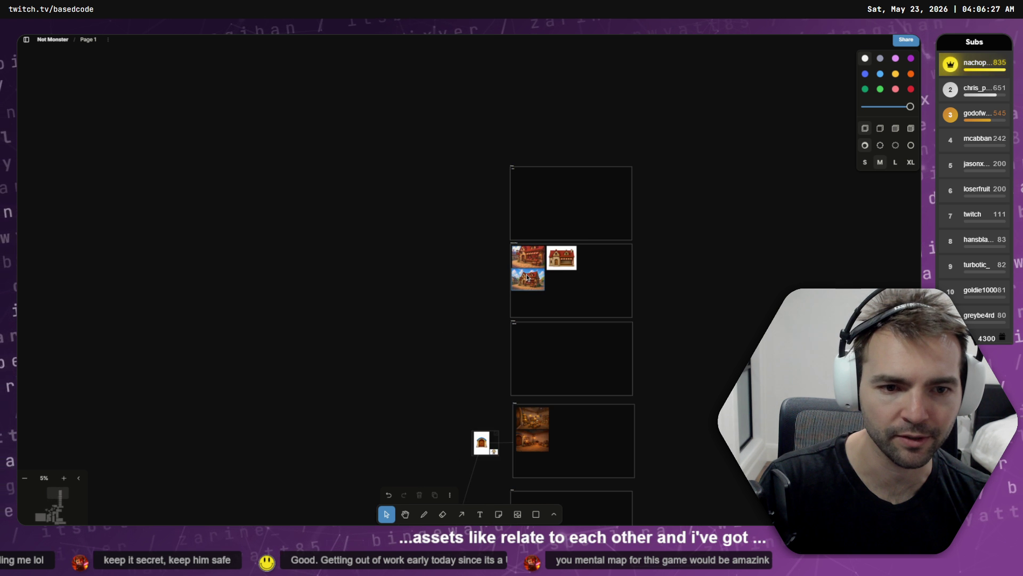
{"action": "scroll", "coordinate": [542, 262], "scroll_direction": "up", "scroll_amount": 8}
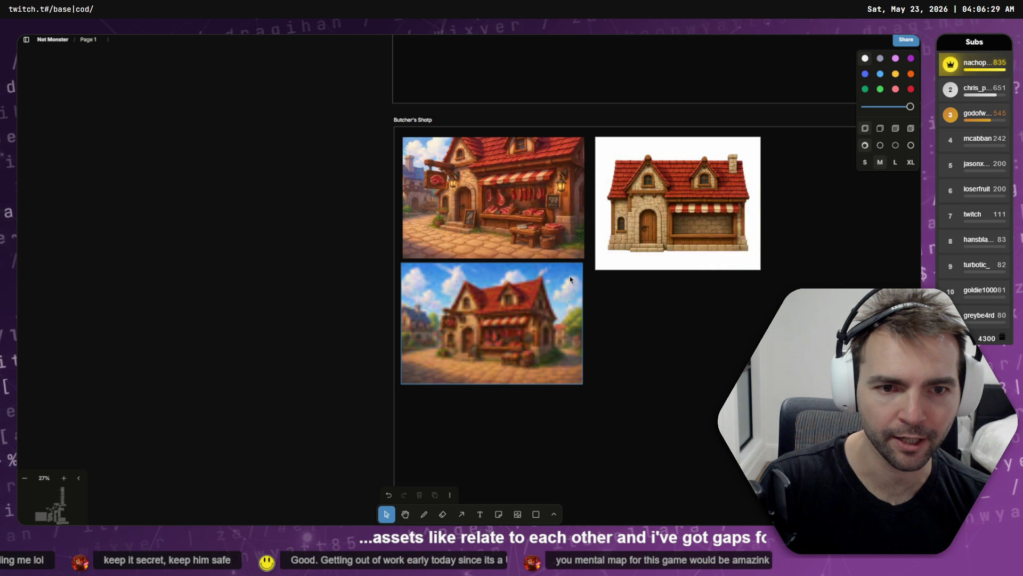
{"action": "scroll", "coordinate": [558, 264], "scroll_direction": "up", "scroll_amount": 1}
{"action": "scroll", "coordinate": [357, 300], "scroll_direction": "down", "scroll_amount": 6}
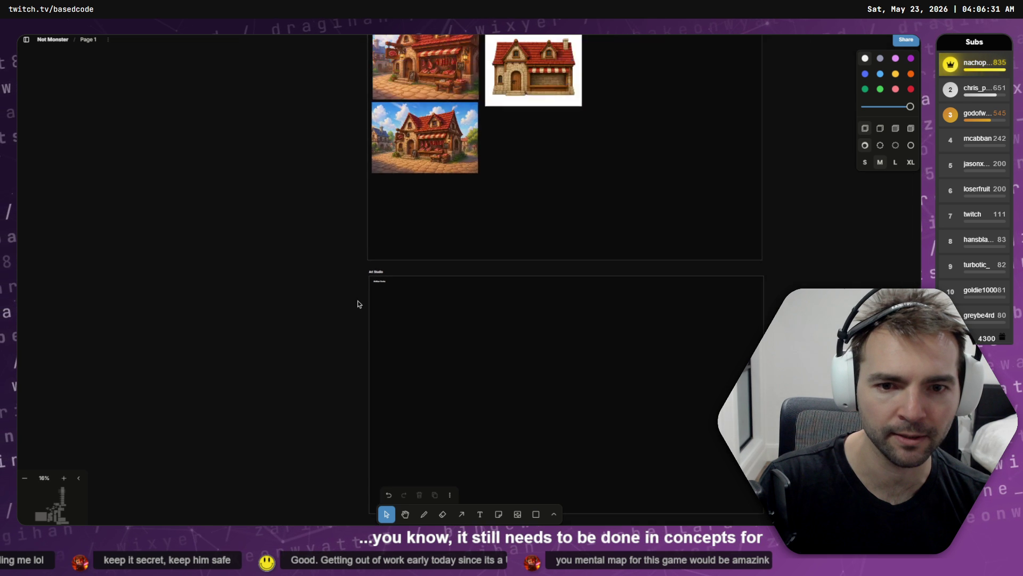
{"action": "scroll", "coordinate": [379, 359], "scroll_direction": "down", "scroll_amount": 15}
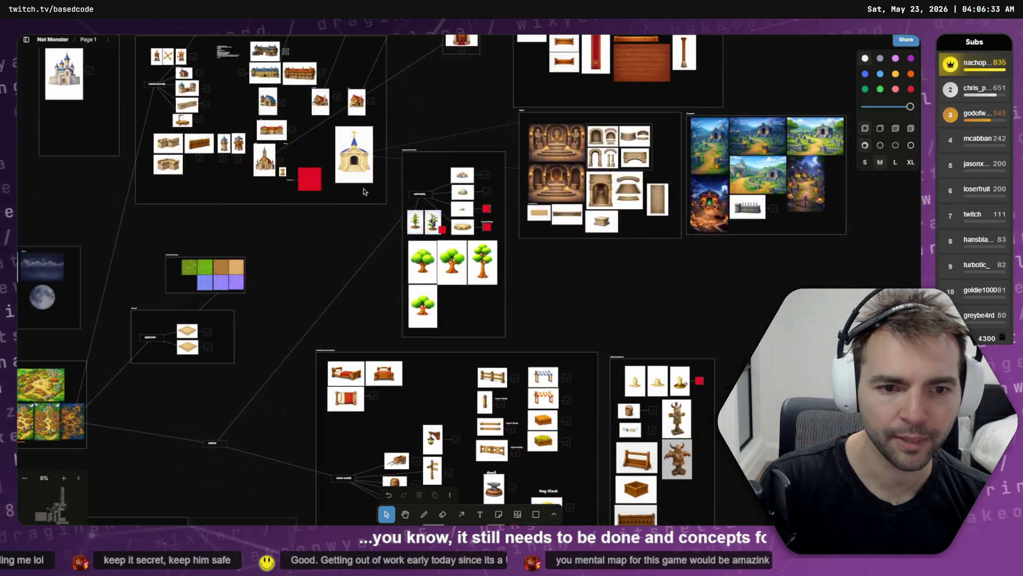
{"action": "scroll", "coordinate": [458, 47], "scroll_direction": "down", "scroll_amount": 2}
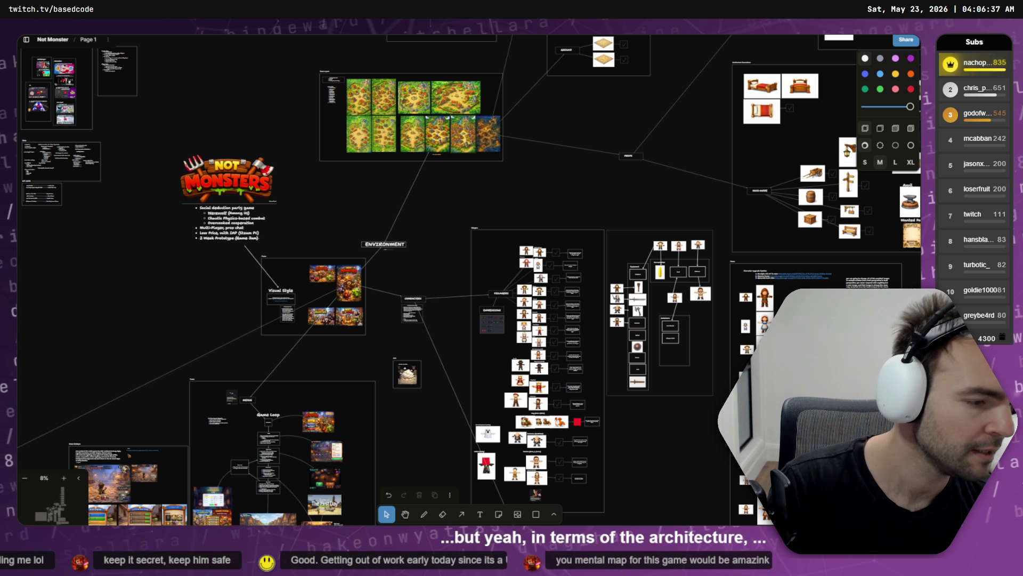
- In Codex, expand the Based.Not Monsters chats, browse the full list, then collapse the project again
{"action": "key", "text": "alt+Tab"}
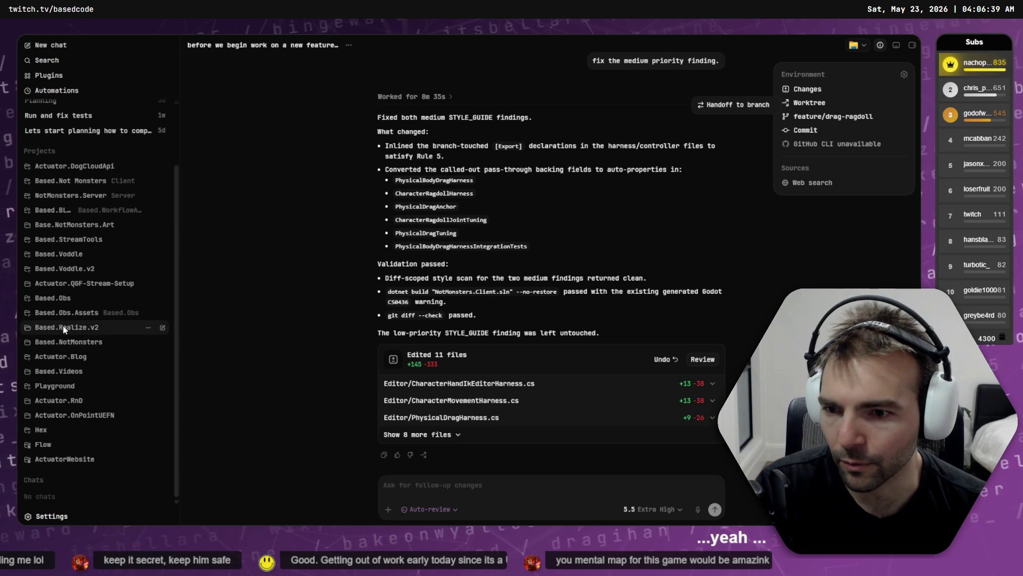
{"action": "left_click", "coordinate": [75, 181]}
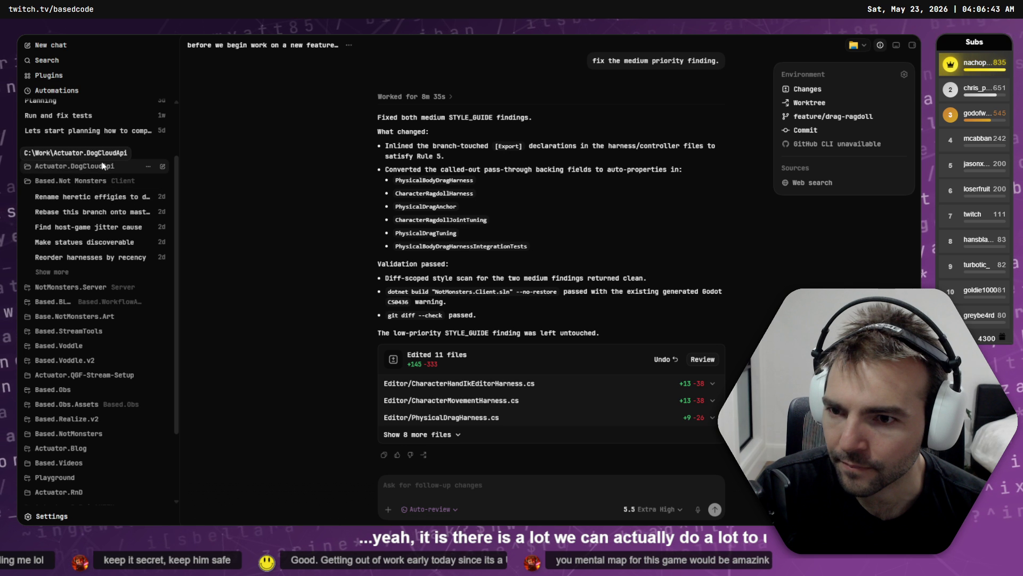
{"action": "left_click", "coordinate": [59, 273]}
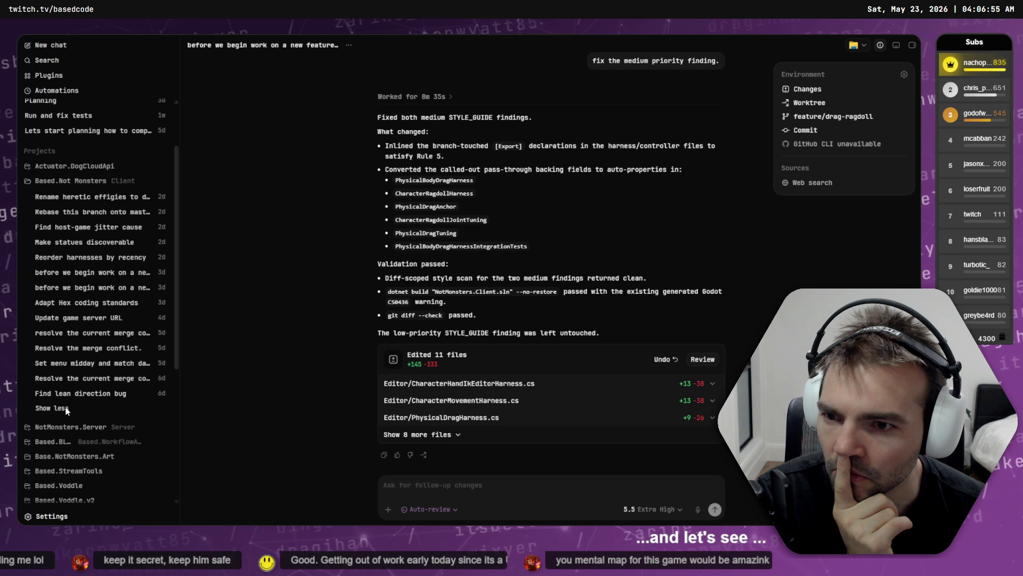
{"action": "scroll", "coordinate": [80, 373], "scroll_direction": "down", "scroll_amount": 5}
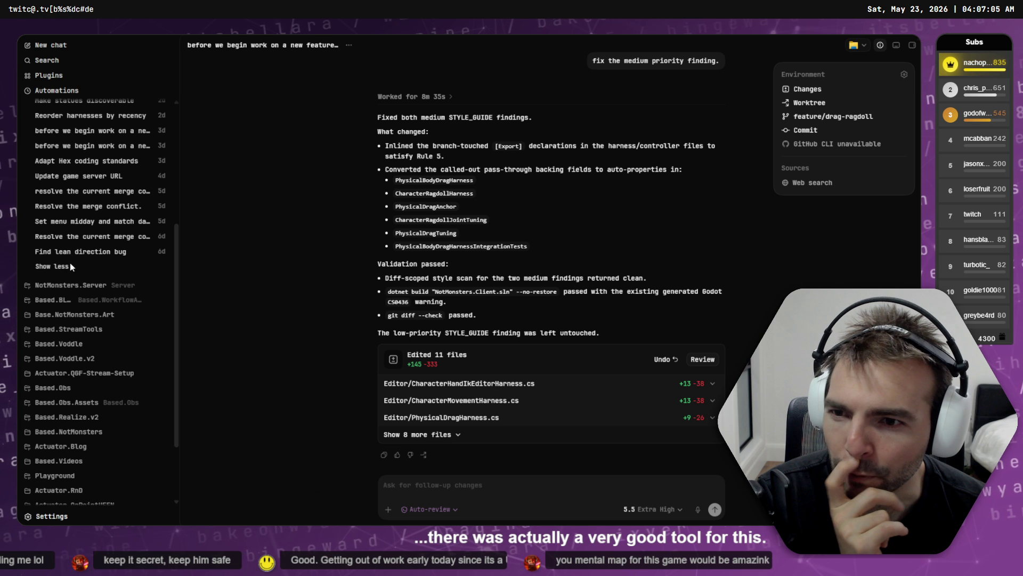
{"action": "scroll", "coordinate": [69, 267], "scroll_direction": "up", "scroll_amount": 3}
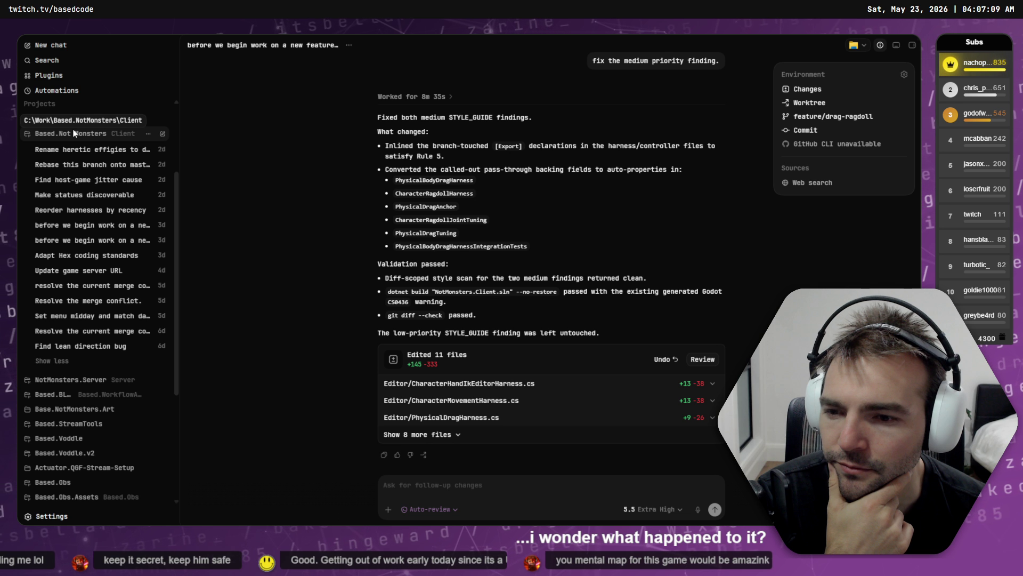
{"action": "left_click", "coordinate": [55, 364]}
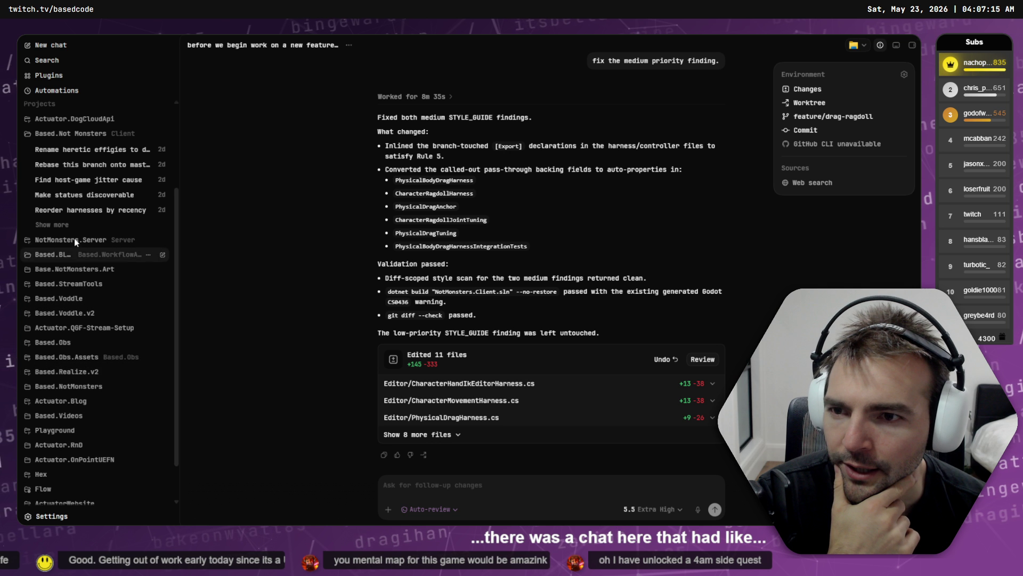
{"action": "left_click", "coordinate": [74, 133]}
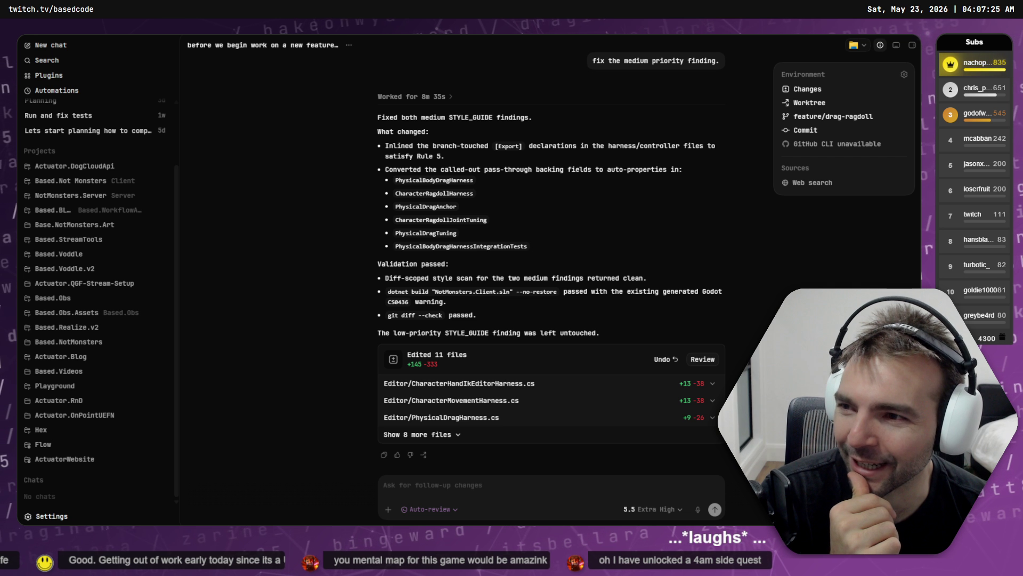
- Review the Not Monster architecture overview on the tldraw board, then move to Windows Terminal
{"action": "key", "text": "alt+Tab"}
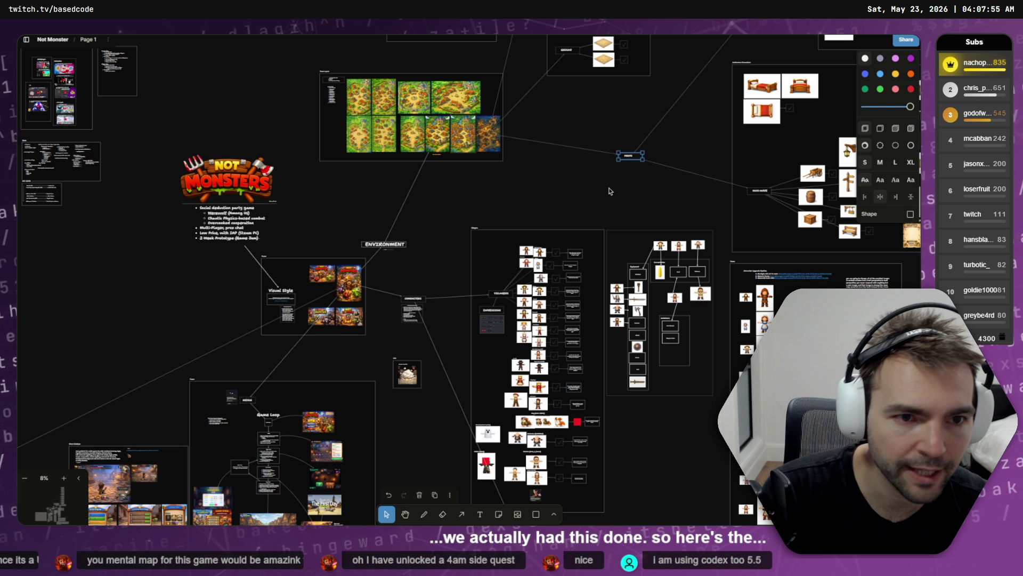
{"action": "key", "text": "alt+Tab"}
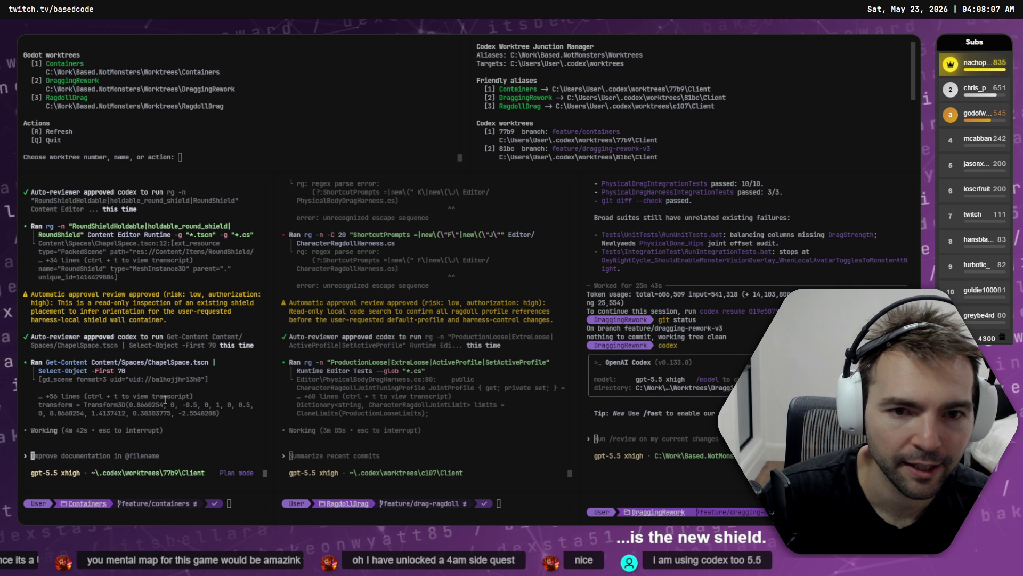
- Glance at the running ragdoll drag game and Codex panes, then return to the Godot editor
{"action": "key", "text": "alt+Tab"}
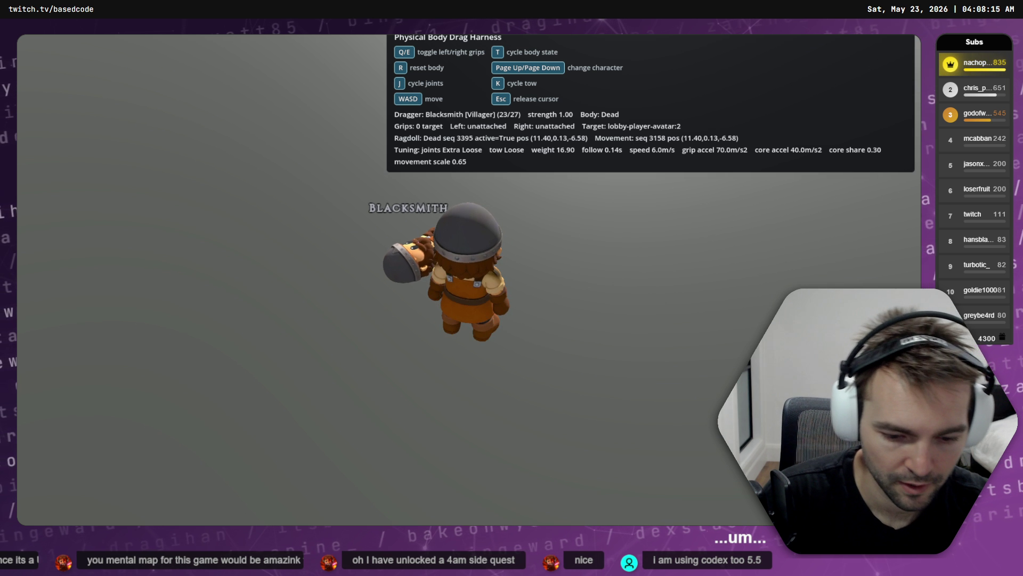
{"action": "key", "text": "alt+Tab"}
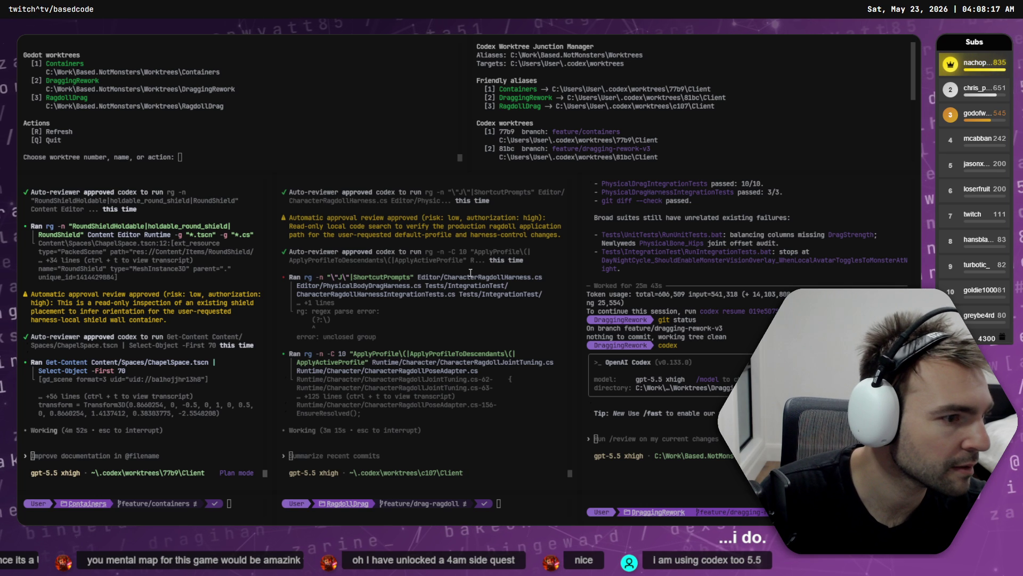
{"action": "key", "text": "alt+Tab"}
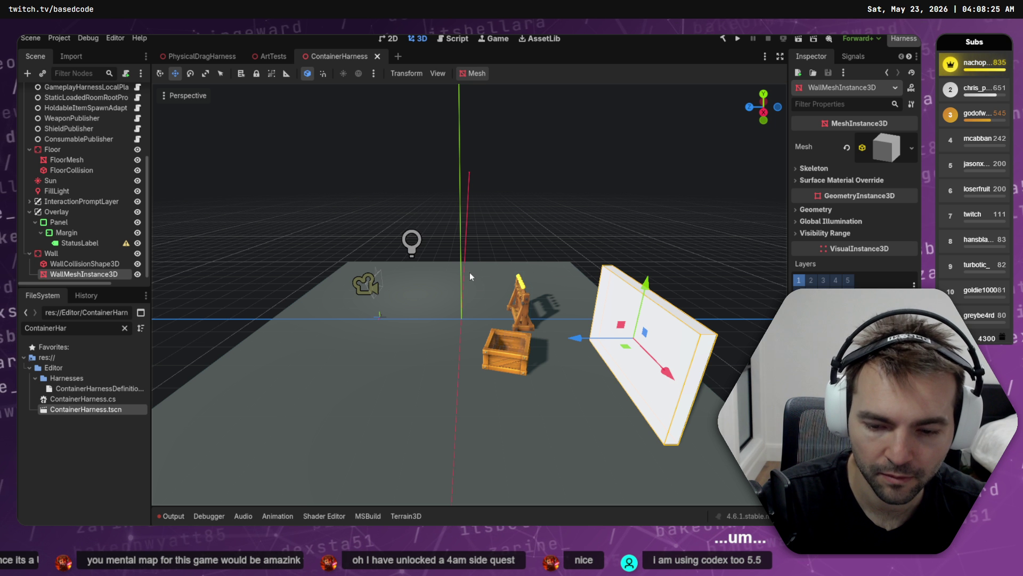
- Launch the Animation / Hand Action Authoring harness from the Harness Launcher
{"action": "left_click", "coordinate": [904, 38]}
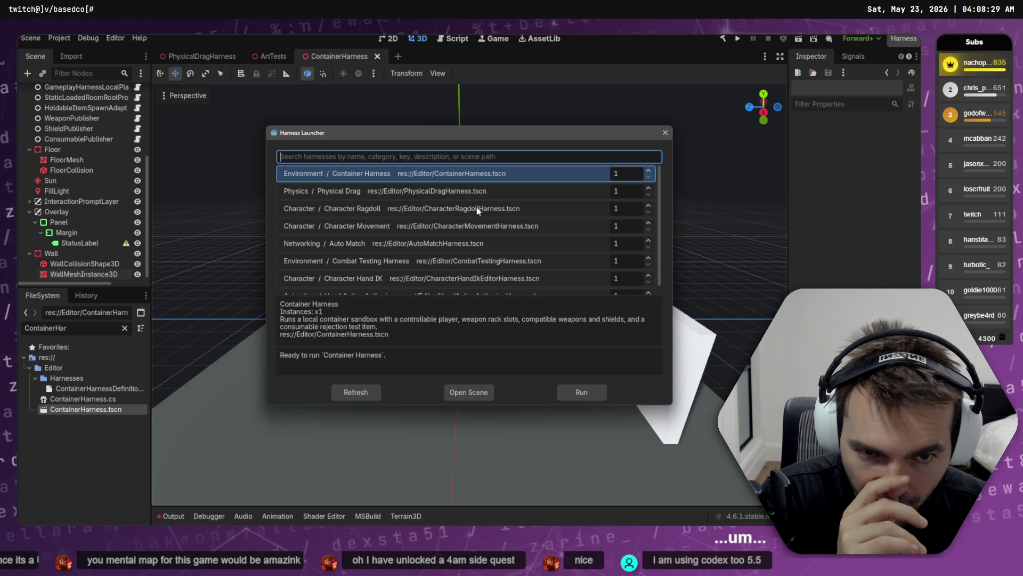
{"action": "scroll", "coordinate": [483, 230], "scroll_direction": "down", "scroll_amount": 1}
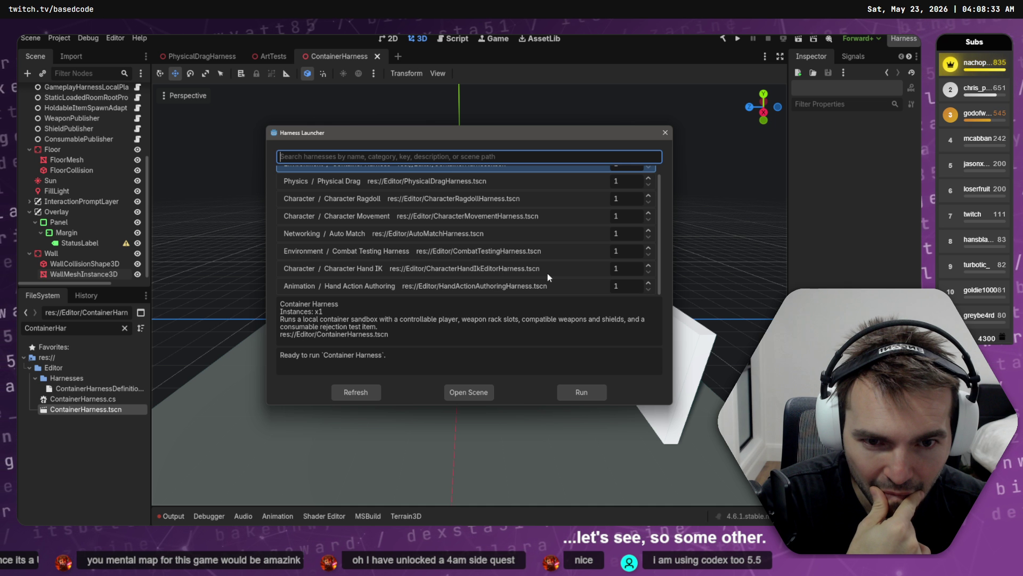
{"action": "double_click", "coordinate": [480, 287]}
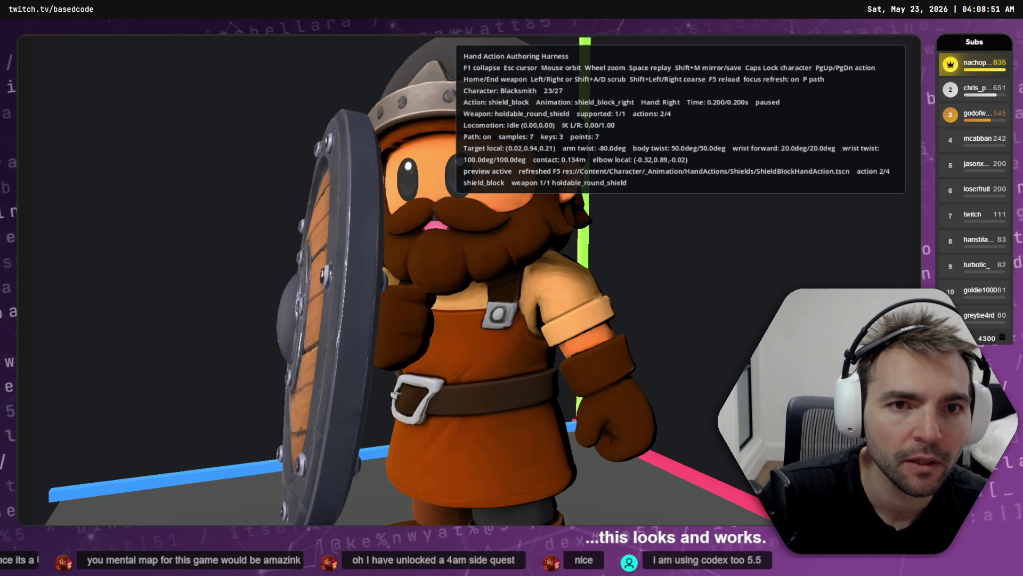
- Go to the RagdollDrag Codex pane to draft a request matching the container harness button styling
{"action": "key", "text": "alt+Tab"}
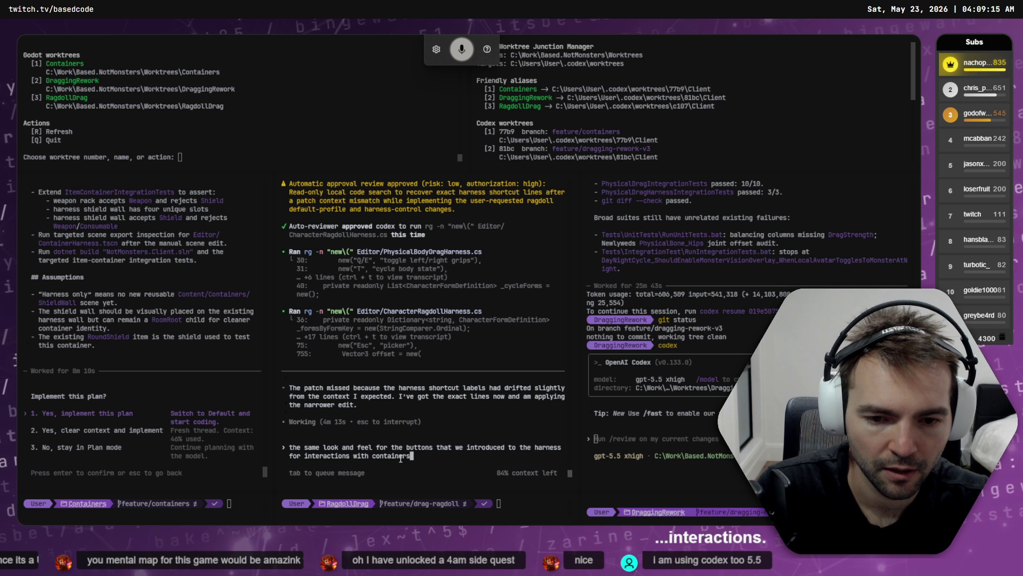
- Trim the drafted prompt's ending so it requests the shortcut styling in every harness
{"action": "key", "text": "ctrl+BackSpace"}
{"action": "key", "text": "ctrl+BackSpace"}
{"action": "key", "text": "ctrl+BackSpace"}
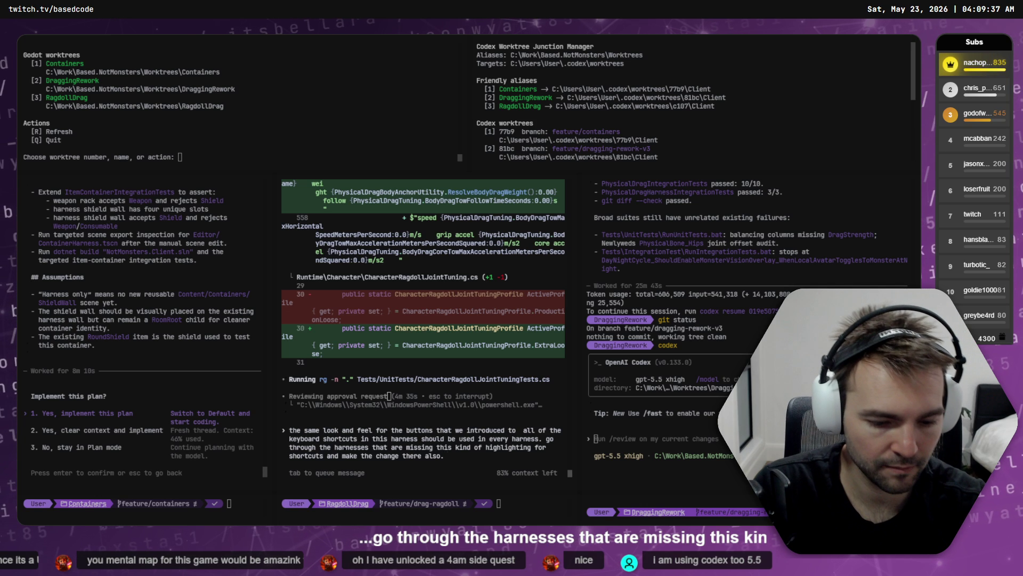
{"action": "key", "text": "alt+Tab"}
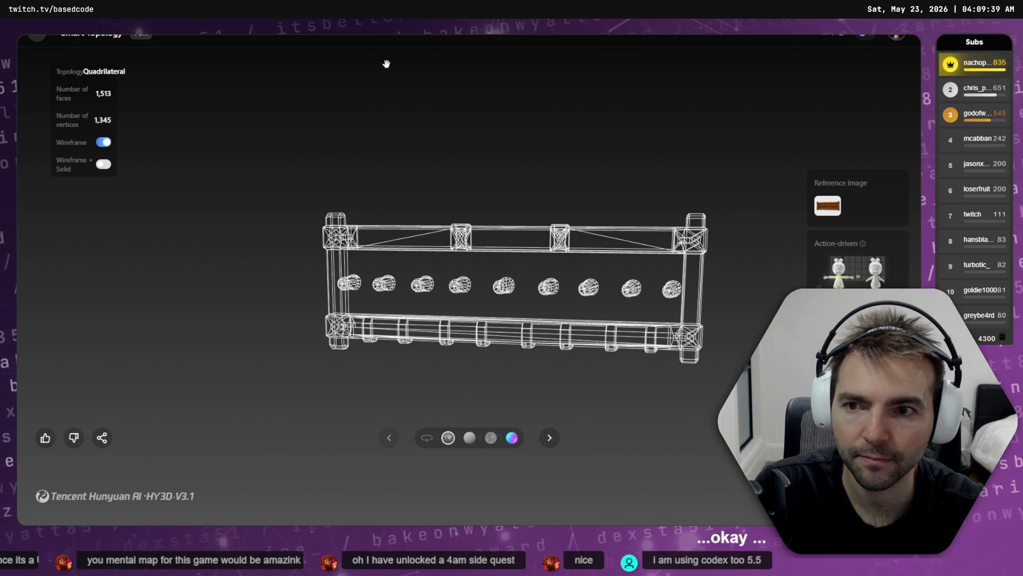
- Show the wall rack model textured instead of wireframe, rotate it, and set it auto-rotating
{"action": "left_click", "coordinate": [104, 141]}
{"action": "mouse_move", "coordinate": [407, 237]}
{"action": "left_mouse_down"}
{"action": "mouse_move", "coordinate": [542, 256]}
{"action": "mouse_move", "coordinate": [384, 482]}
{"action": "mouse_move", "coordinate": [417, 452]}
{"action": "left_mouse_up"}
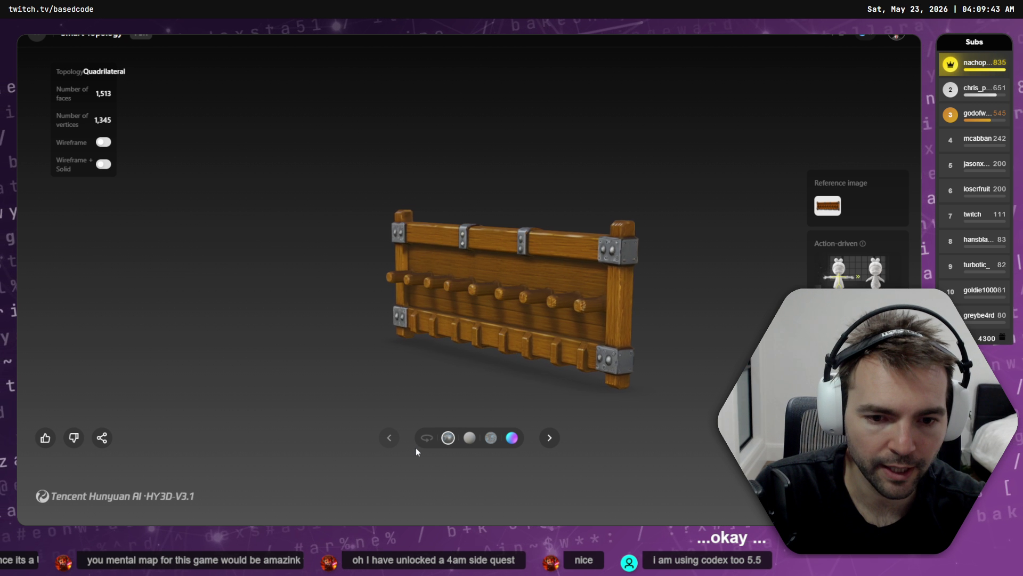
{"action": "left_click", "coordinate": [427, 438]}
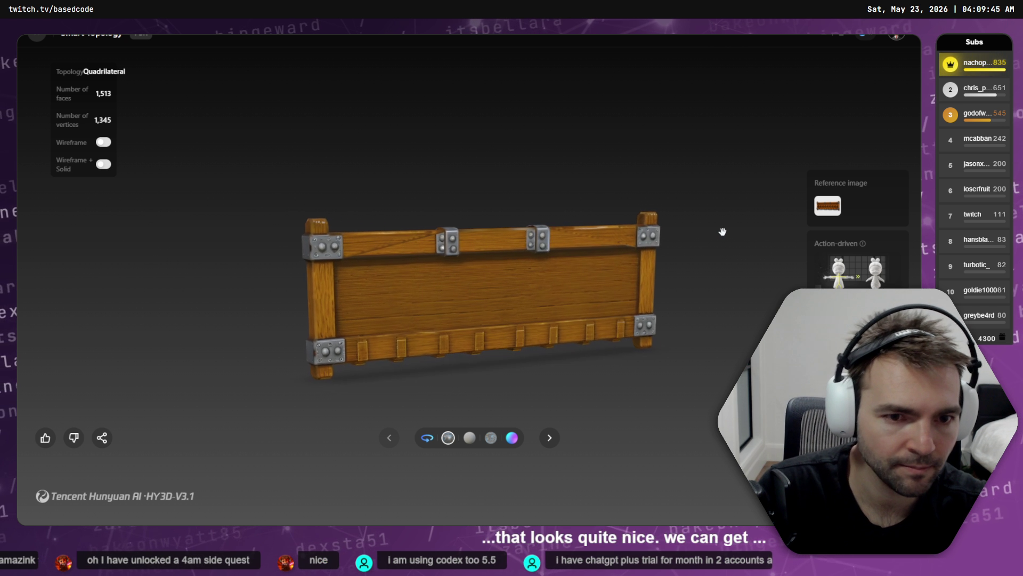
{"action": "key", "text": "alt+Tab"}
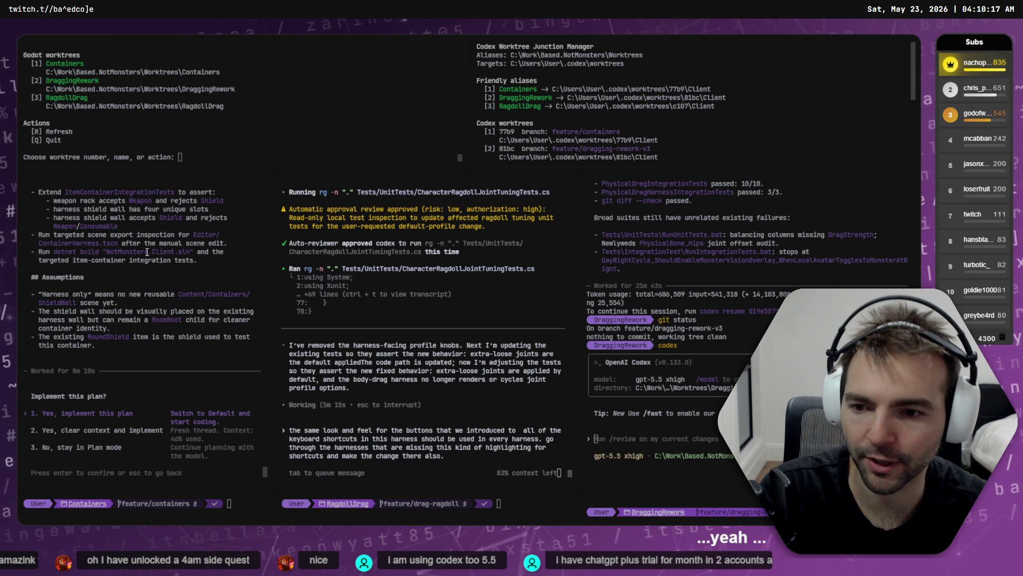
- Read through the Containers session's plan and approve 'Yes, implement this plan'
{"action": "scroll", "coordinate": [160, 249], "scroll_direction": "up", "scroll_amount": 10}
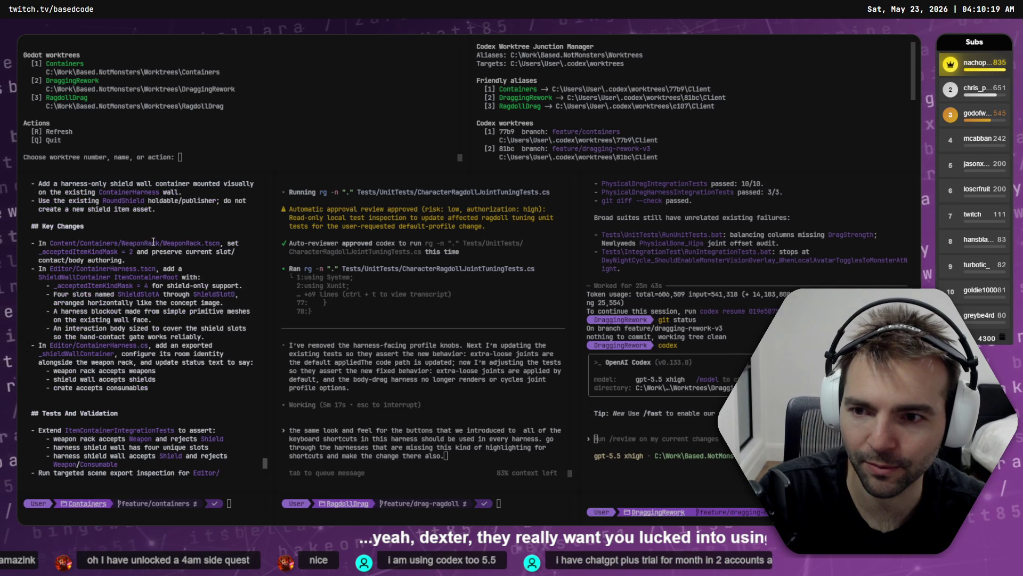
{"action": "scroll", "coordinate": [175, 247], "scroll_direction": "up", "scroll_amount": 5}
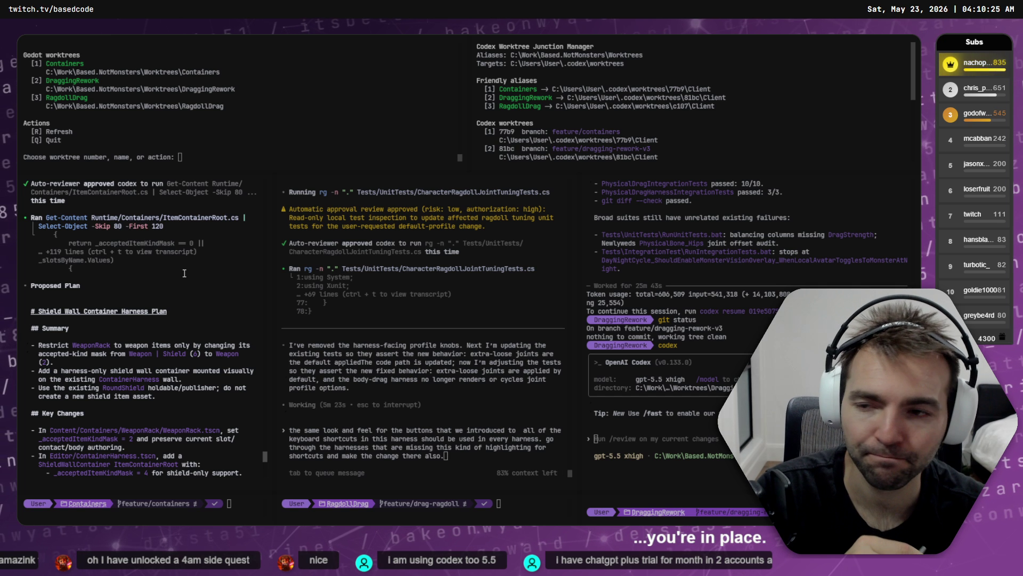
{"action": "scroll", "coordinate": [164, 277], "scroll_direction": "down", "scroll_amount": 2}
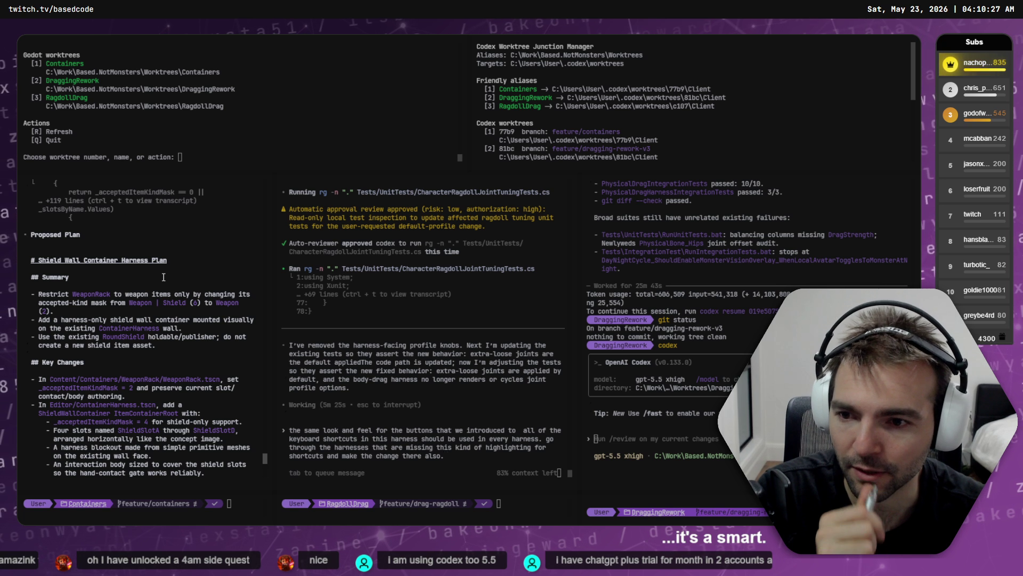
{"action": "scroll", "coordinate": [163, 276], "scroll_direction": "down", "scroll_amount": 5}
{"action": "scroll", "coordinate": [116, 263], "scroll_direction": "down", "scroll_amount": 5}
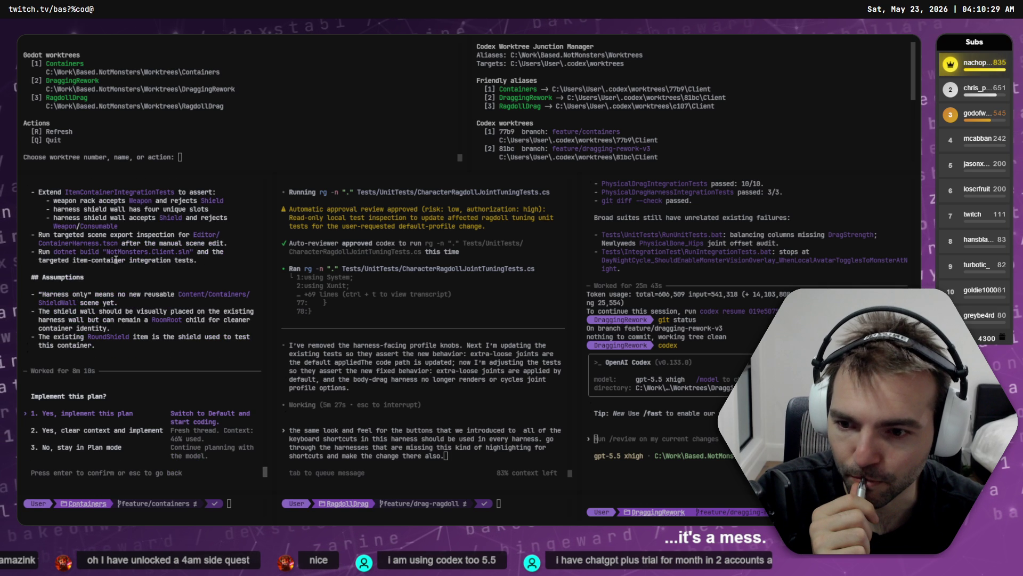
{"action": "scroll", "coordinate": [115, 262], "scroll_direction": "up", "scroll_amount": 10}
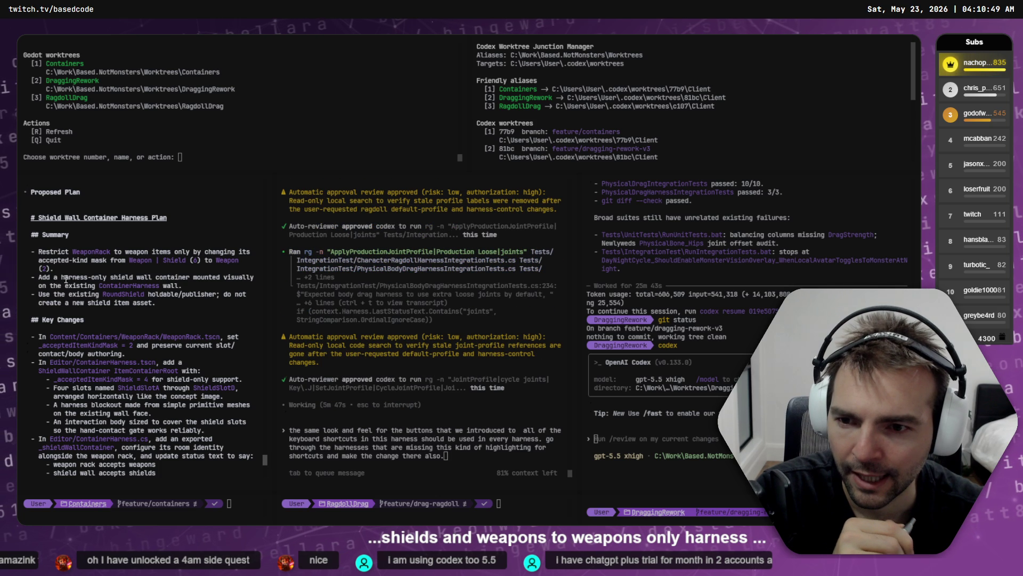
{"action": "left_click_drag", "start_coordinate": [184, 286], "coordinate": [35, 286]}
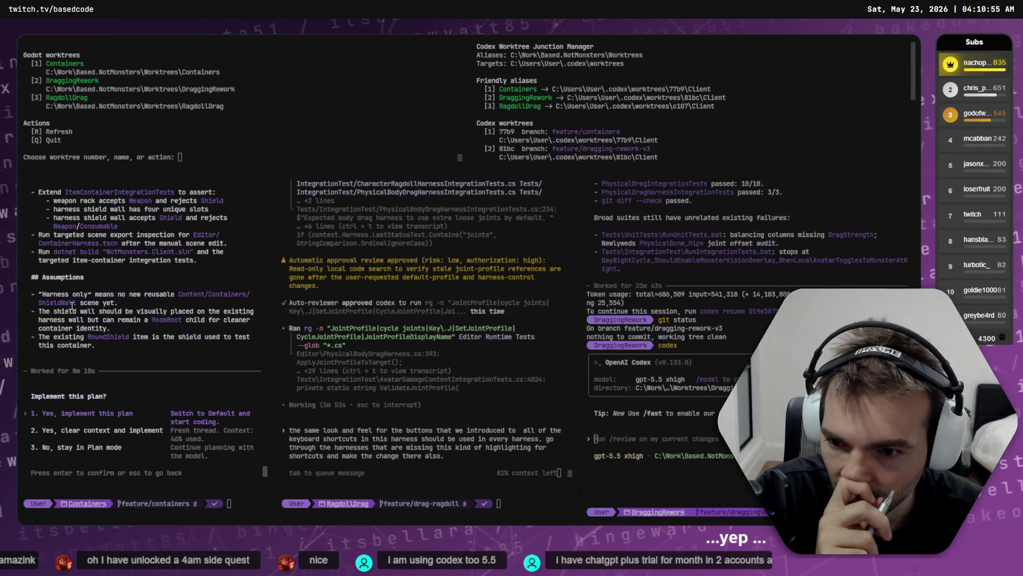
{"action": "key", "text": "Return"}
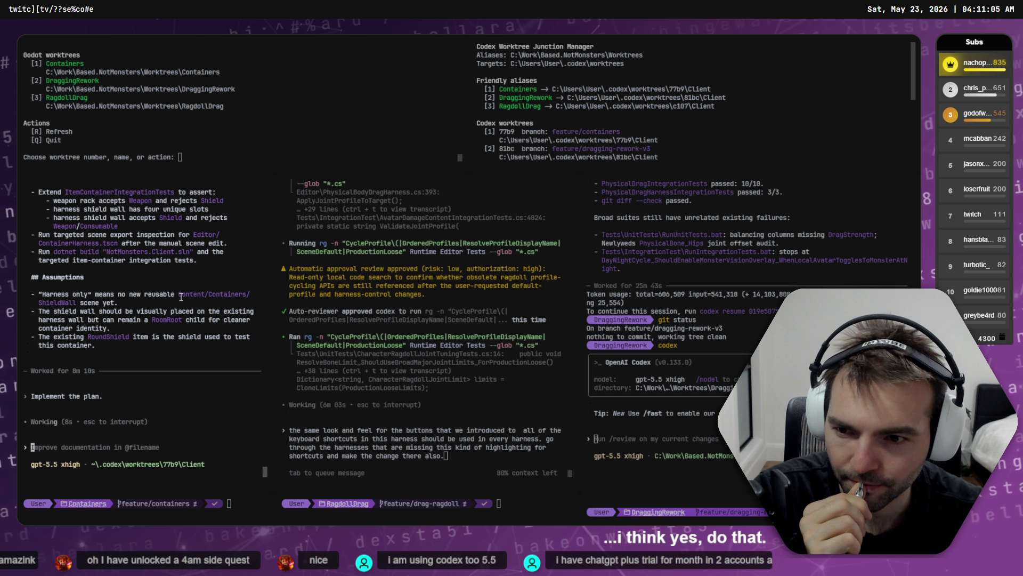
- Interrupt the implementation and send a revised request for a reusable shield wall mount scene
{"action": "left_click_drag", "start_coordinate": [180, 296], "coordinate": [188, 305]}
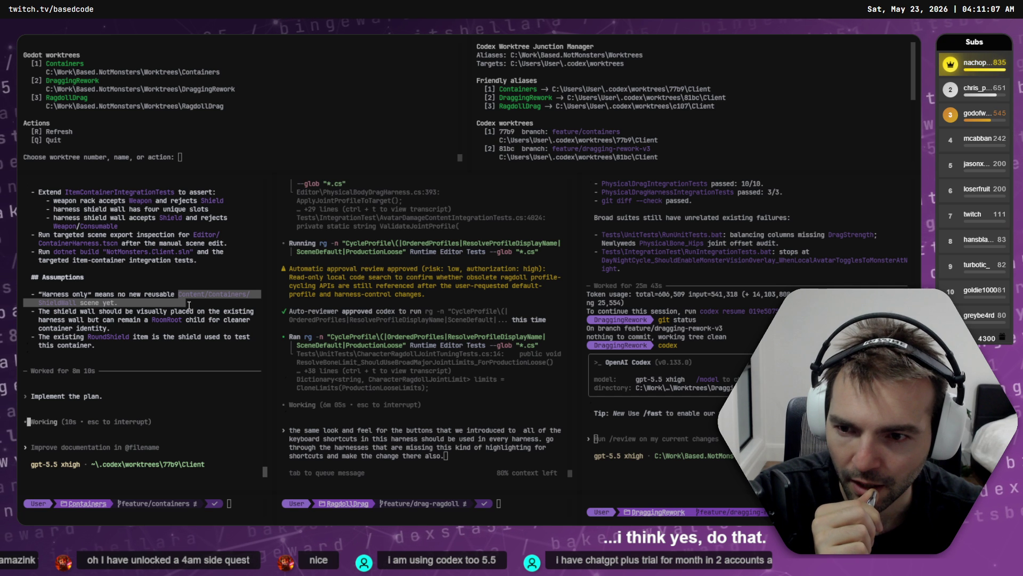
{"action": "key", "text": "ctrl+c"}
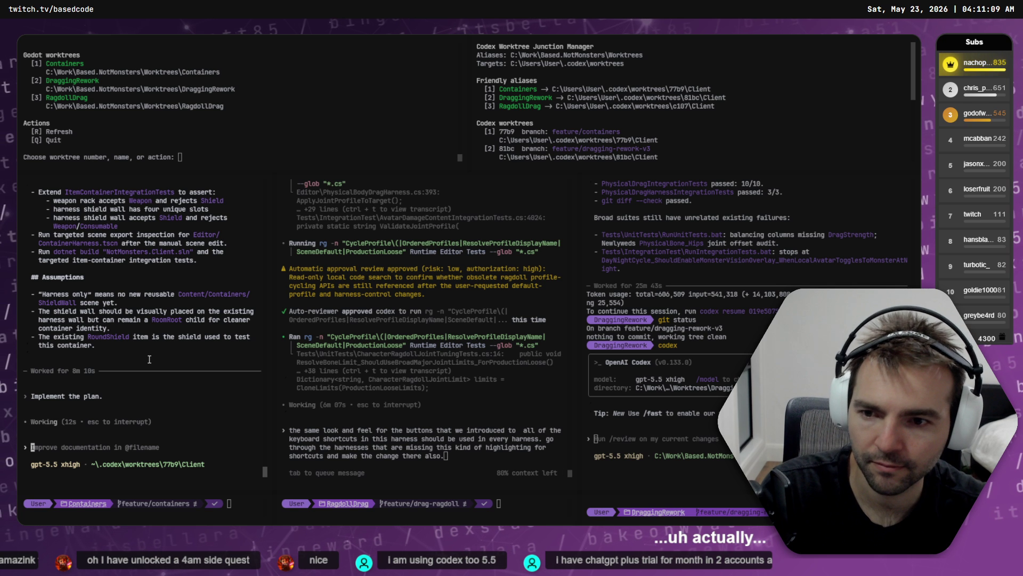
{"action": "key", "text": "Escape"}
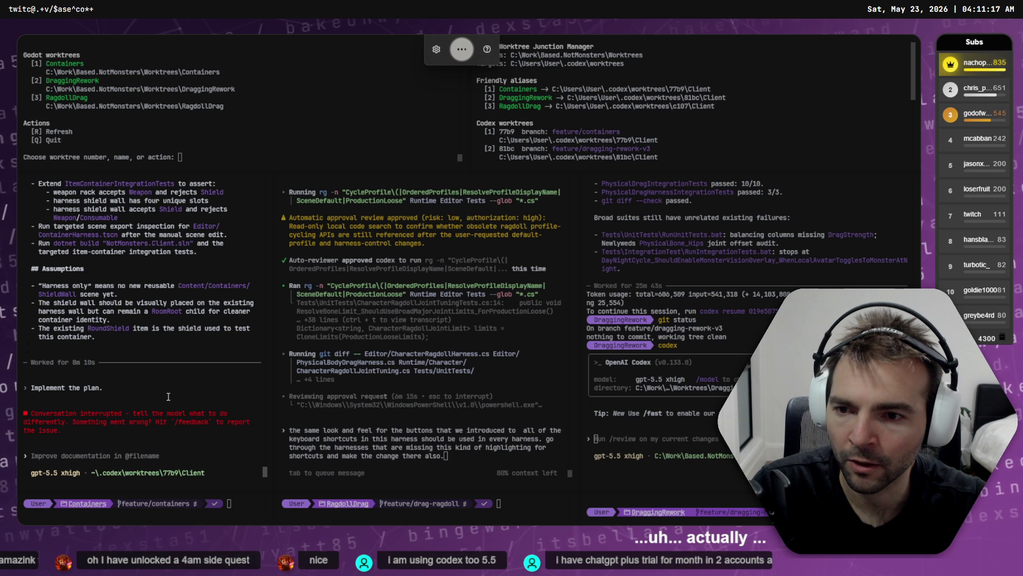
{"action": "type", "text": "on further consideration we do"}
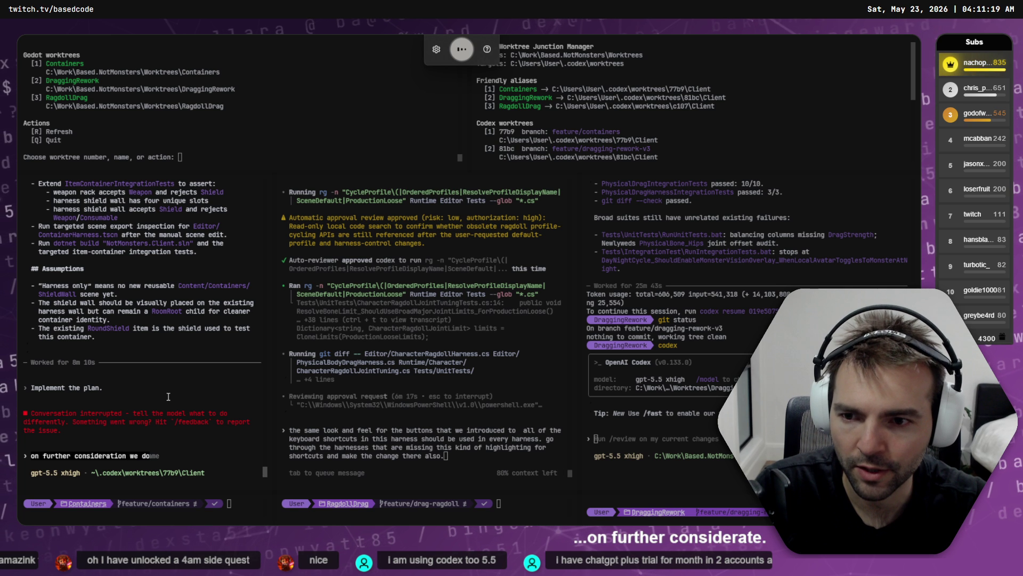
{"action": "type", "text": " want a "}
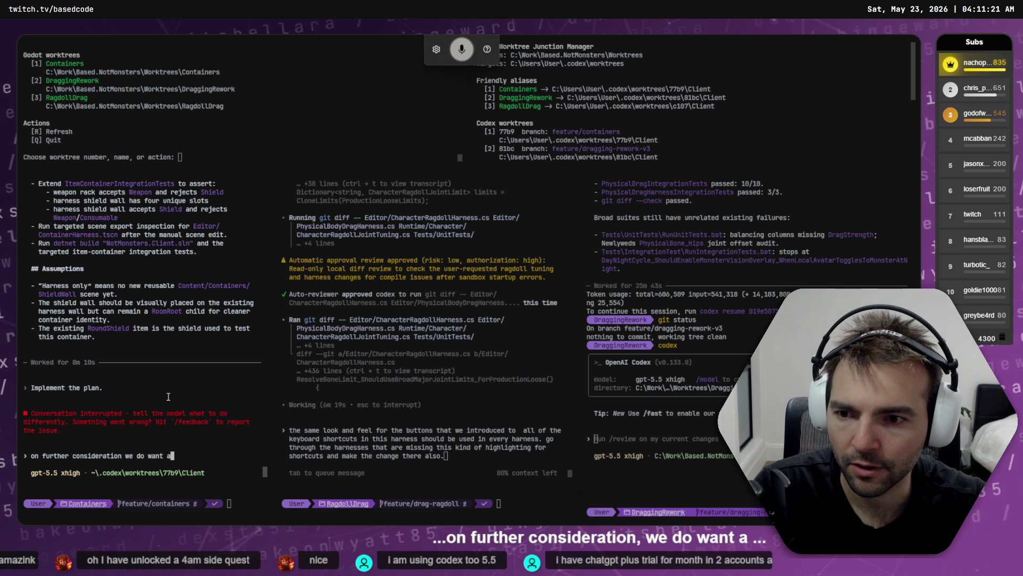
{"action": "type", "text": "seen for a reusableshield"}
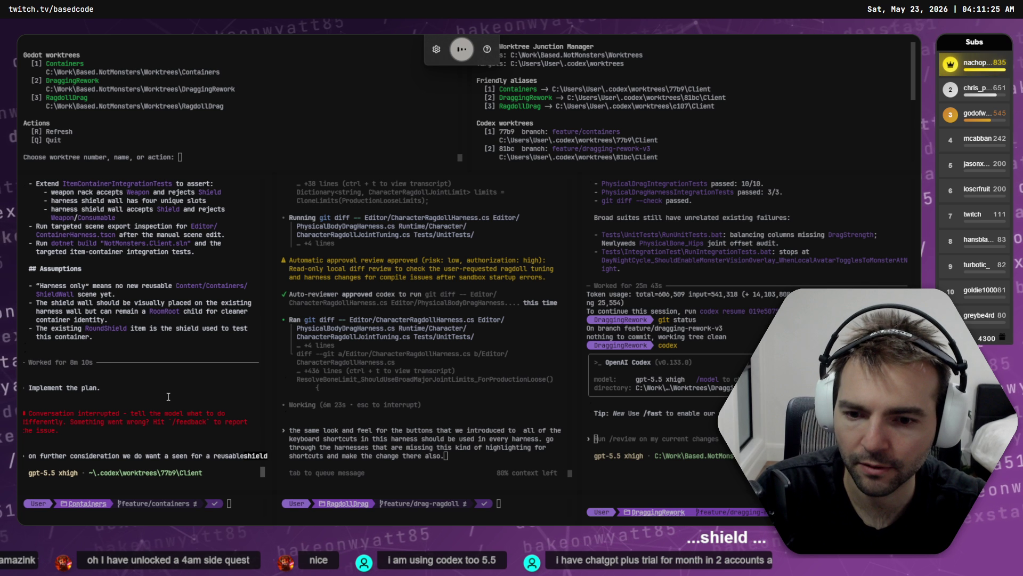
{"action": "key", "text": "BackSpace"}
{"action": "key", "text": "BackSpace"}
{"action": "key", "text": "BackSpace"}
{"action": "key", "text": "BackSpace"}
{"action": "key", "text": "BackSpace"}
{"action": "key", "text": "BackSpace"}
{"action": "type", "text": " shield wall mount."}
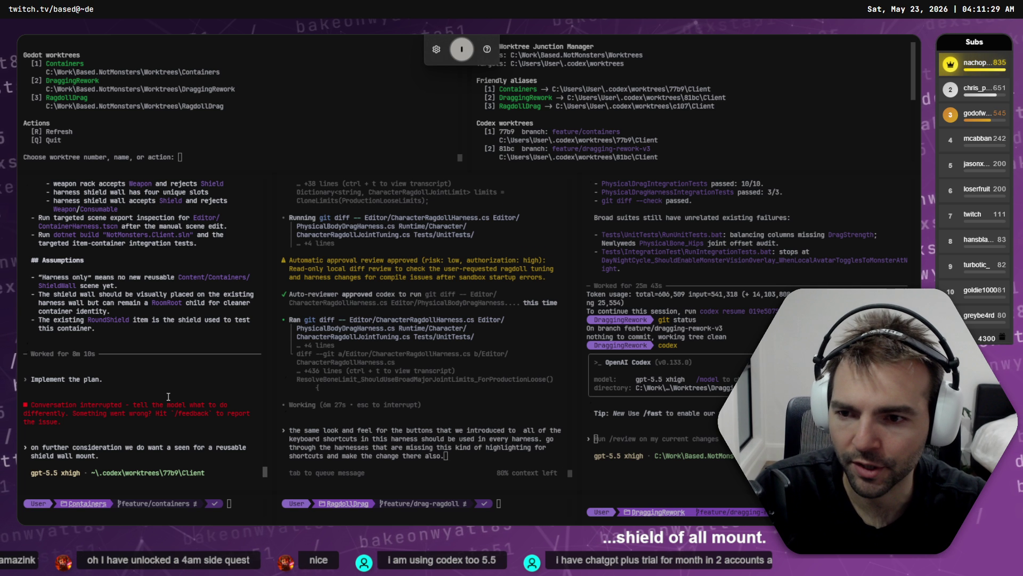
{"action": "type", "text": " we should use this terminology too as shield wall is a little bit too generic."}
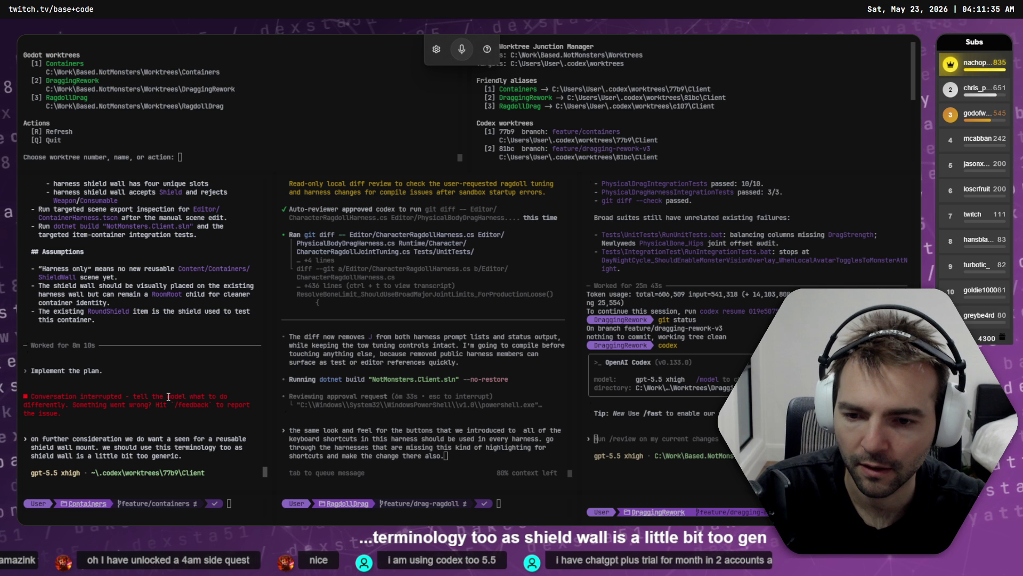
{"action": "key", "text": "Return"}
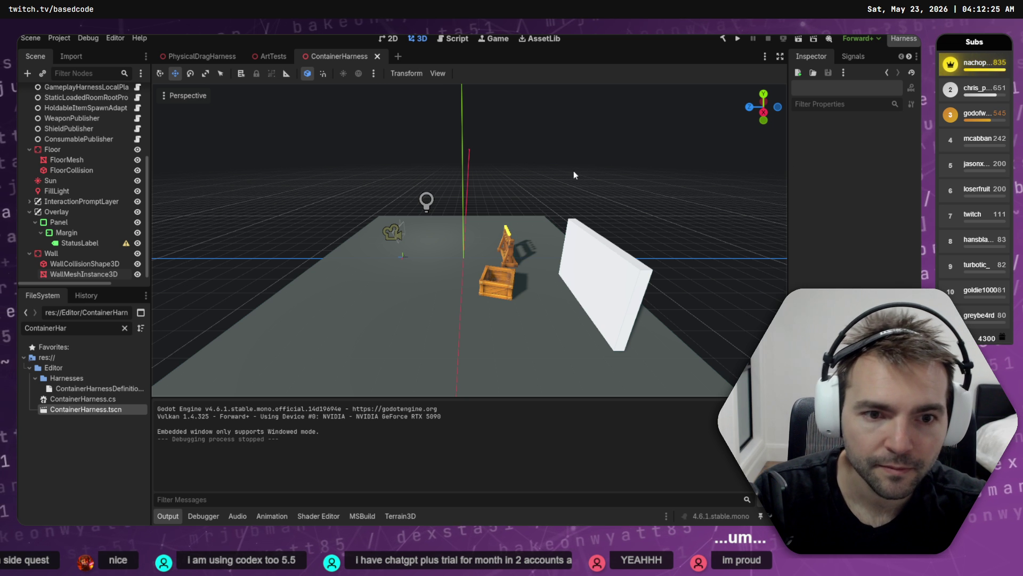
- Select the wall and expand its box mesh to confirm it has no material, then select the floor
{"action": "left_click", "coordinate": [616, 231]}
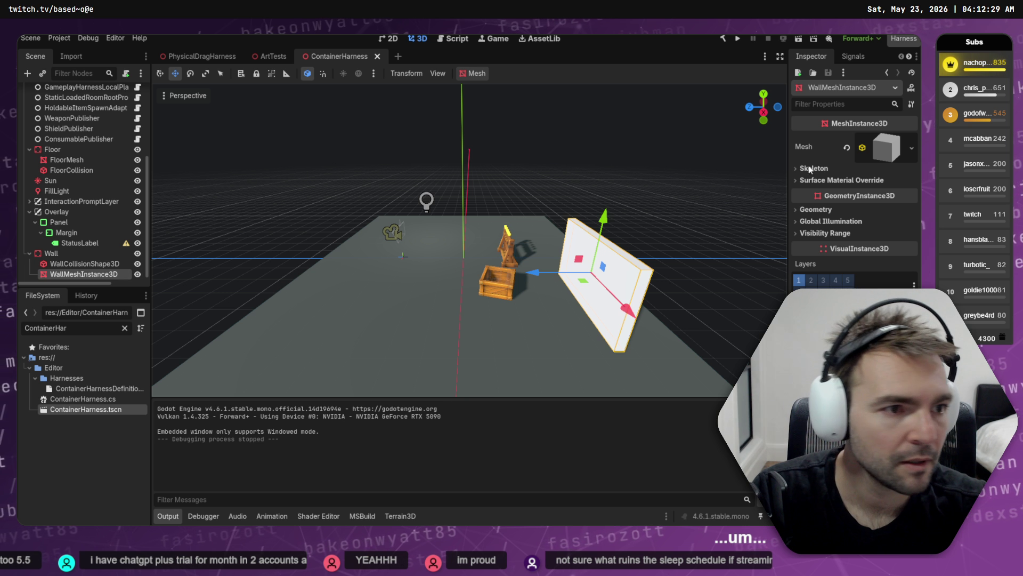
{"action": "left_click", "coordinate": [898, 150]}
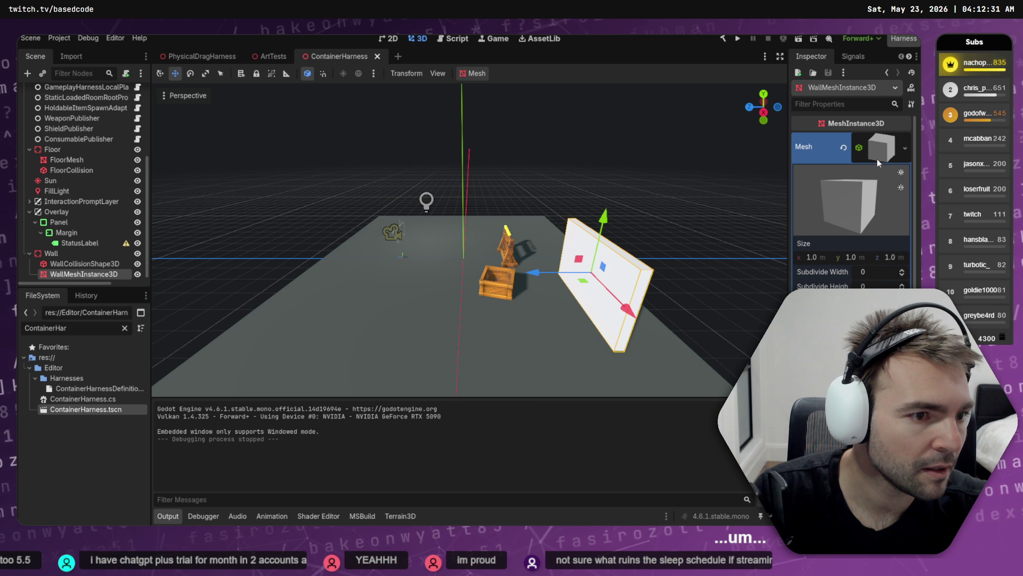
{"action": "scroll", "coordinate": [832, 269], "scroll_direction": "down", "scroll_amount": 3}
{"action": "scroll", "coordinate": [880, 273], "scroll_direction": "up", "scroll_amount": 2}
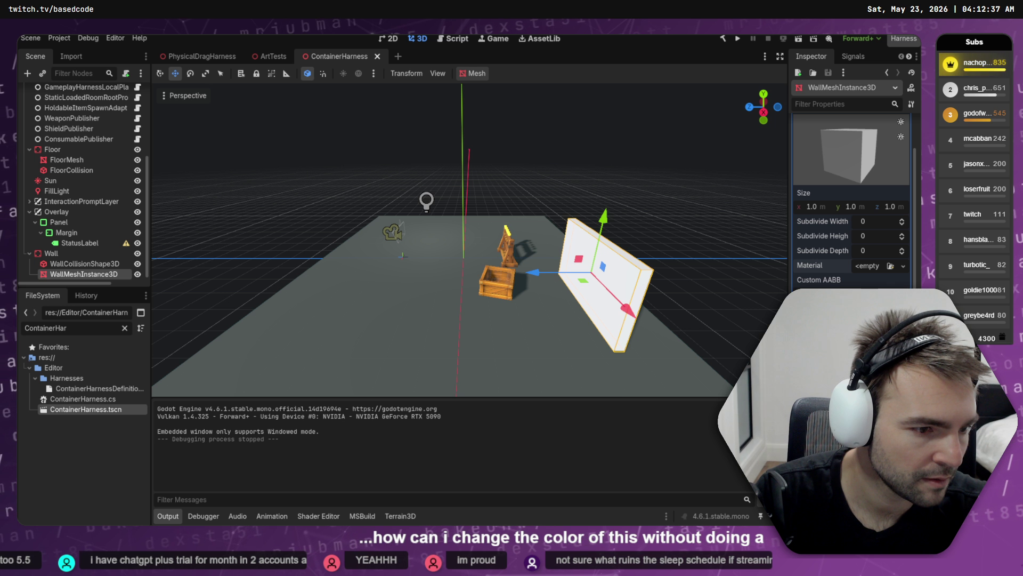
{"action": "scroll", "coordinate": [853, 213], "scroll_direction": "down", "scroll_amount": 3}
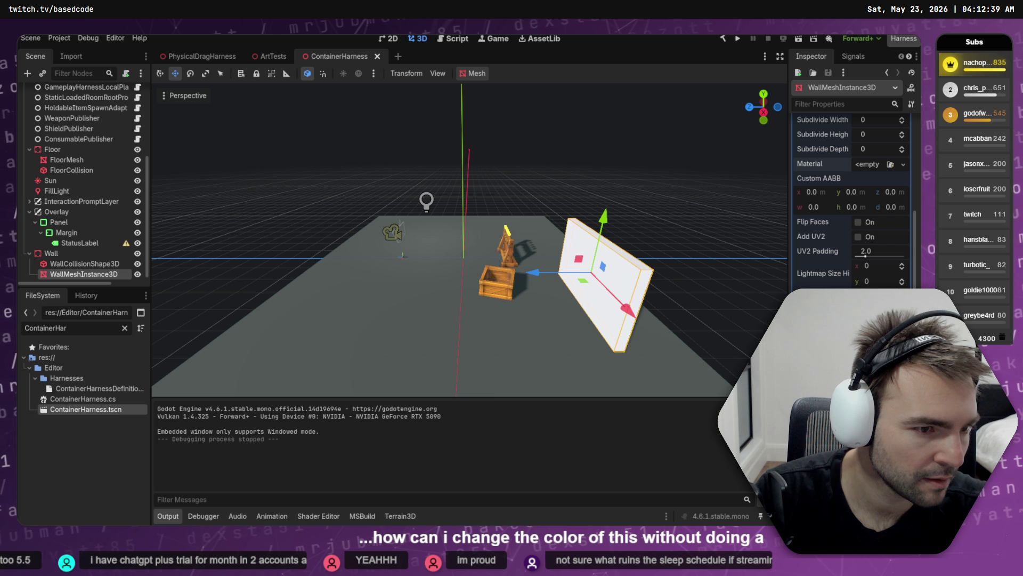
{"action": "scroll", "coordinate": [888, 183], "scroll_direction": "up", "scroll_amount": 2}
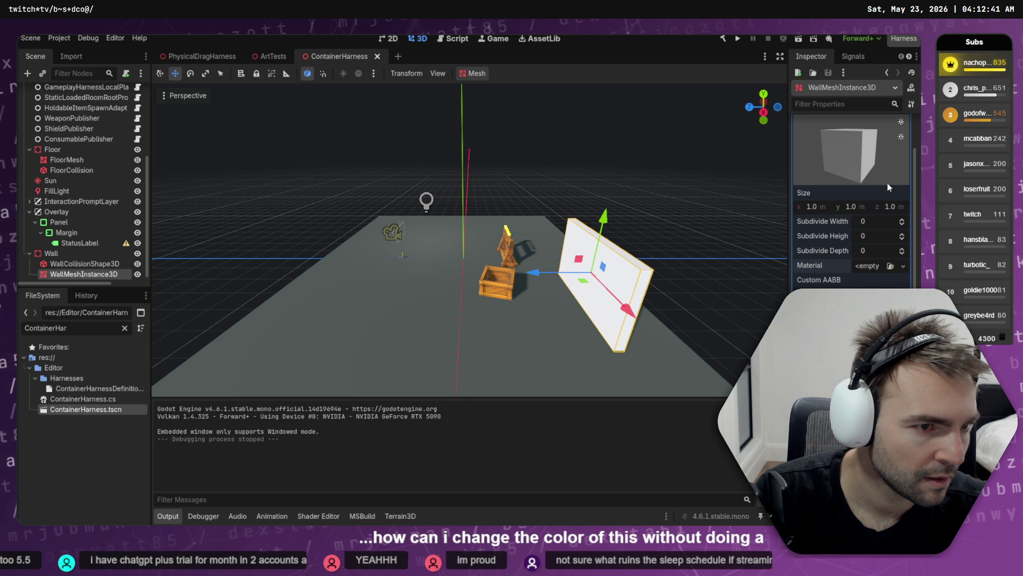
{"action": "scroll", "coordinate": [888, 183], "scroll_direction": "up", "scroll_amount": 2}
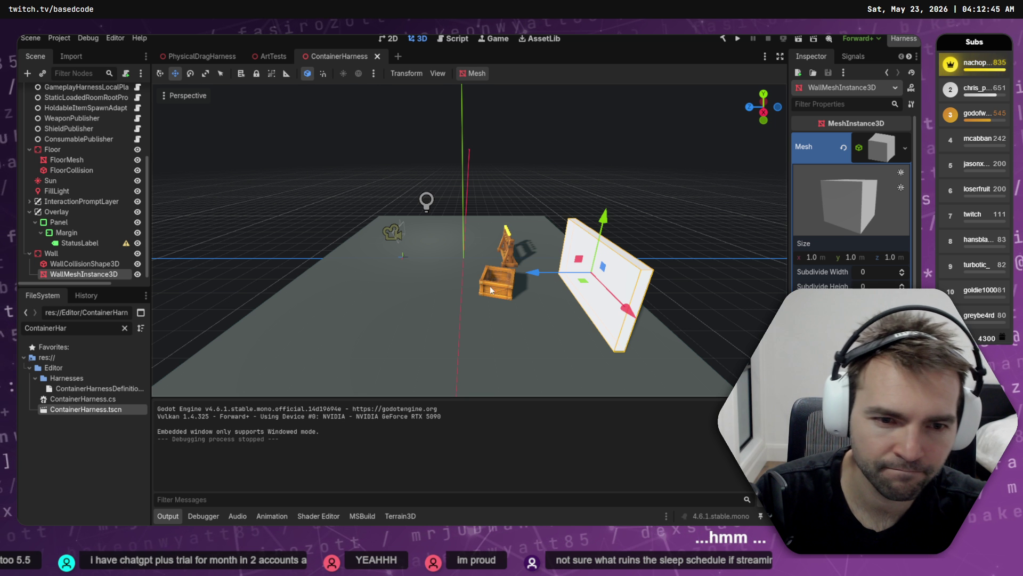
{"action": "left_click", "coordinate": [395, 300]}
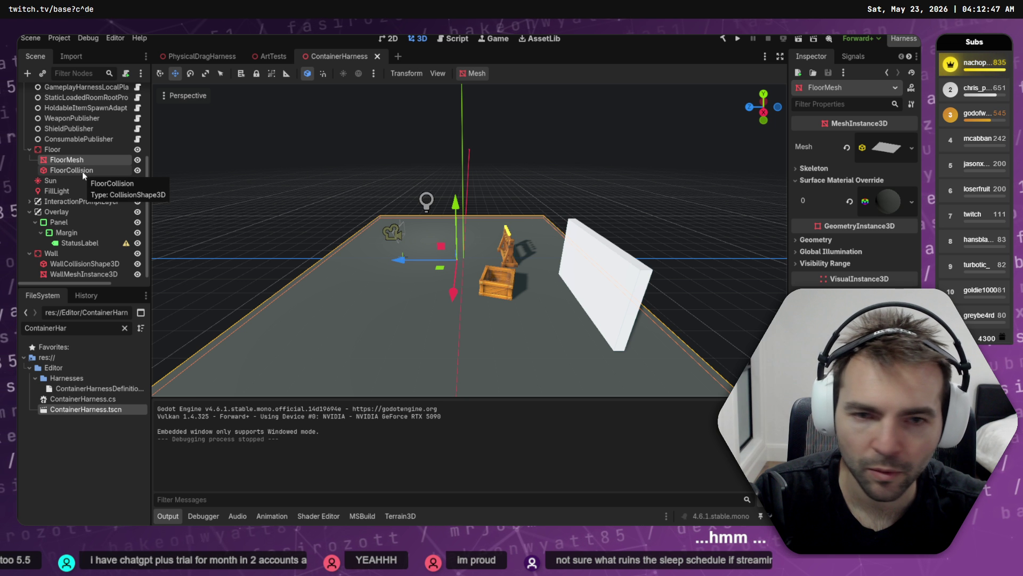
- Copy FloorMesh's dark grey override material and paste it onto the wall mesh's Material
{"action": "left_click", "coordinate": [889, 203]}
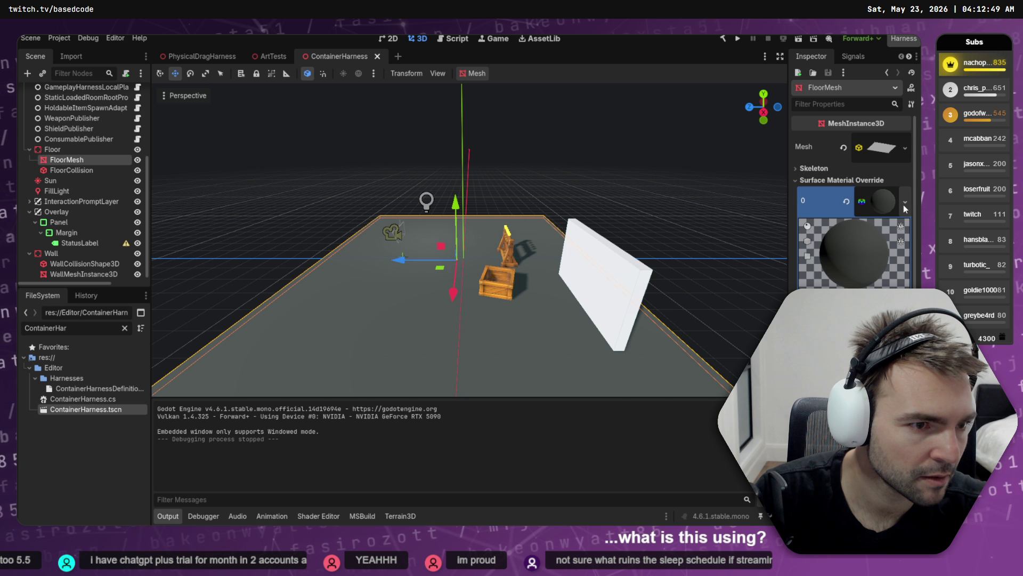
{"action": "left_click", "coordinate": [889, 203]}
{"action": "left_click", "coordinate": [912, 202]}
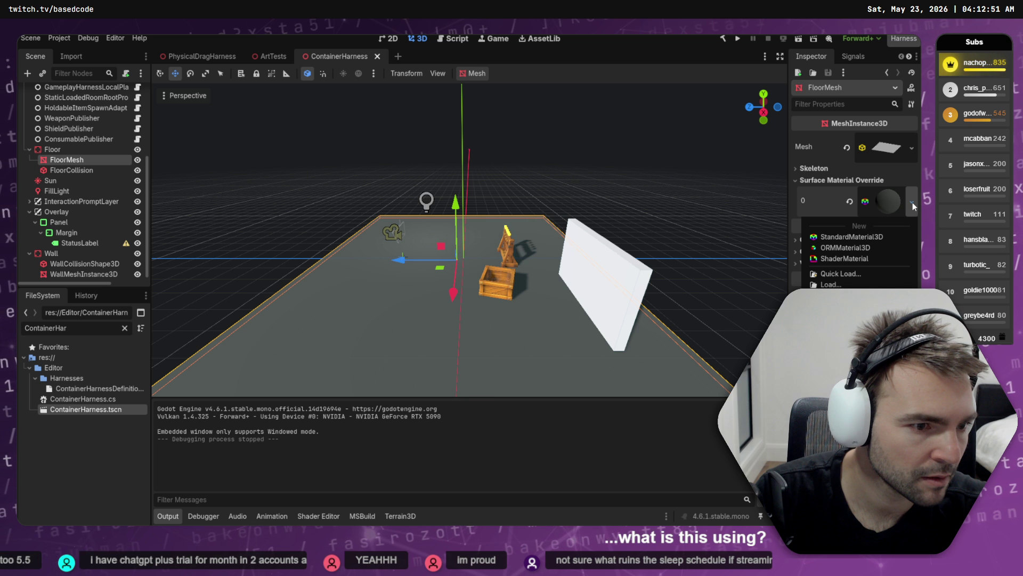
{"action": "left_click", "coordinate": [895, 202]}
{"action": "right_click", "coordinate": [890, 210]}
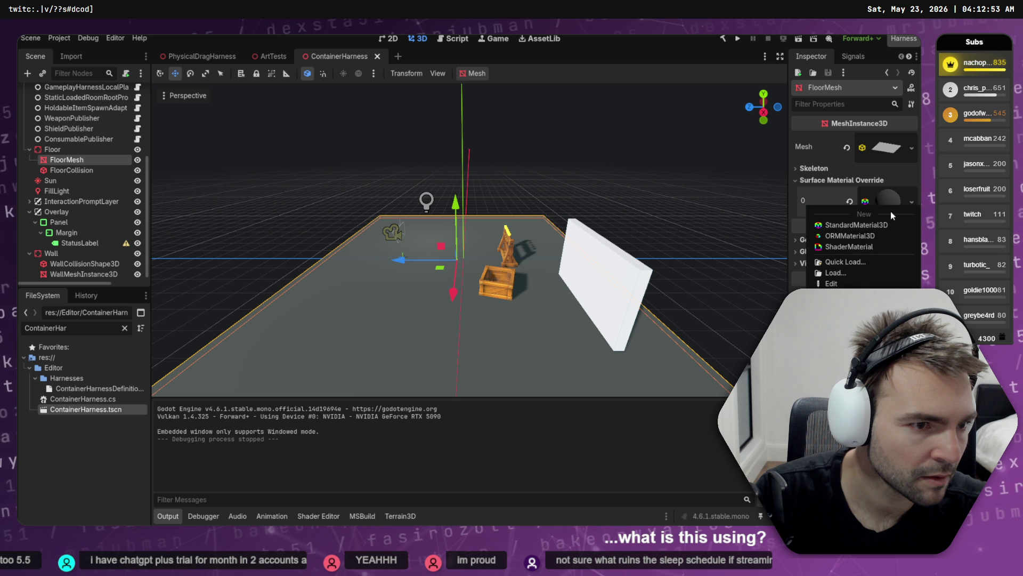
{"action": "left_click", "coordinate": [799, 273]}
{"action": "left_click", "coordinate": [576, 235]}
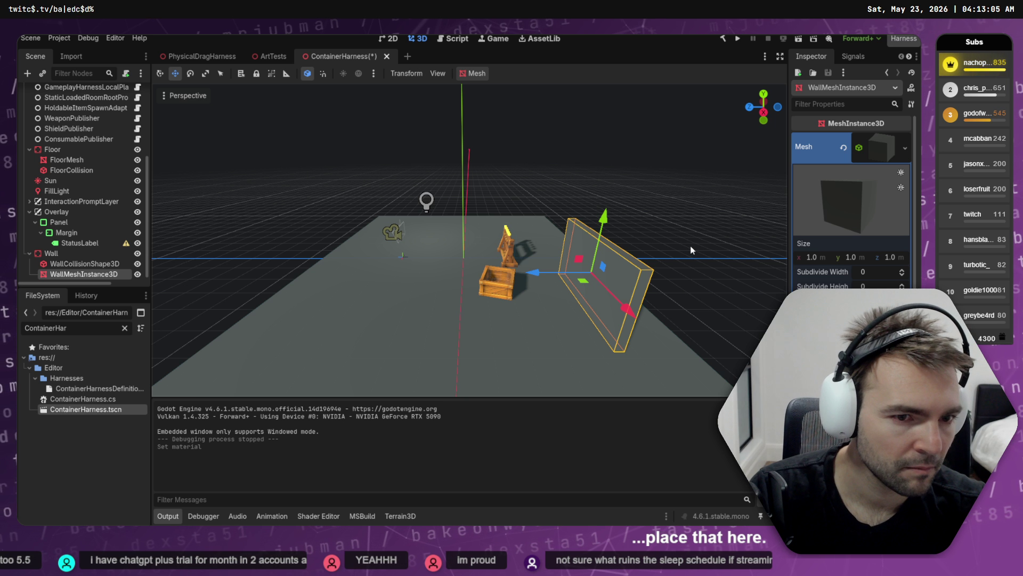
{"action": "left_click", "coordinate": [633, 186]}
- Move the Wall body along the Y axis and save the ContainerHarness scene
{"action": "left_click_drag", "start_coordinate": [634, 190], "coordinate": [684, 168]}
{"action": "left_click", "coordinate": [533, 218]}
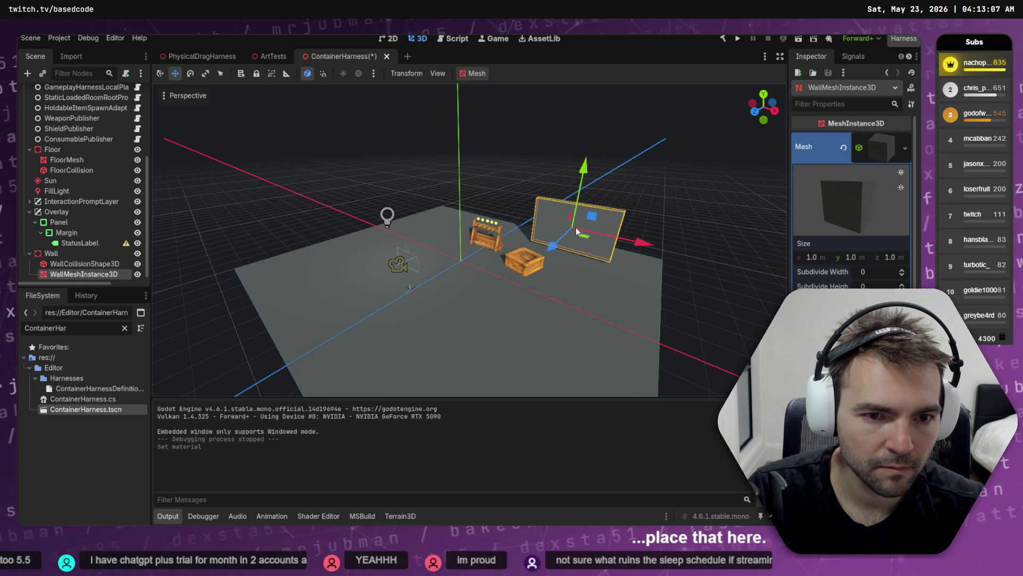
{"action": "left_click", "coordinate": [51, 254]}
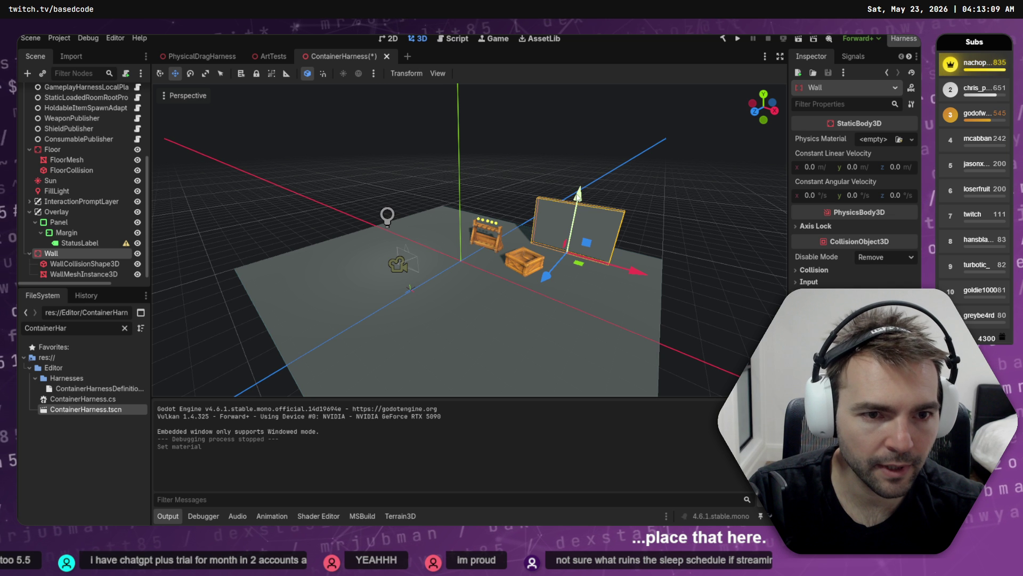
{"action": "mouse_move", "coordinate": [579, 186]}
{"action": "left_mouse_down"}
{"action": "mouse_move", "coordinate": [578, 211]}
{"action": "mouse_move", "coordinate": [549, 164]}
{"action": "mouse_move", "coordinate": [487, 159]}
{"action": "left_mouse_up"}
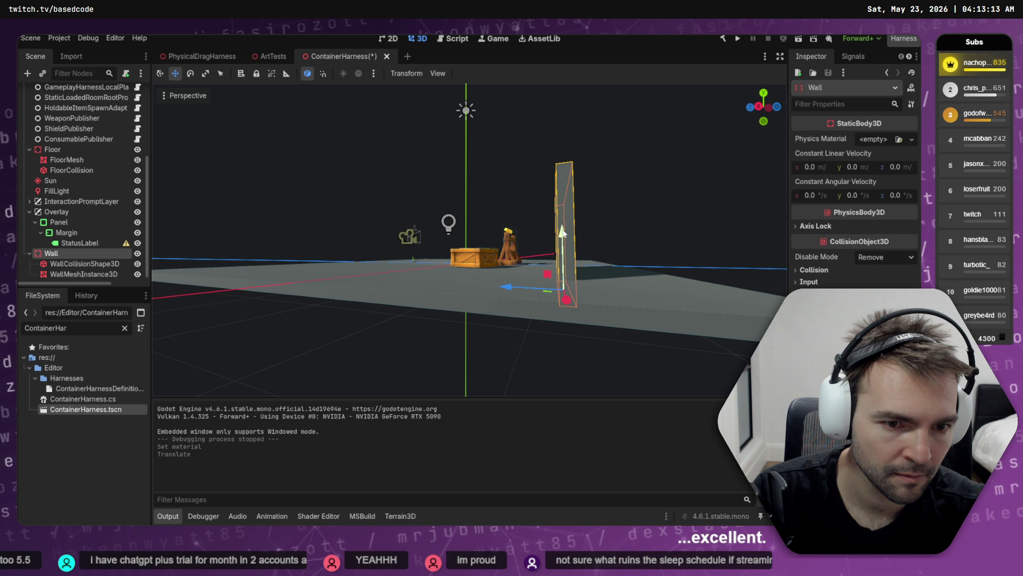
{"action": "left_click_drag", "start_coordinate": [561, 233], "coordinate": [563, 228]}
{"action": "left_click", "coordinate": [628, 198]}
{"action": "key", "text": "ctrl+s"}
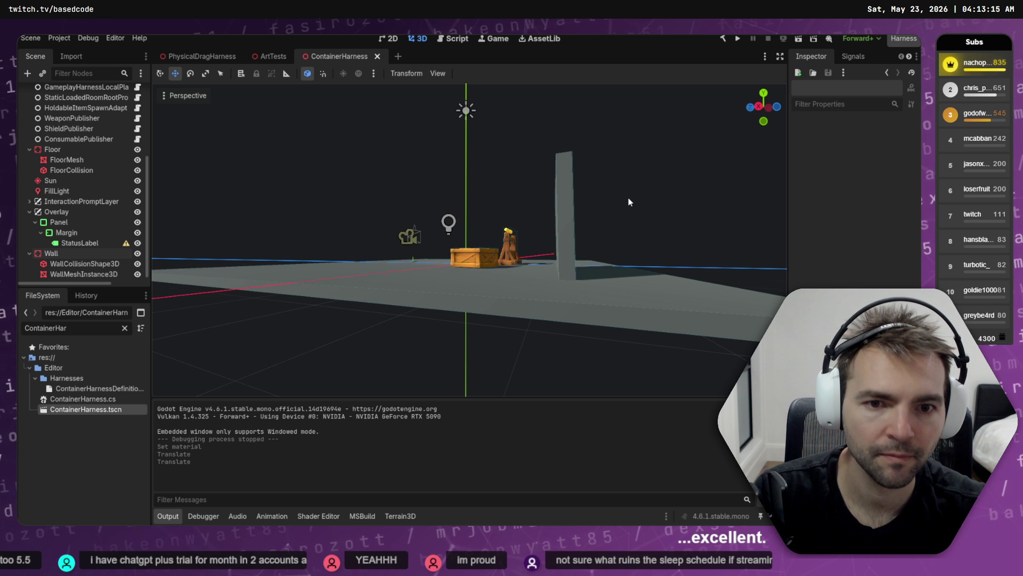
{"action": "key", "text": "alt+Tab"}
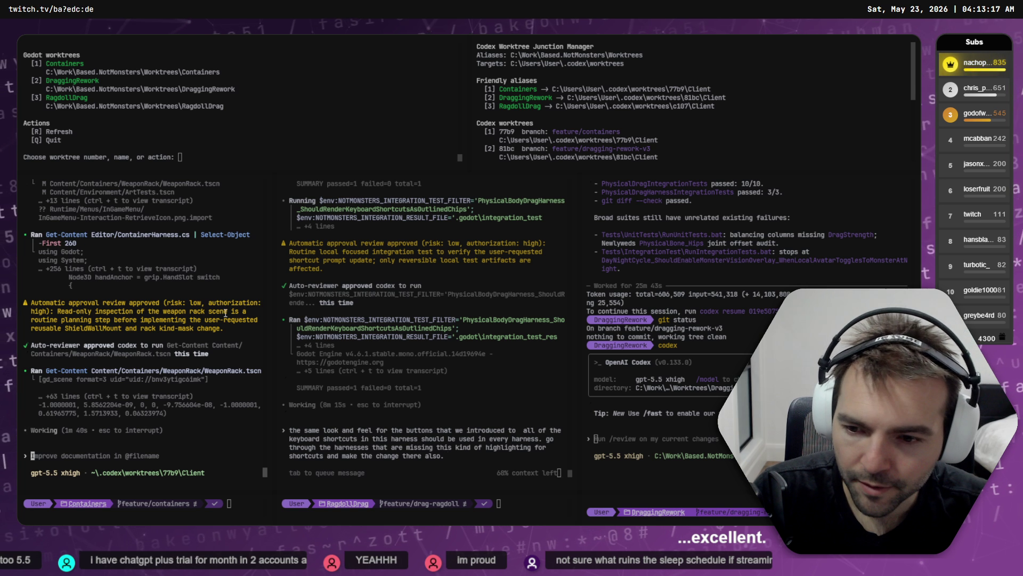